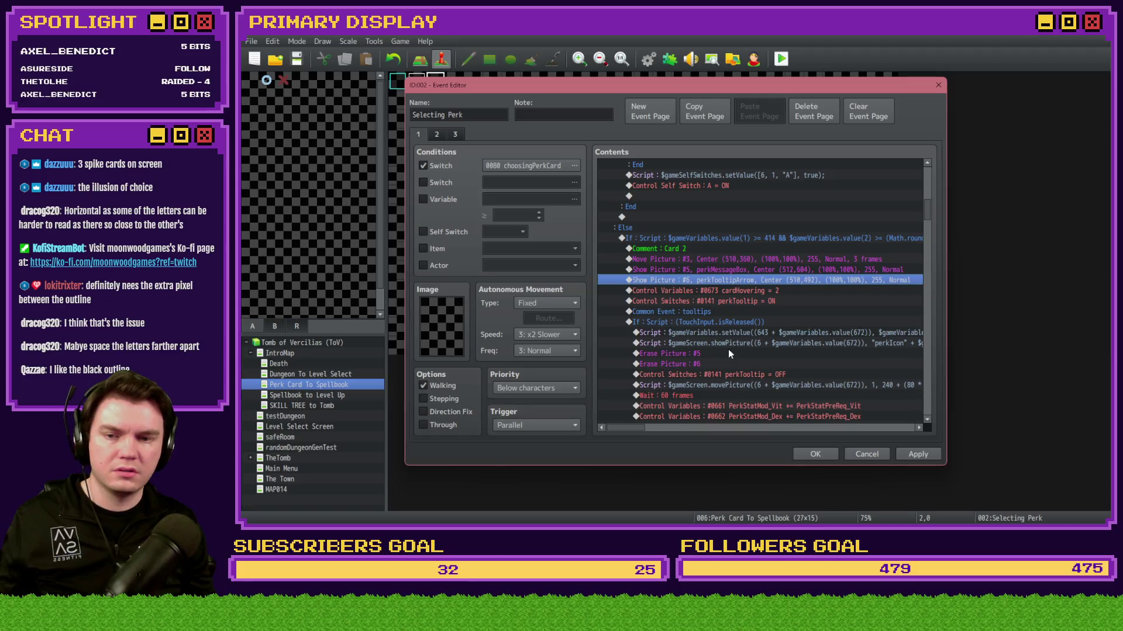
Step: Review Card 3's Show Picture #6 tooltip-arrow command, then move to the PerkCardDesign artwork in Photoshop
scroll(727, 349, down, 10)
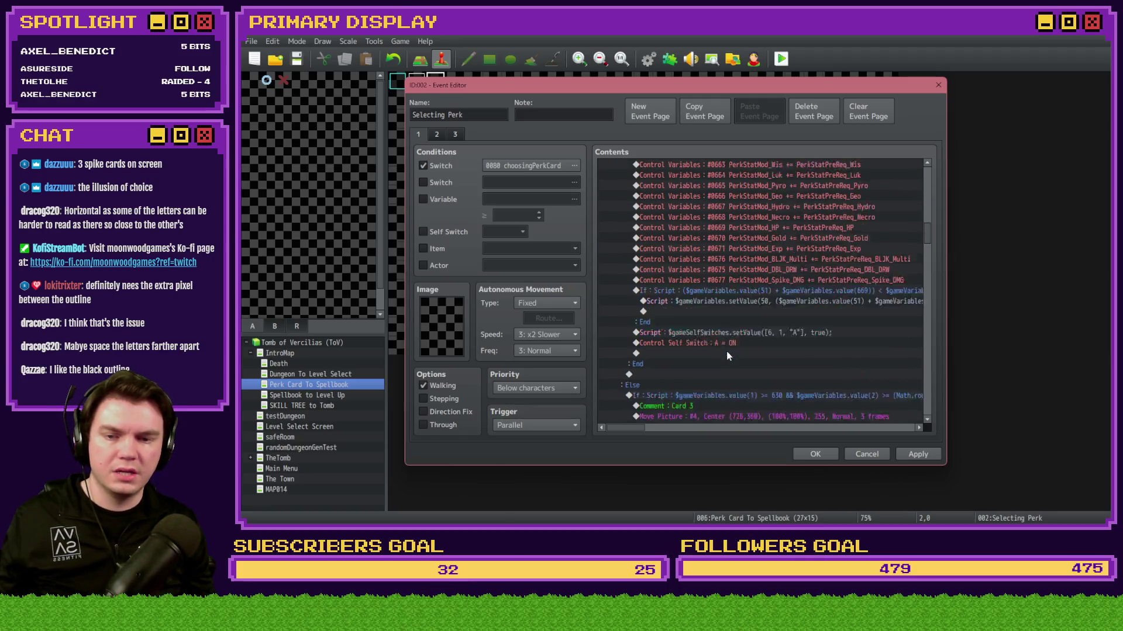
click(739, 303)
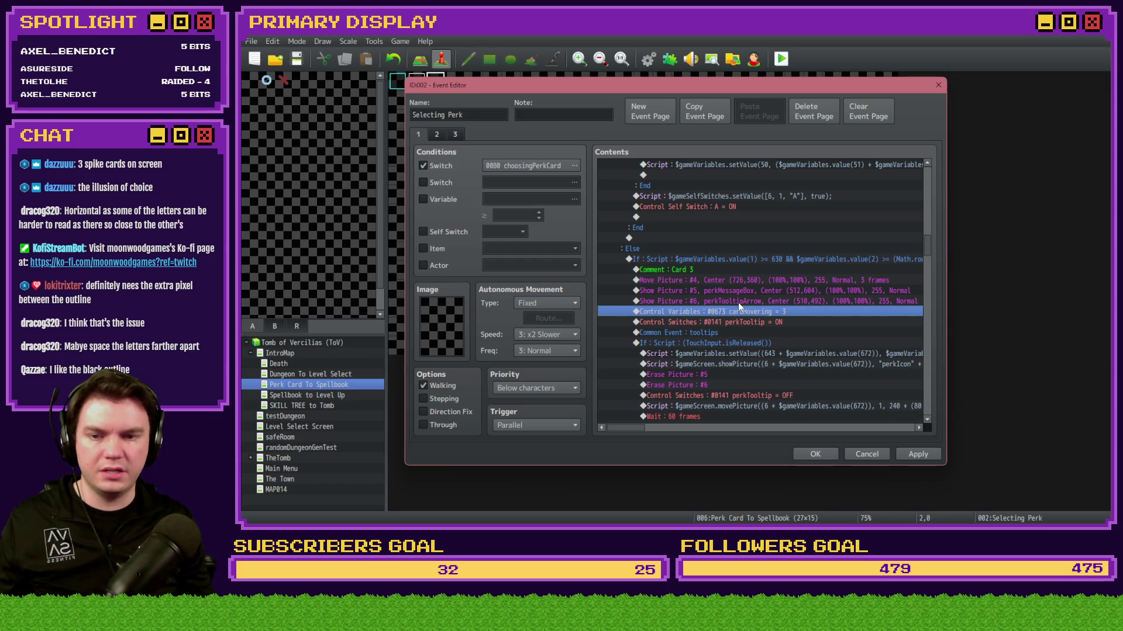
double_click(739, 303)
key(alt+Tab)
key(Return)
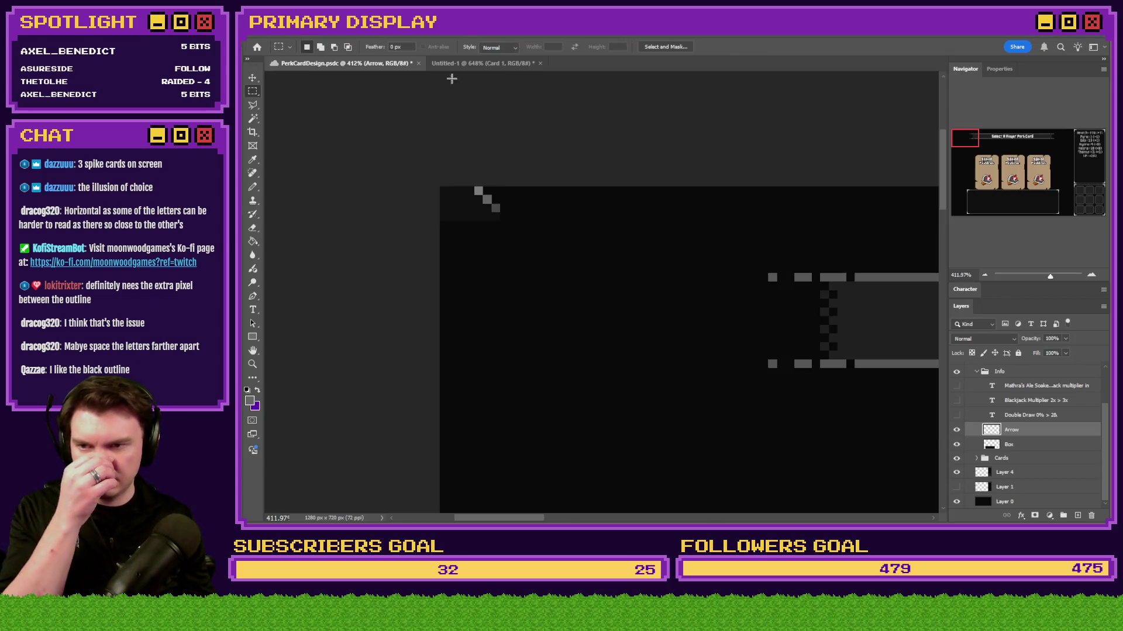
Step: Reposition the black tooltip arrow beneath the cards using moves and Free Transform in Photoshop
key(Delete)
drag(965, 138, 1026, 191)
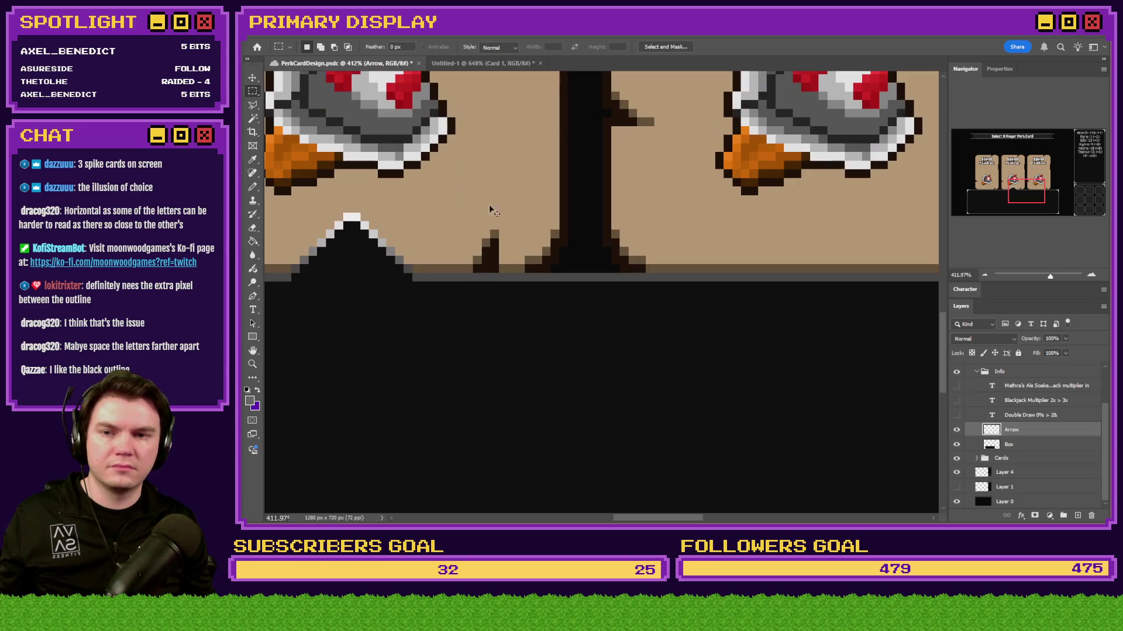
drag(374, 236, 717, 236)
scroll(623, 241, up, 5)
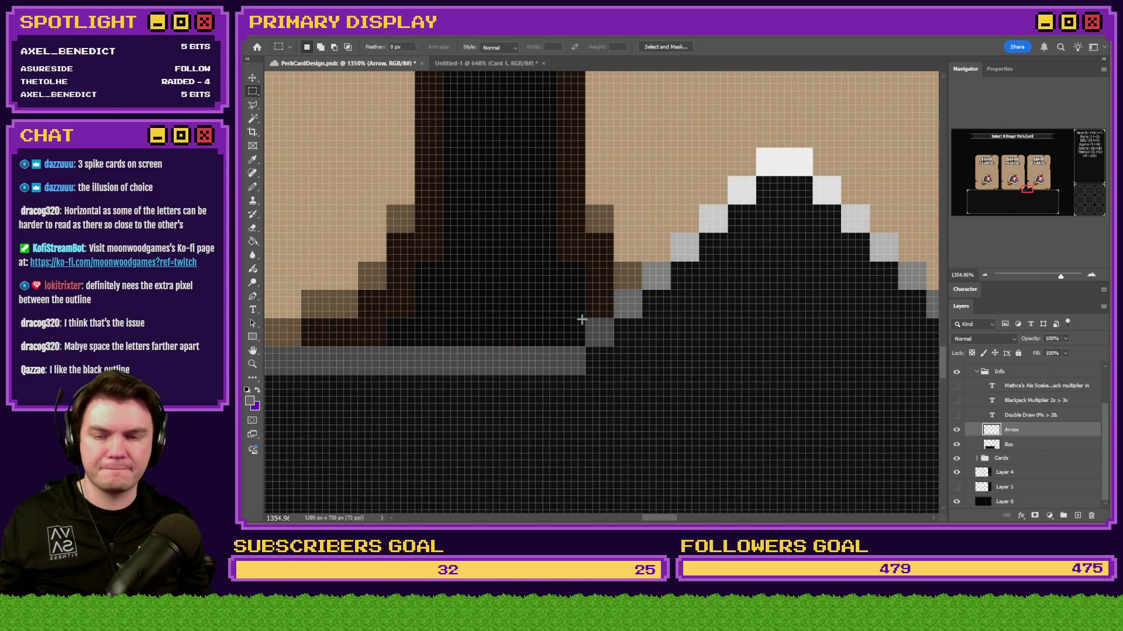
scroll(583, 321, down, 3)
drag(634, 322, 869, 323)
scroll(525, 309, down, 2)
right_click(720, 299)
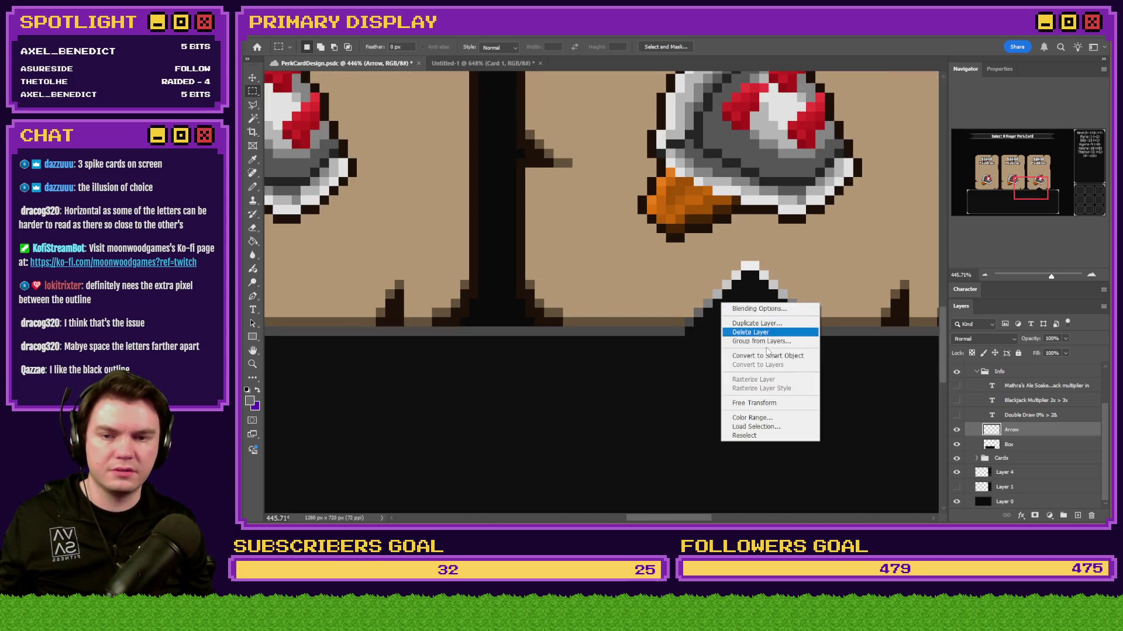
click(754, 405)
mouse_move(748, 298)
mouse_down()
mouse_move(257, 47)
mouse_move(243, 53)
mouse_move(500, 193)
mouse_move(495, 226)
mouse_up()
key(Return)
Step: Set Card 3's arrow picture X to 726, save the event and start a playtest
key(alt+Tab)
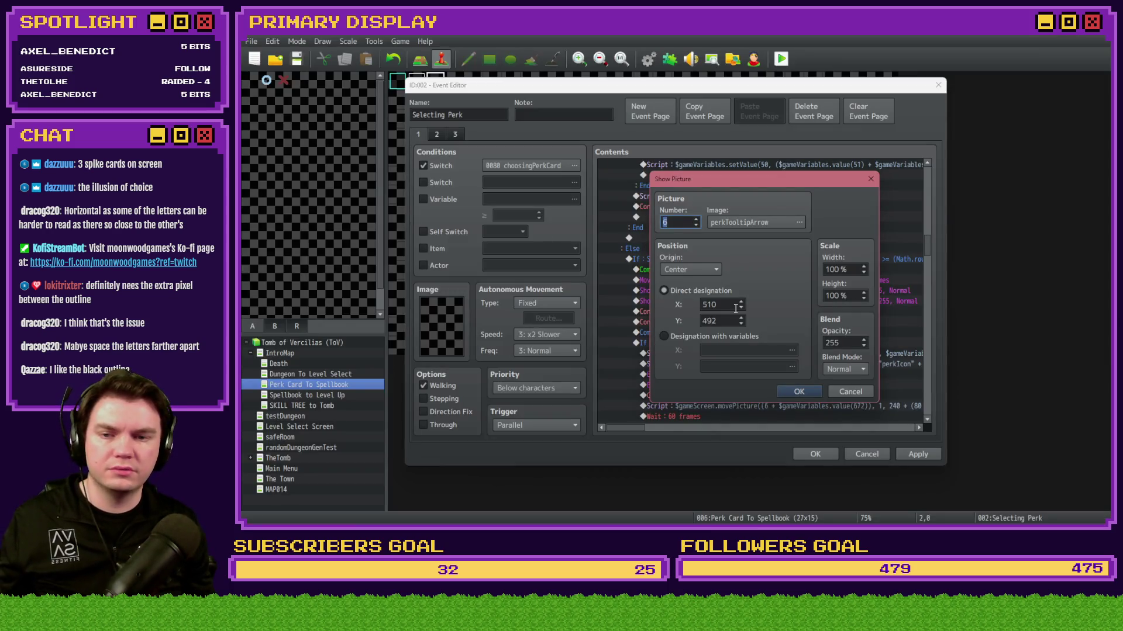
double_click(736, 309)
text(726)
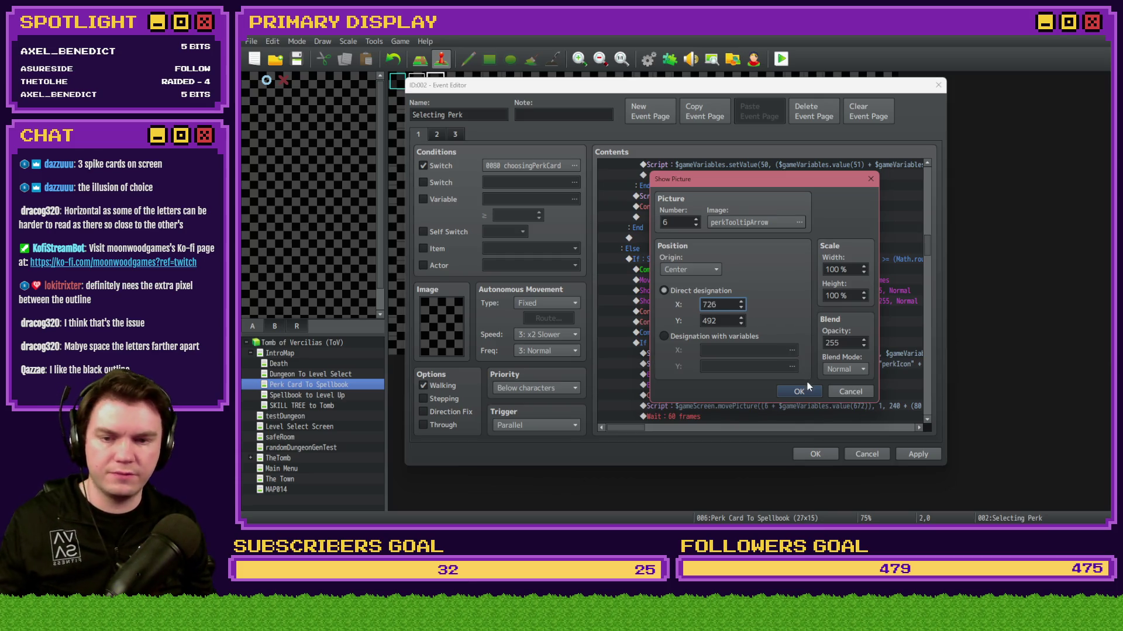
click(808, 390)
click(816, 454)
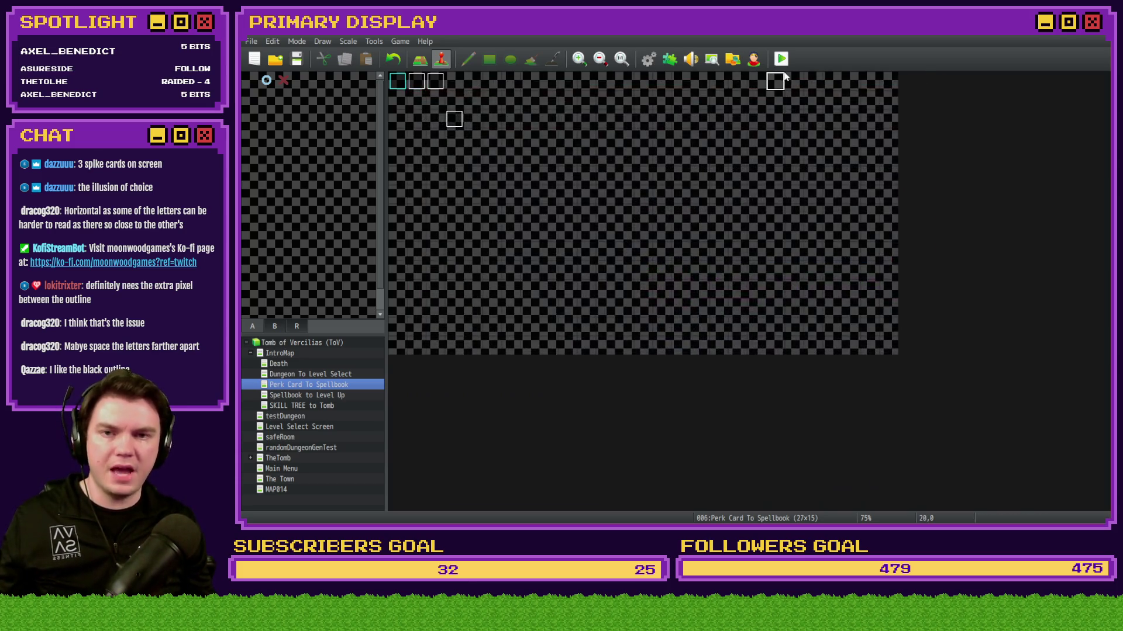
click(781, 59)
click(643, 290)
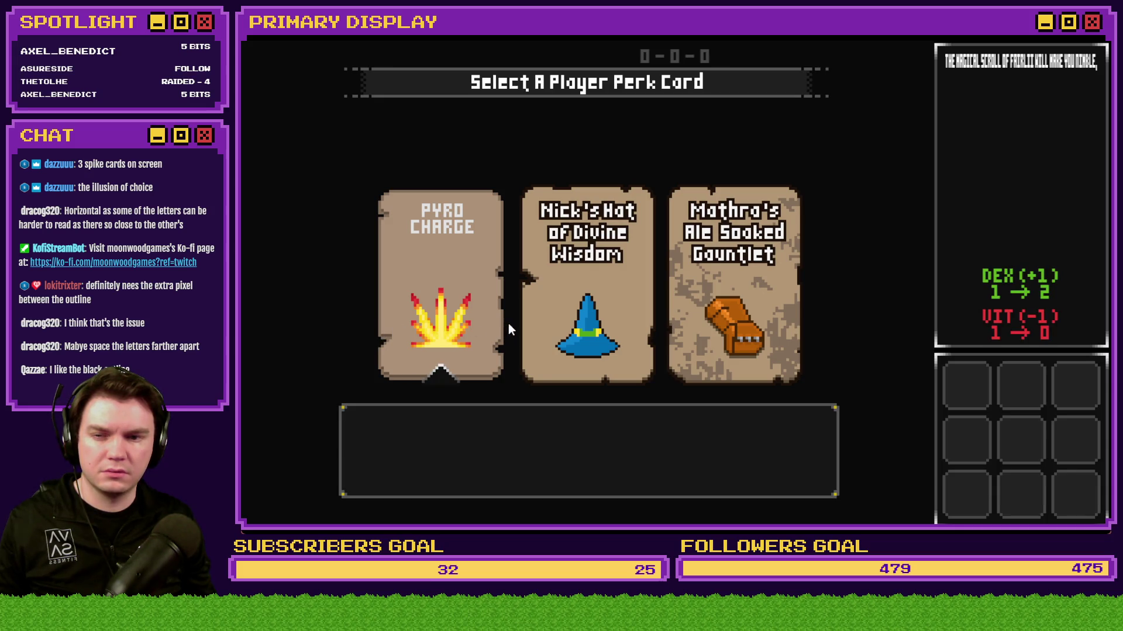
Step: Try the Nick's Hat of Divine Wisdom card twice in the playtest, then close the game
click(524, 324)
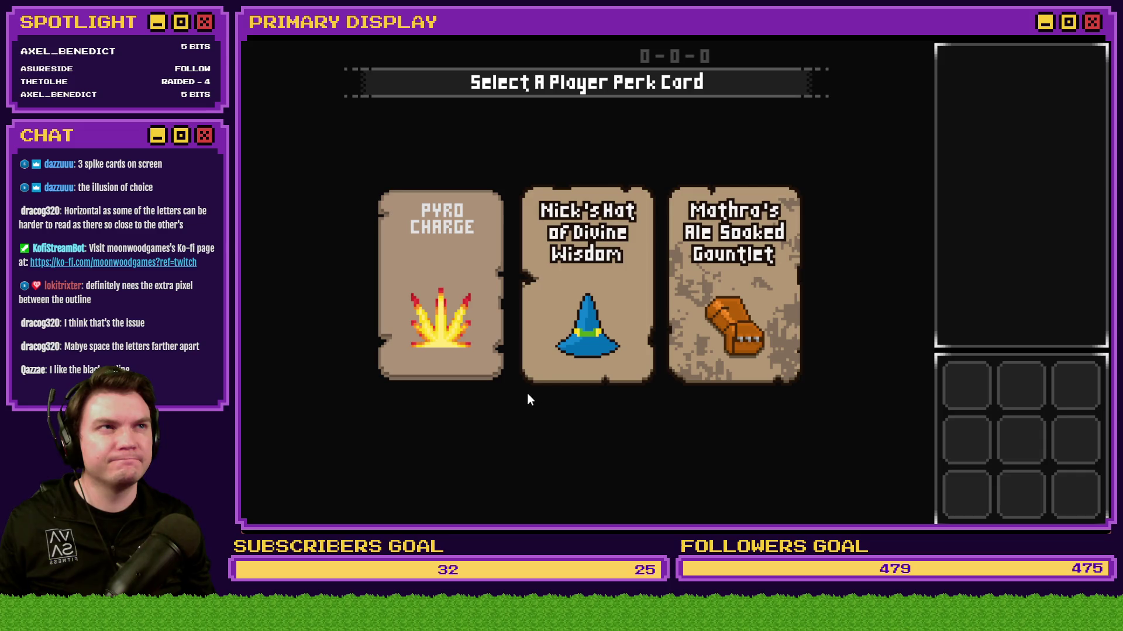
click(530, 383)
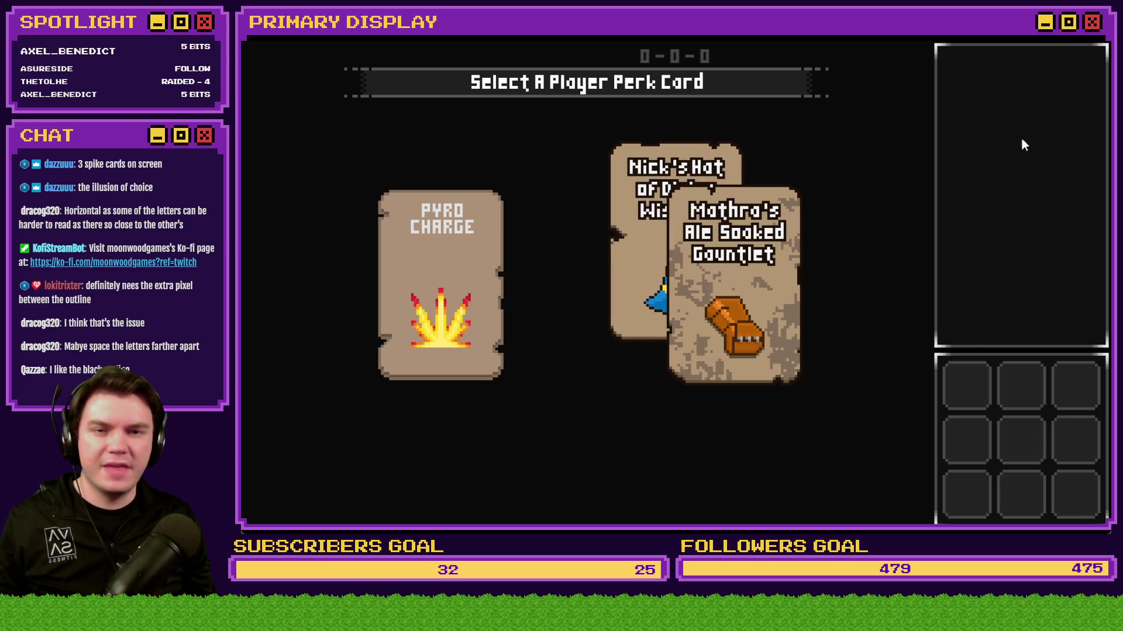
key(alt+F4)
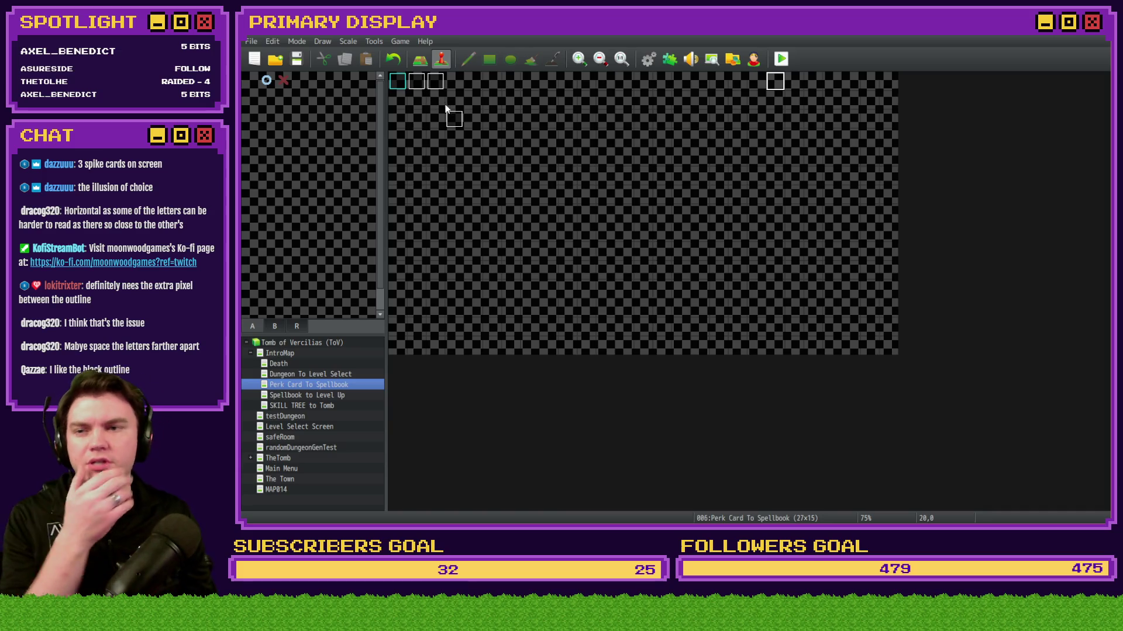
Step: Inspect the EV003 event and all three pages of the Selecting Perk event
double_click(455, 119)
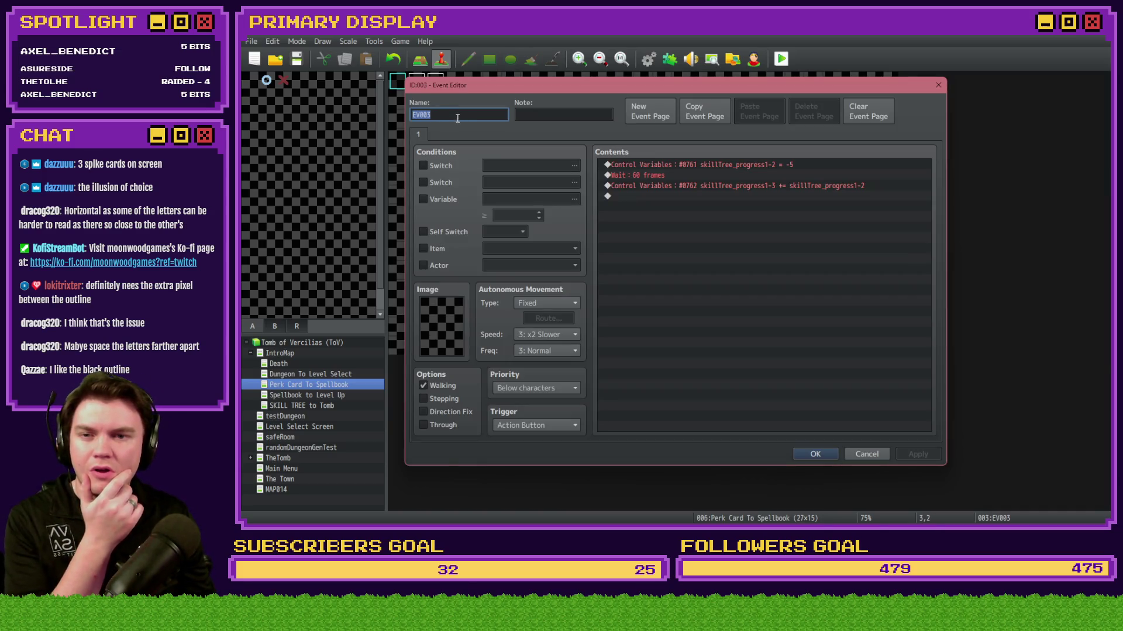
key(Escape)
double_click(436, 80)
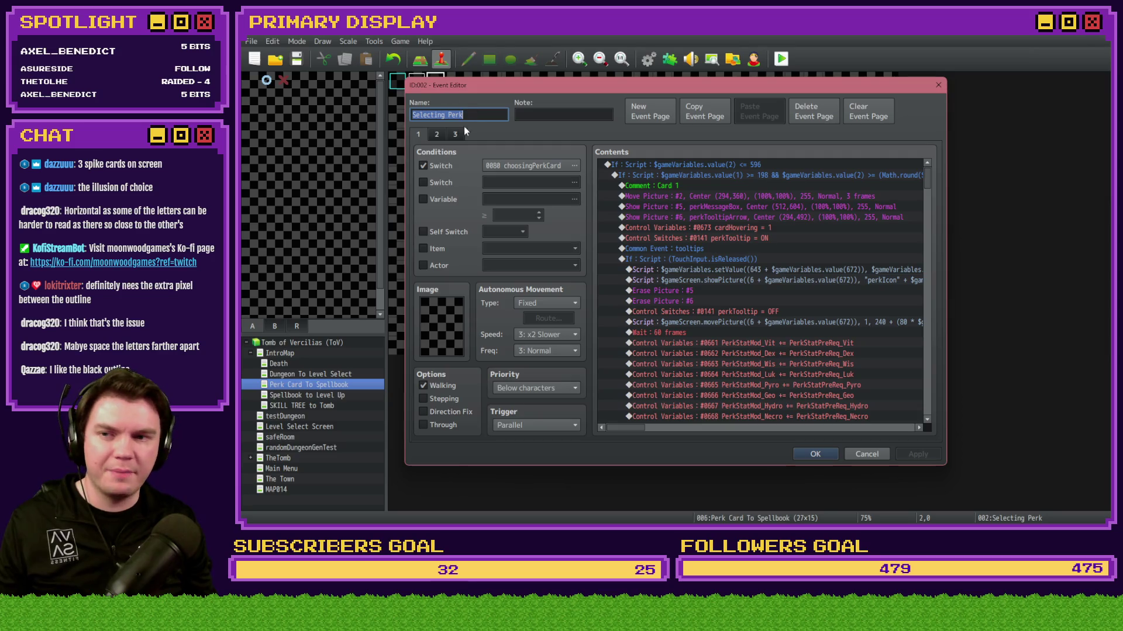
click(436, 134)
click(454, 134)
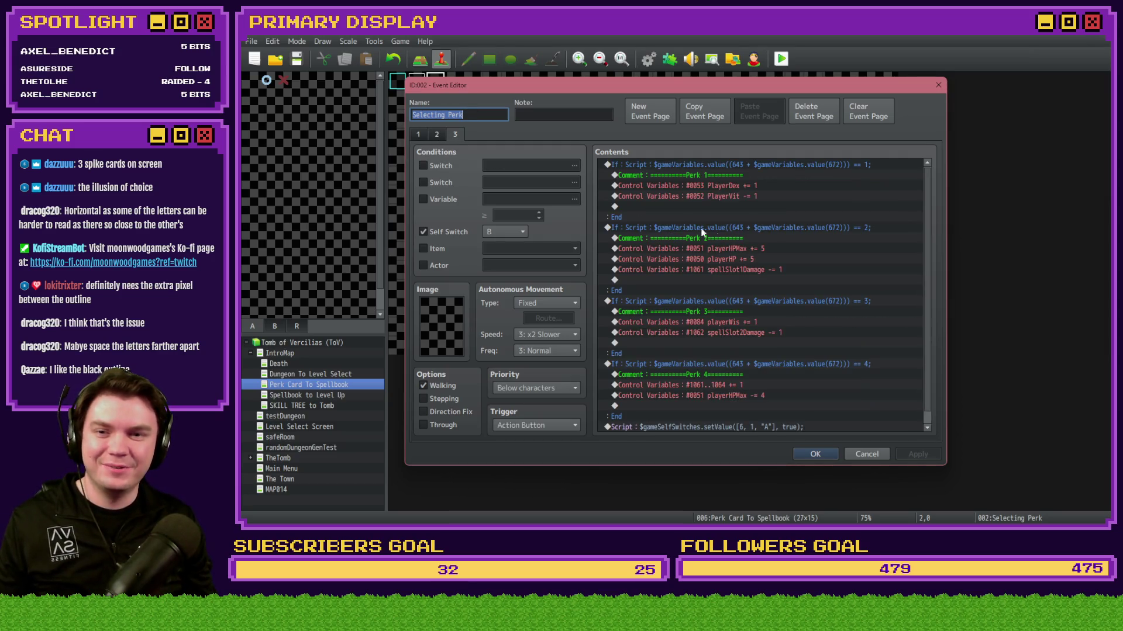
click(419, 135)
key(Escape)
Step: Look through EV001's pages, then reopen the Selecting Perk event's page 1 contents
double_click(419, 82)
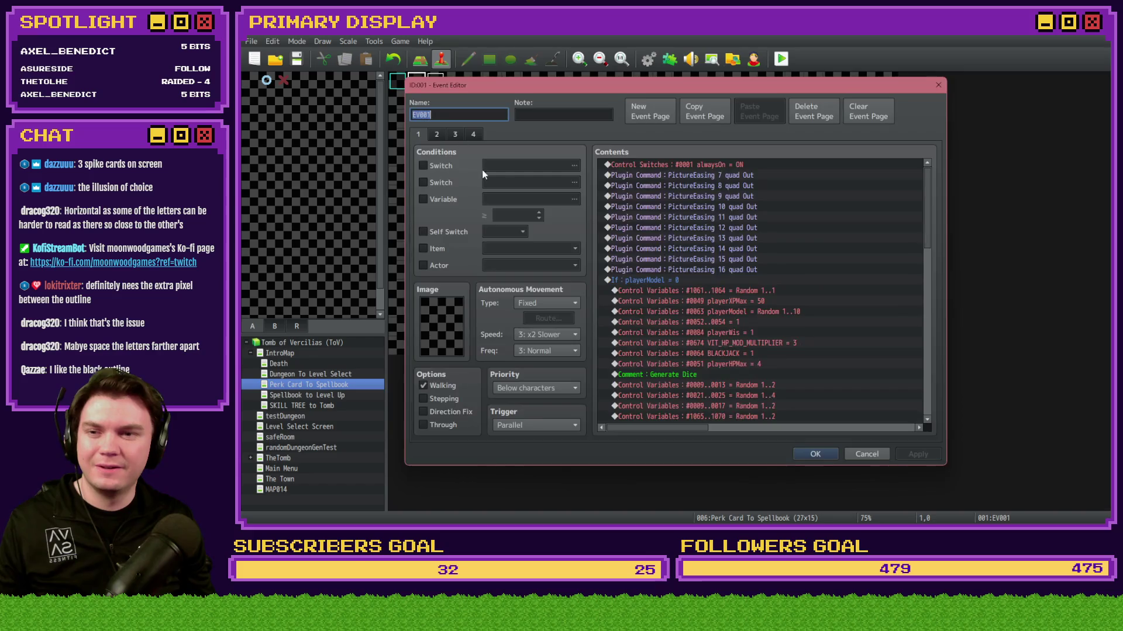
click(451, 134)
click(436, 134)
key(Escape)
double_click(436, 80)
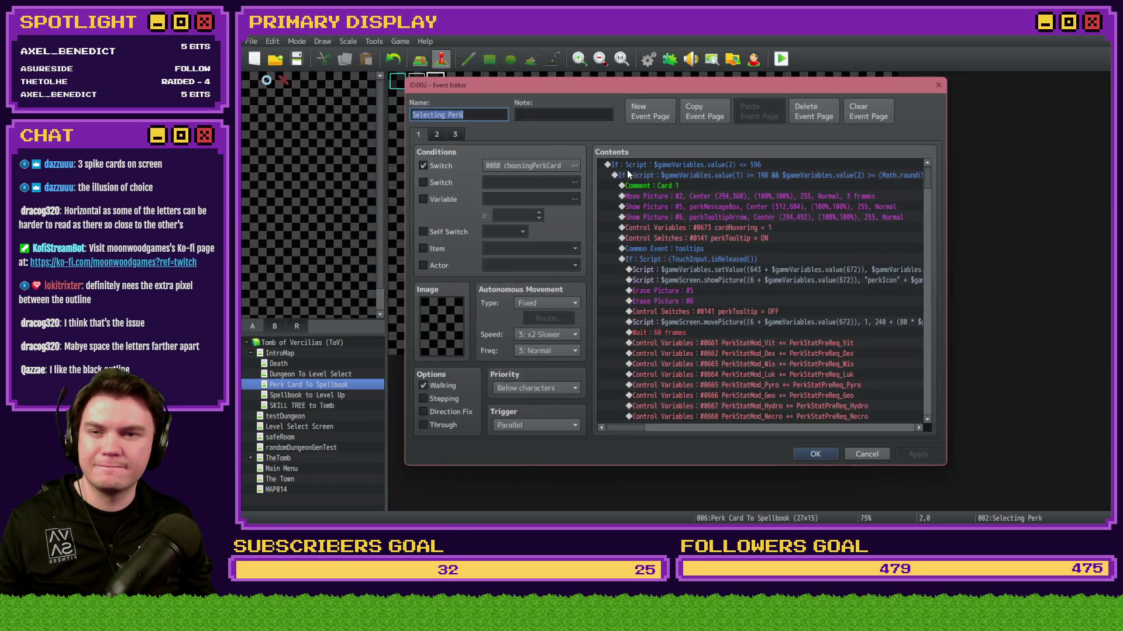
scroll(927, 184, down, 5)
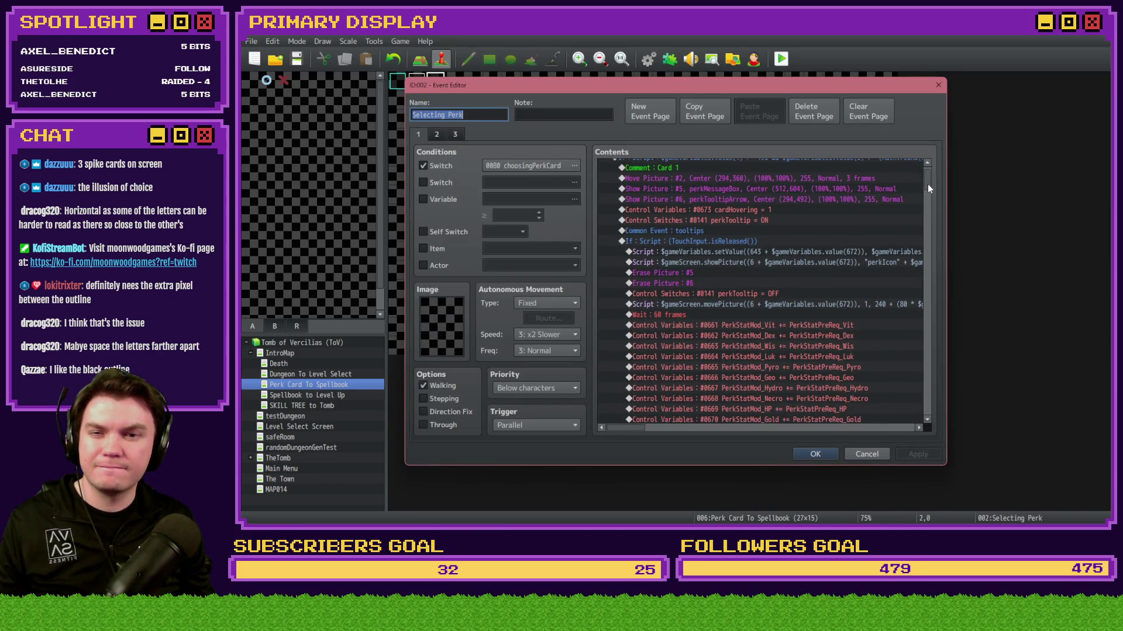
scroll(927, 185, up, 5)
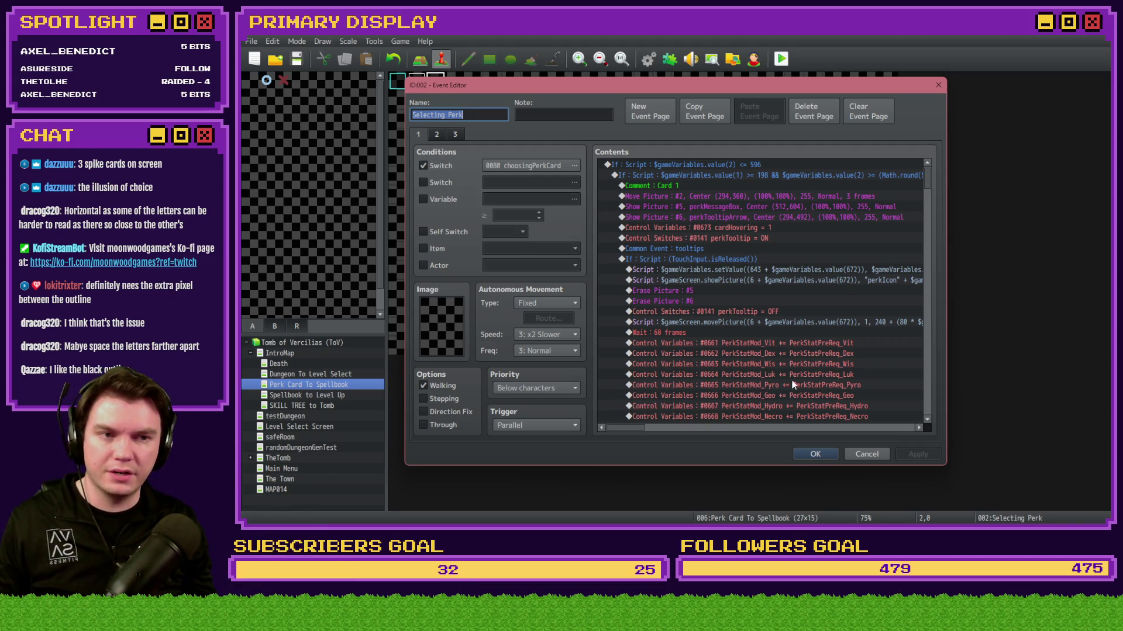
drag(637, 428, 637, 431)
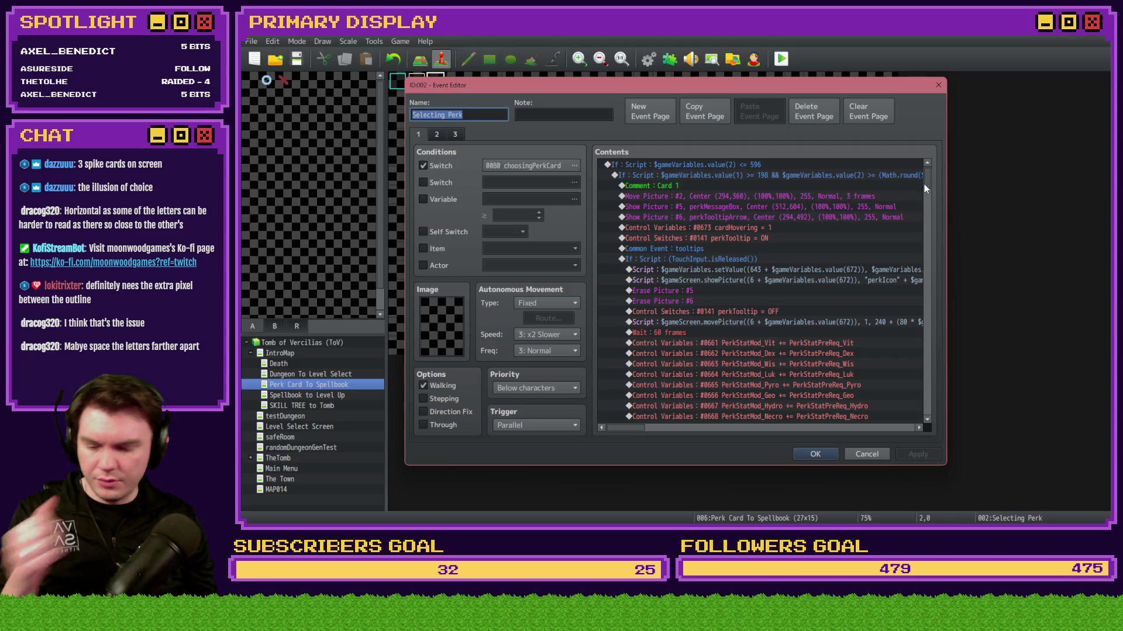
Step: Measure the first card's area in the Photoshop mockup, then select Card 1's hover If block
key(alt+Tab)
click(980, 173)
drag(980, 174, 975, 176)
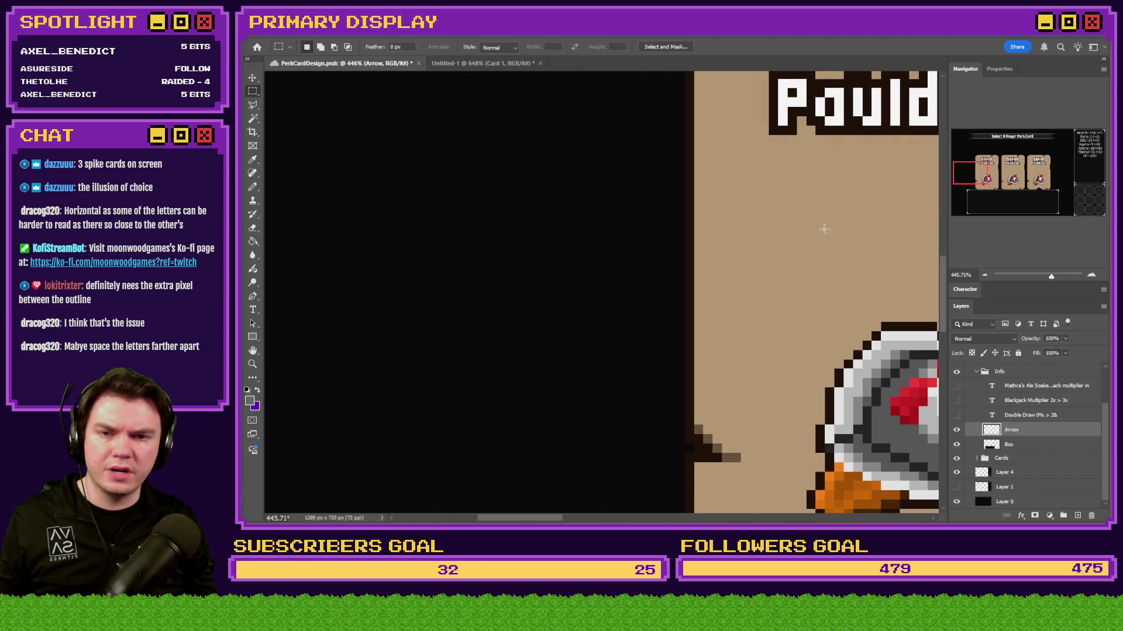
scroll(643, 313, down, 2)
scroll(388, 239, up, 3)
mouse_move(323, 205)
mouse_down()
mouse_move(854, 331)
mouse_move(545, 347)
mouse_up()
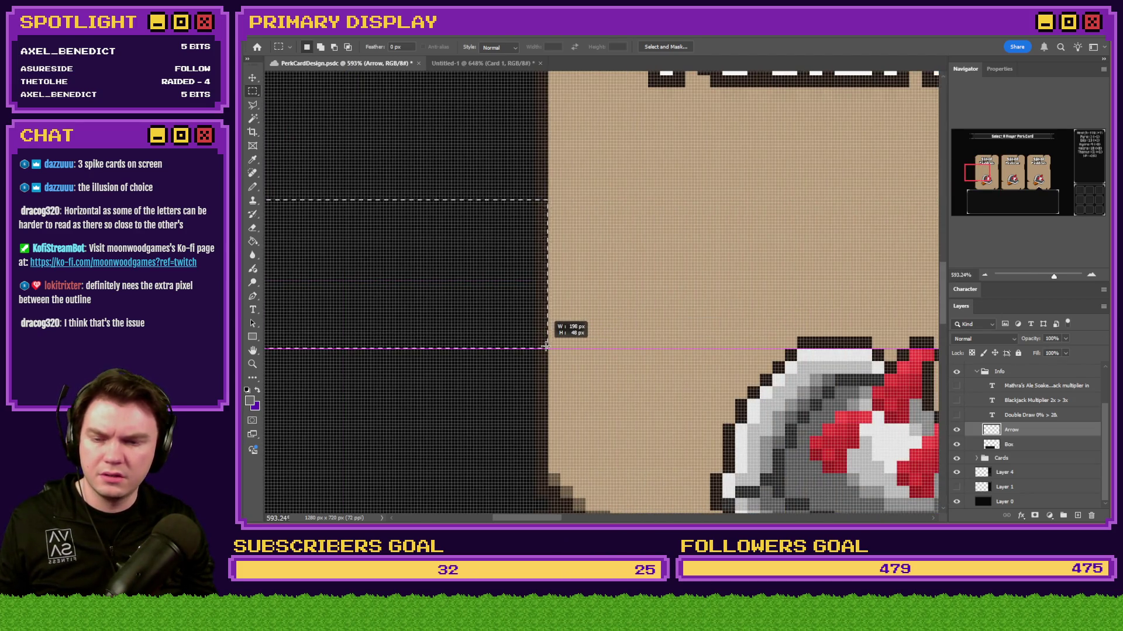
key(alt+Tab)
click(765, 174)
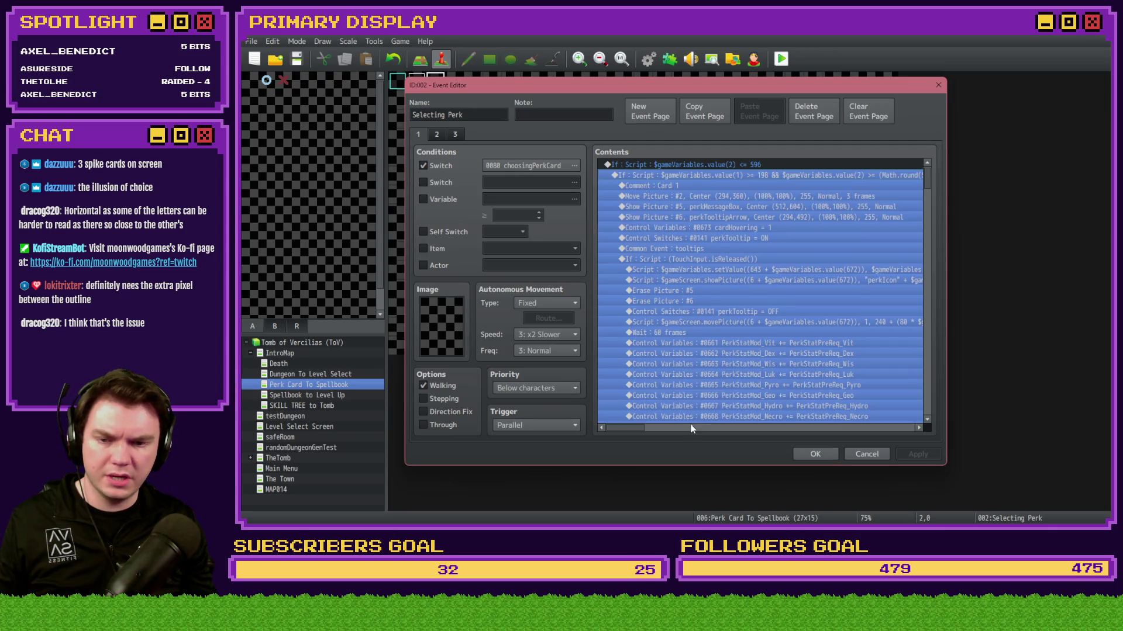
drag(640, 428, 680, 426)
key(alt+Tab)
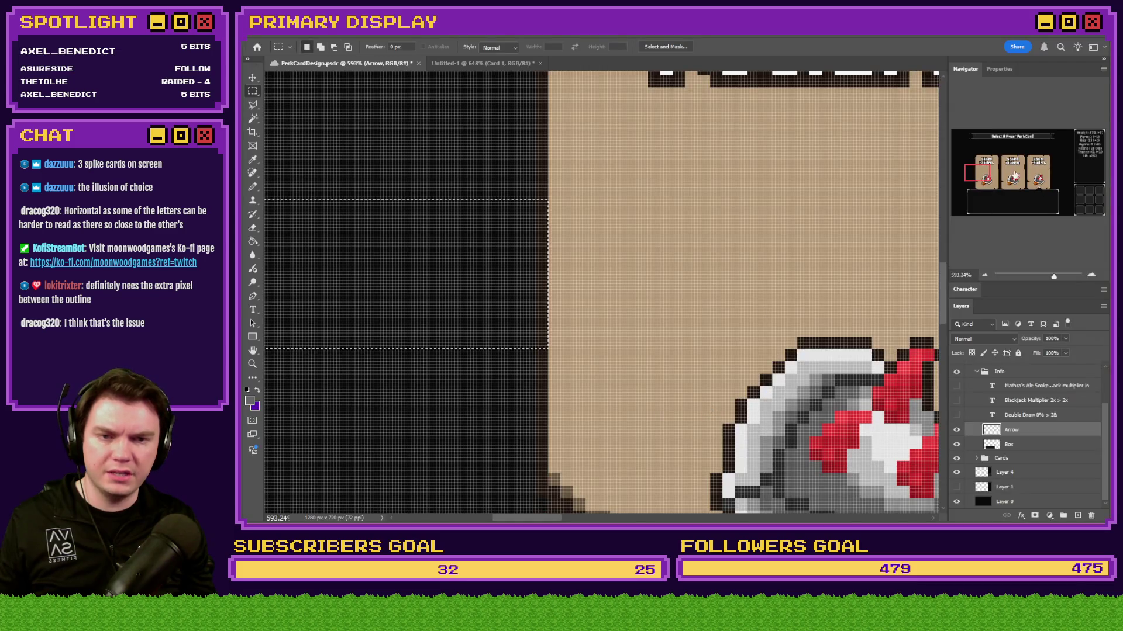
drag(1015, 175, 990, 171)
mouse_move(646, 339)
mouse_down()
mouse_move(260, 430)
mouse_move(496, 420)
mouse_up()
key(alt+Tab)
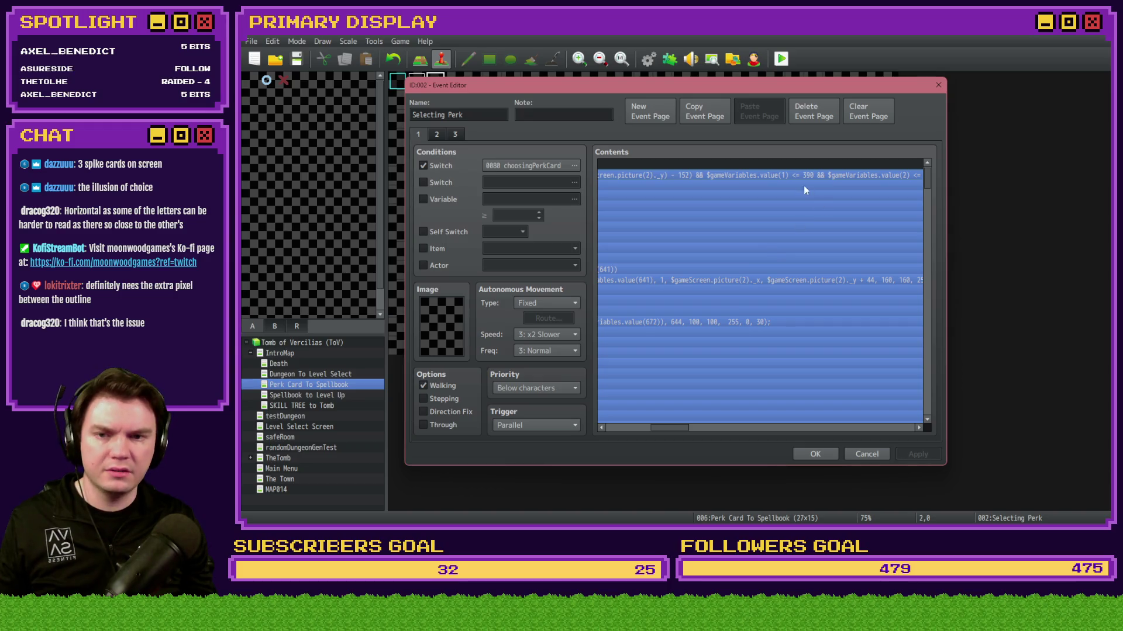
click(778, 282)
drag(675, 428, 631, 429)
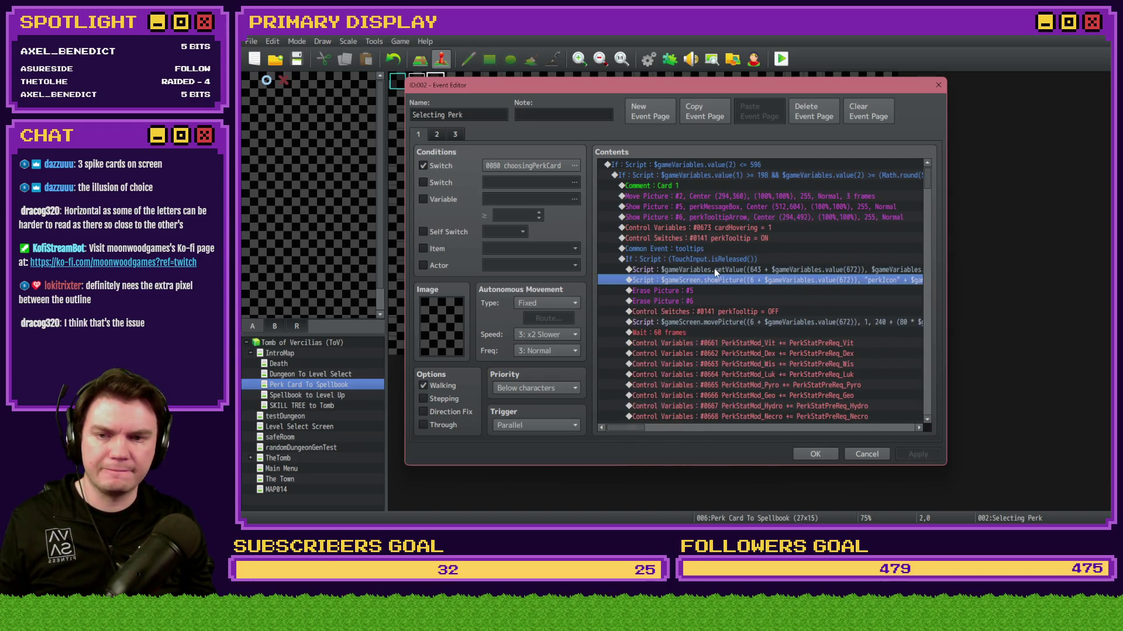
scroll(714, 269, down, 7)
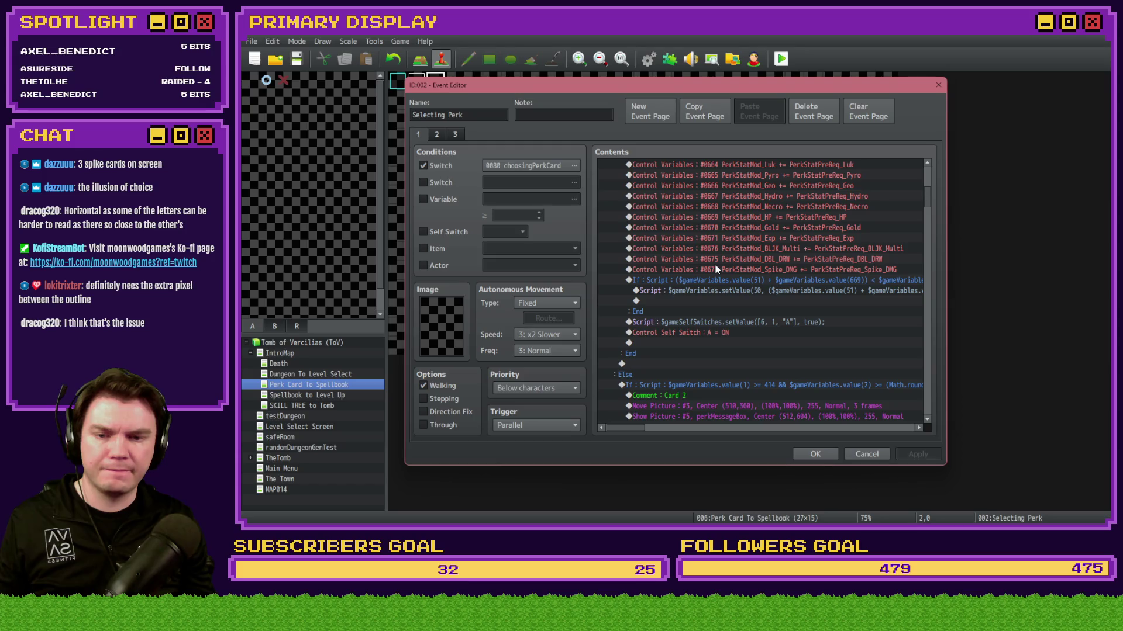
scroll(714, 265, down, 2)
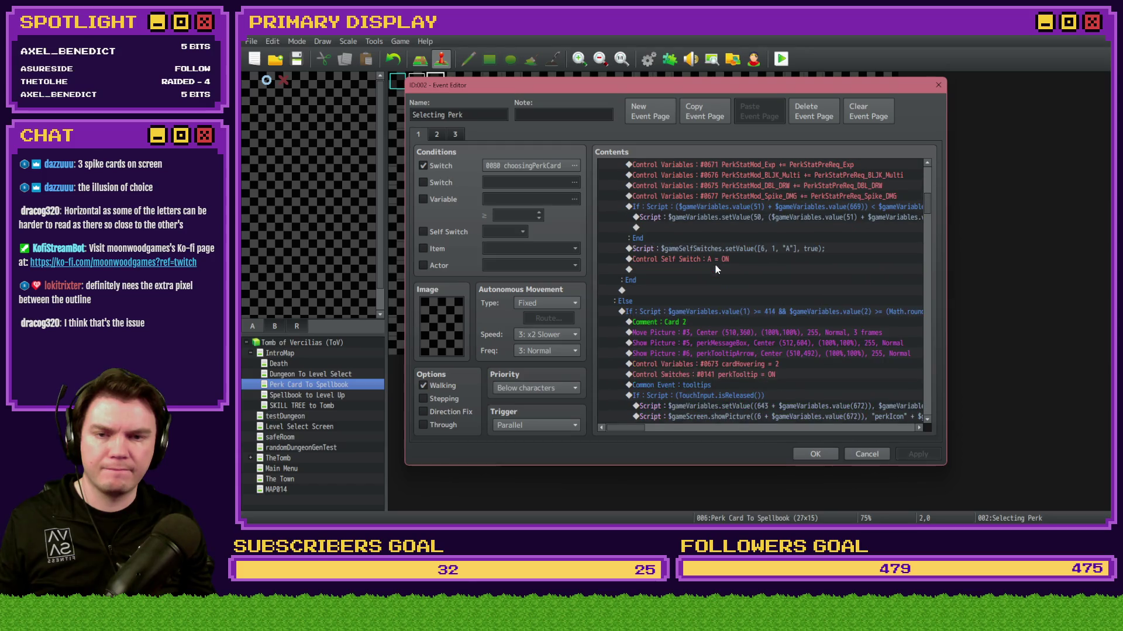
click(729, 316)
double_click(729, 323)
key(alt+Tab)
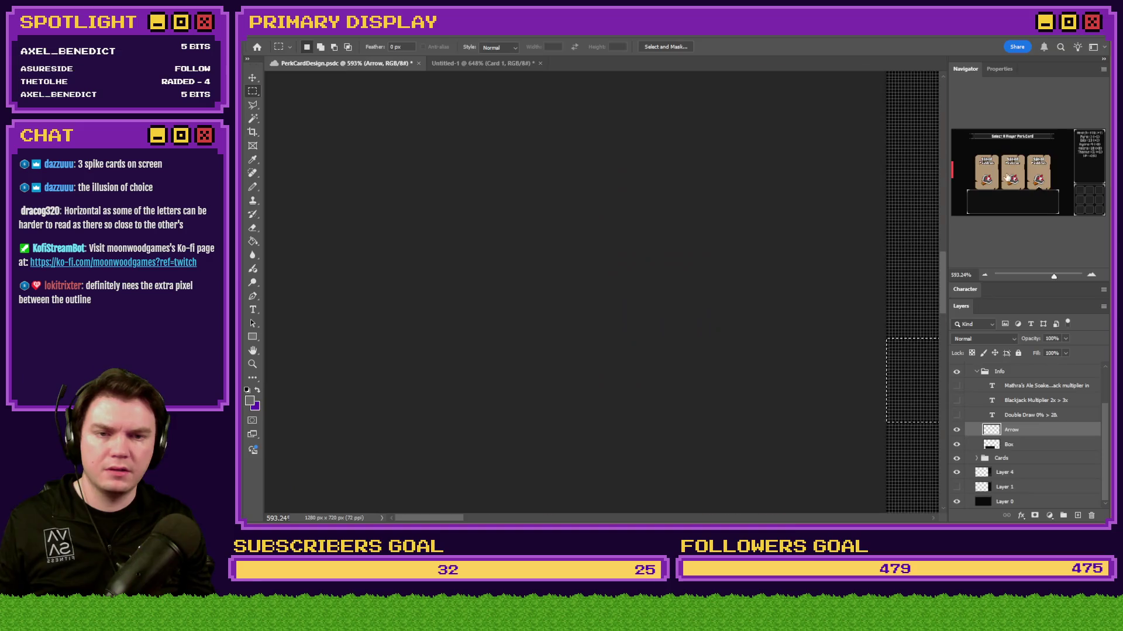
drag(1007, 177, 987, 175)
mouse_move(731, 273)
mouse_down()
mouse_move(687, 293)
mouse_move(244, 373)
mouse_move(441, 366)
mouse_up()
key(alt+Tab)
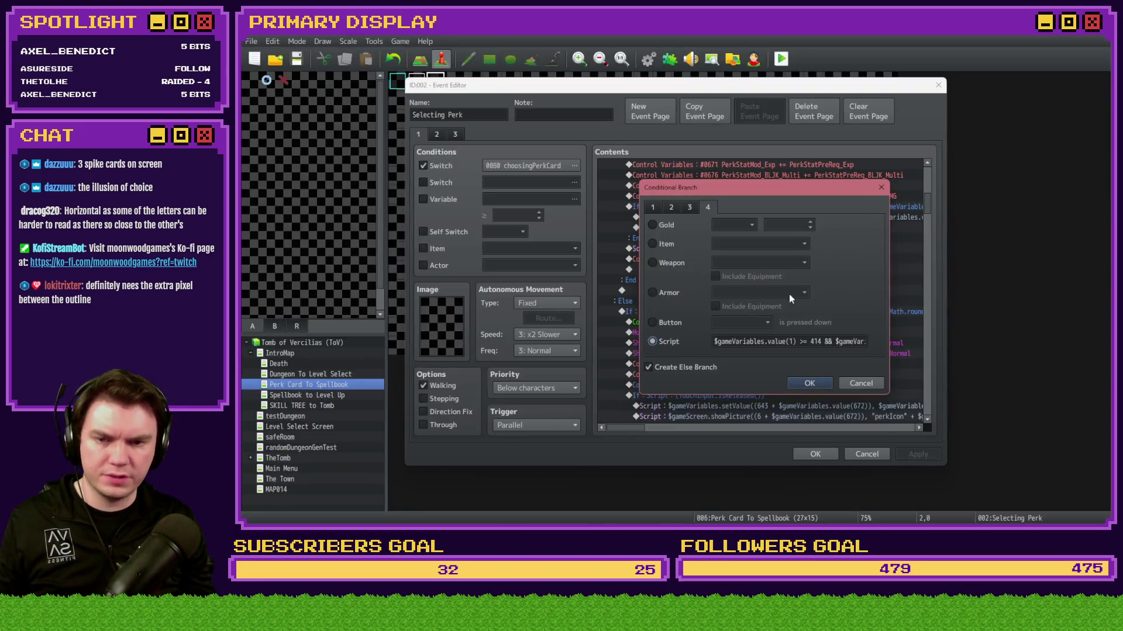
key(alt+Tab)
key(alt+Tab)
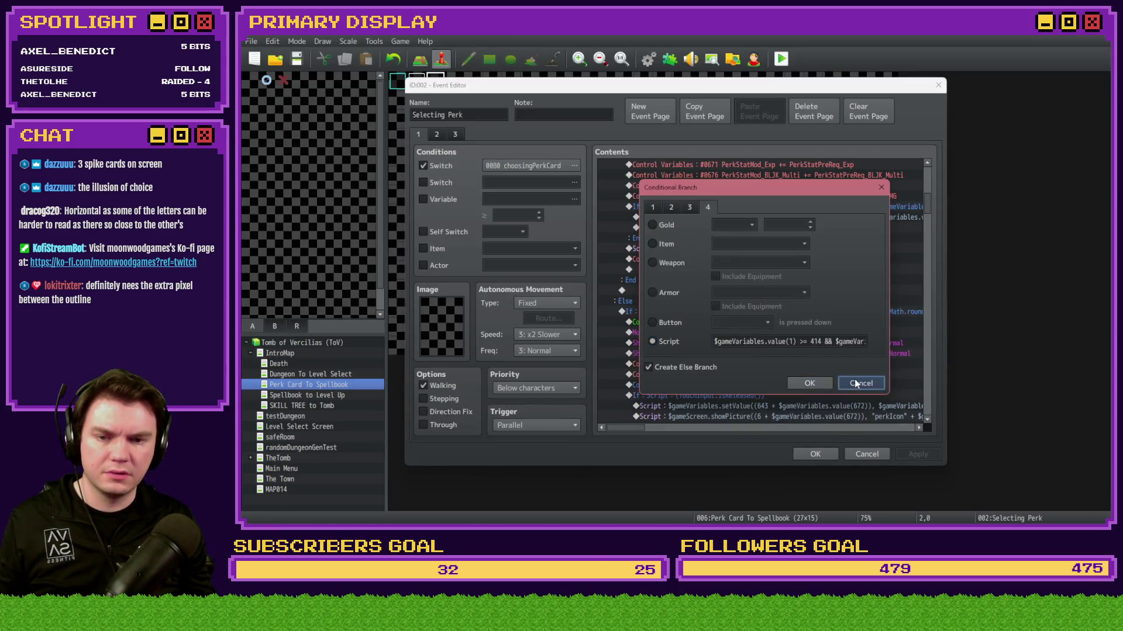
click(860, 383)
drag(629, 428, 675, 429)
key(alt+Tab)
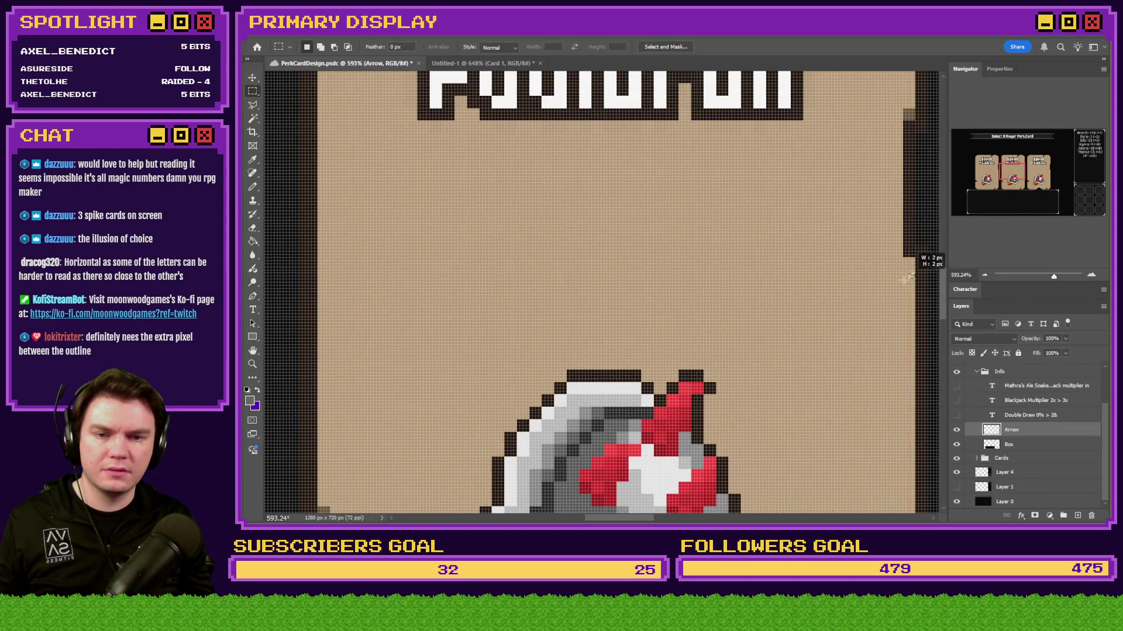
mouse_move(924, 273)
mouse_down()
mouse_move(263, 316)
mouse_move(546, 359)
mouse_up()
key(alt+Tab)
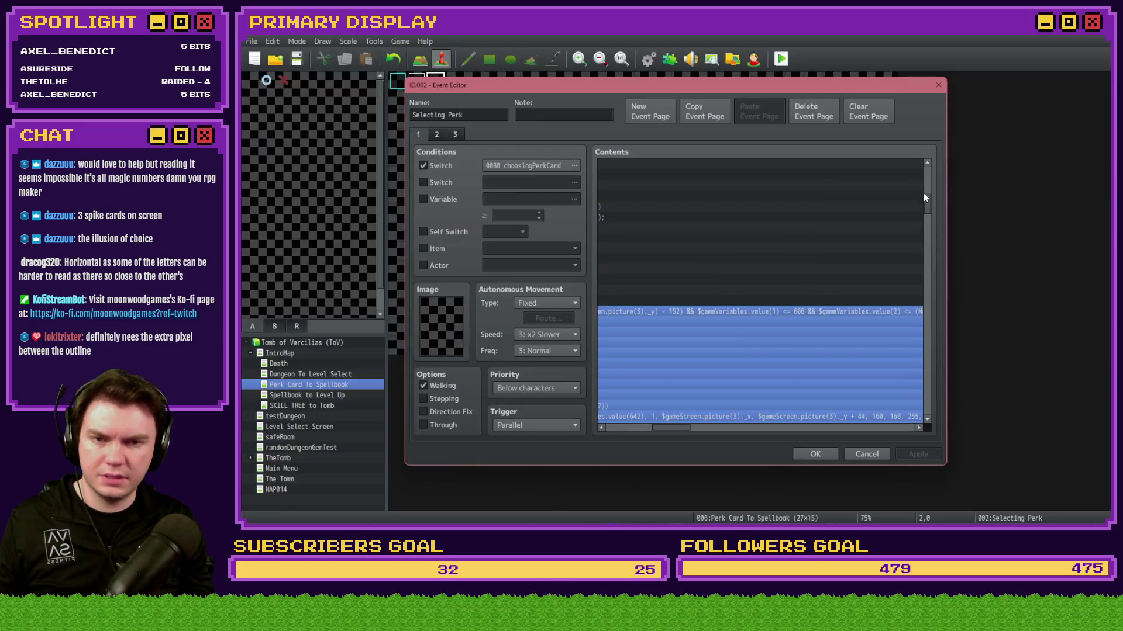
drag(688, 429, 633, 429)
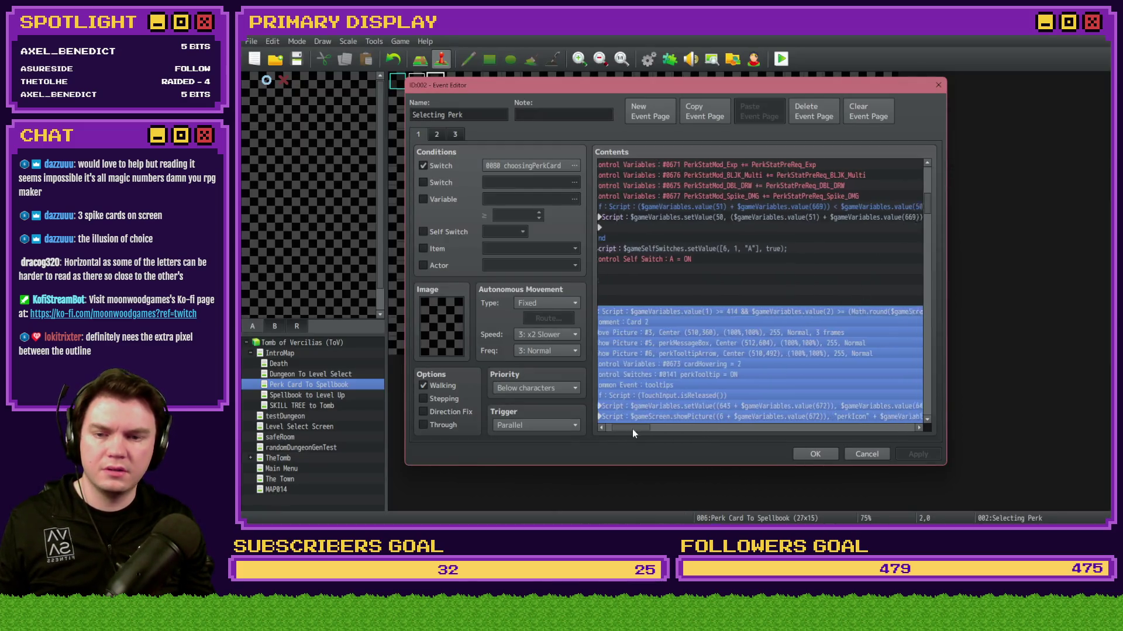
scroll(693, 355, down, 10)
scroll(714, 303, down, 3)
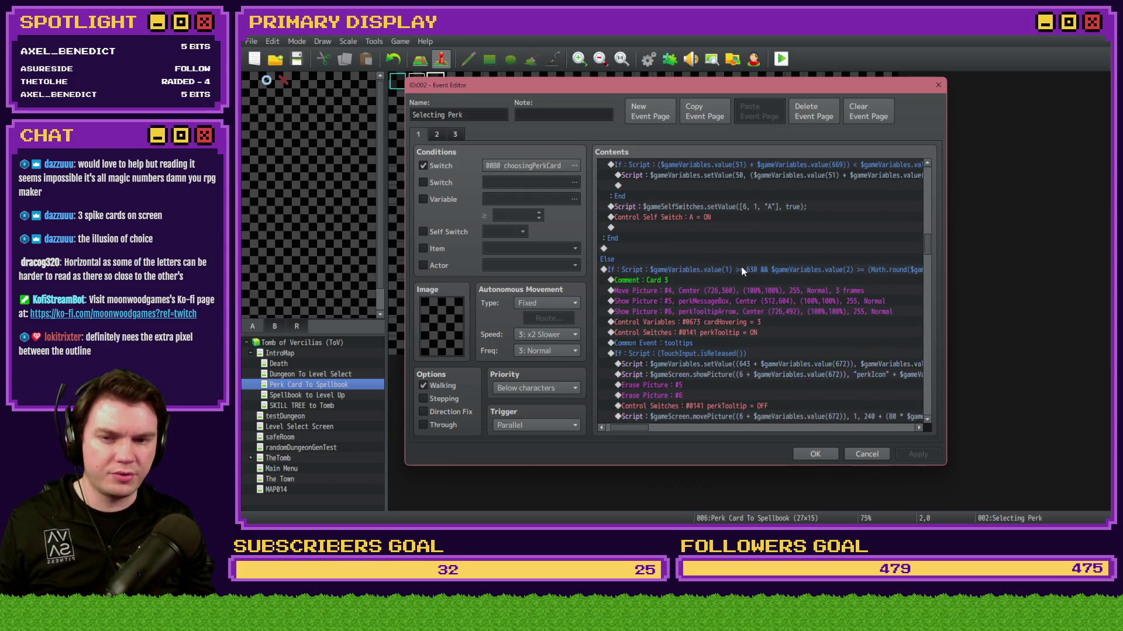
click(737, 271)
key(alt+Tab)
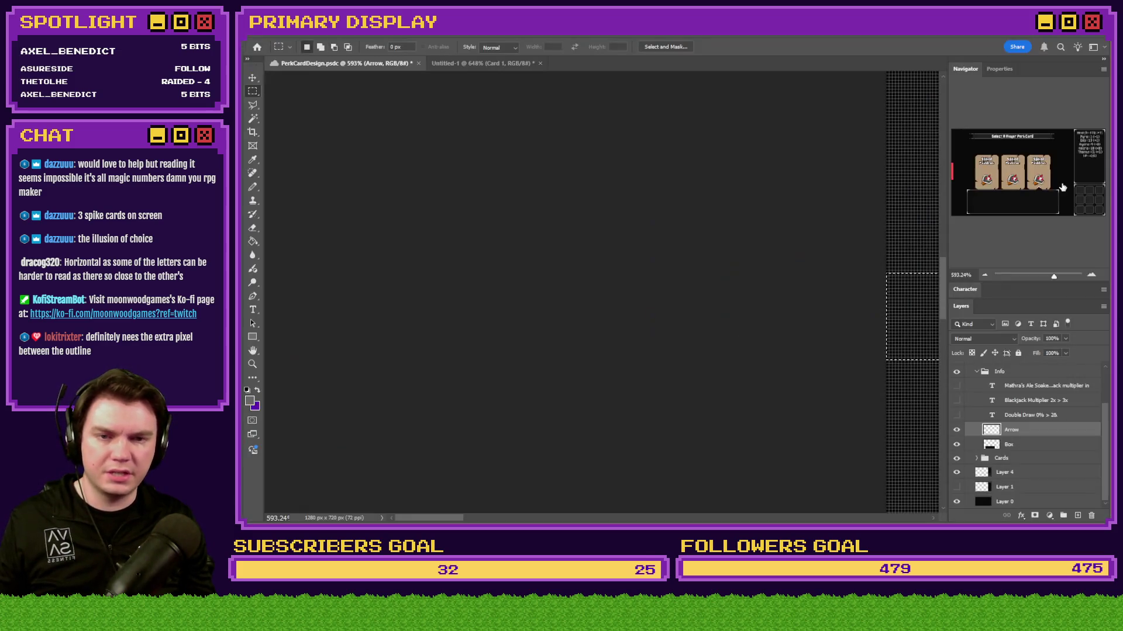
Step: Measure the card spacing on the mockup, including the third card, against the event's 822 bound
mouse_move(888, 281)
mouse_down()
mouse_move(643, 409)
mouse_move(258, 426)
mouse_move(390, 438)
mouse_up()
key(alt+Tab)
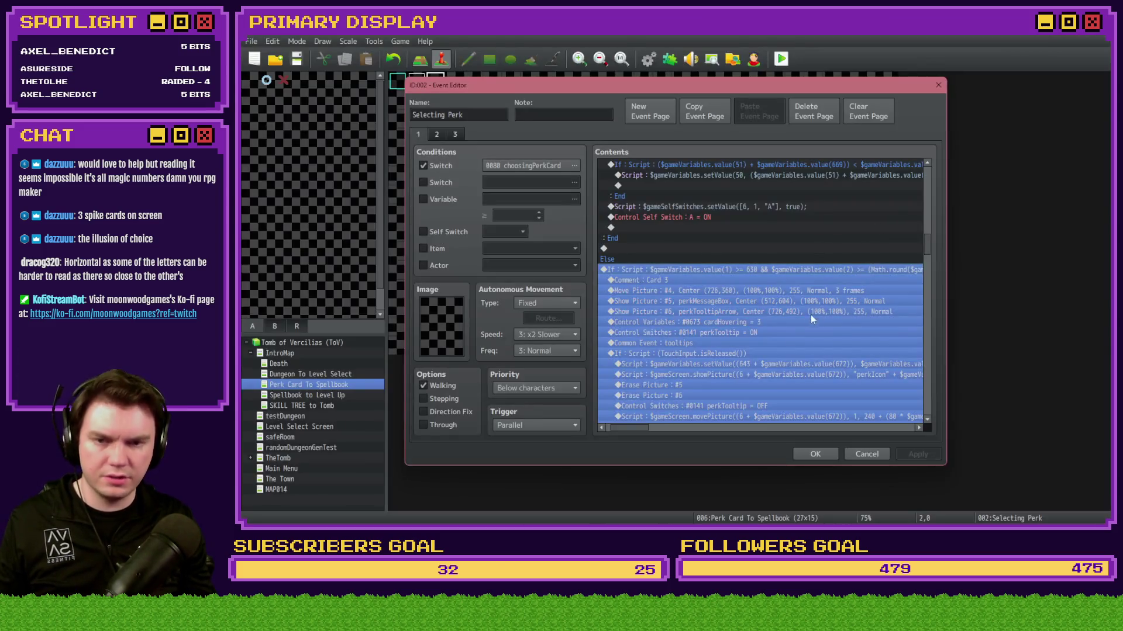
drag(650, 430, 675, 429)
key(alt+Tab)
click(1051, 177)
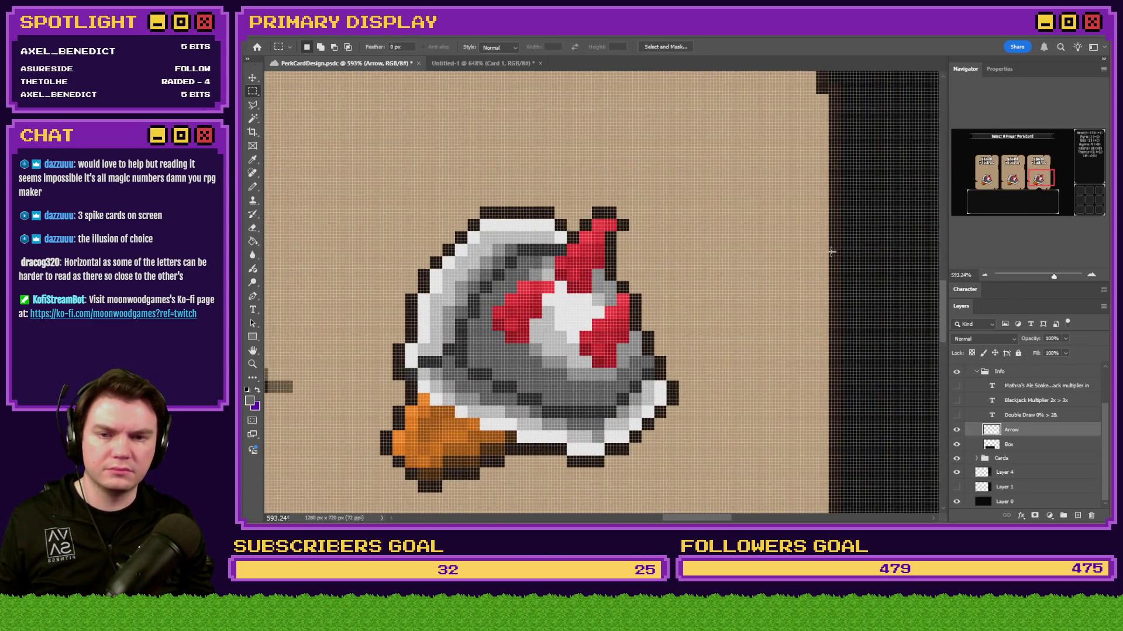
mouse_move(829, 252)
mouse_down()
mouse_move(251, 357)
mouse_move(505, 368)
mouse_up()
key(alt+Tab)
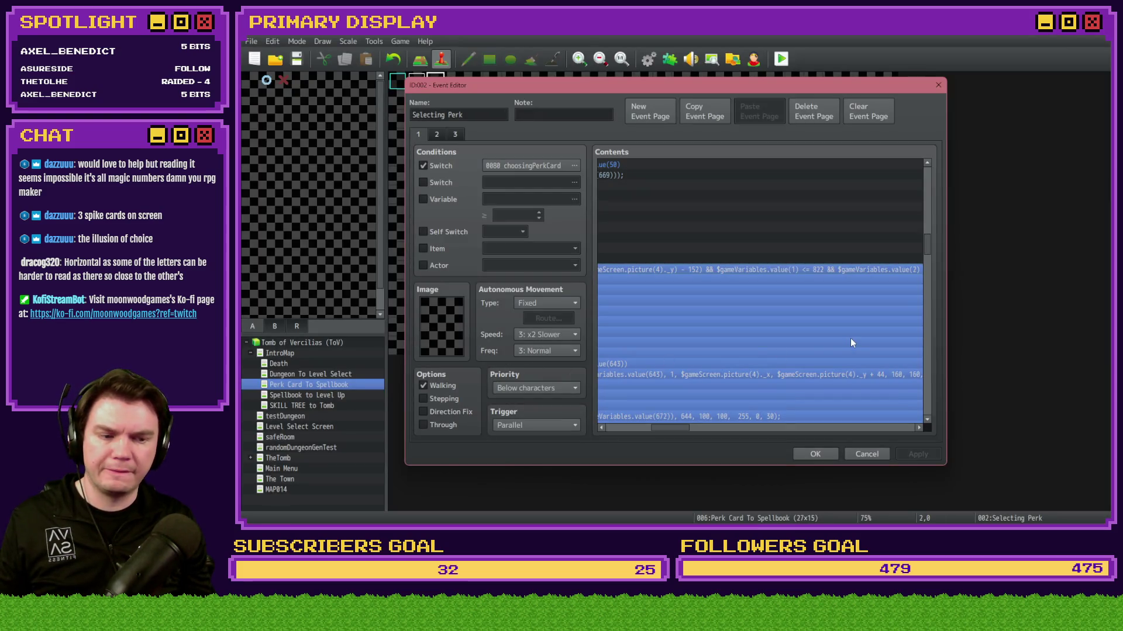
Step: Inspect the Common Event: tooltips command, Card 3's If: Script block and its Else line
click(827, 339)
scroll(789, 363, up, 3)
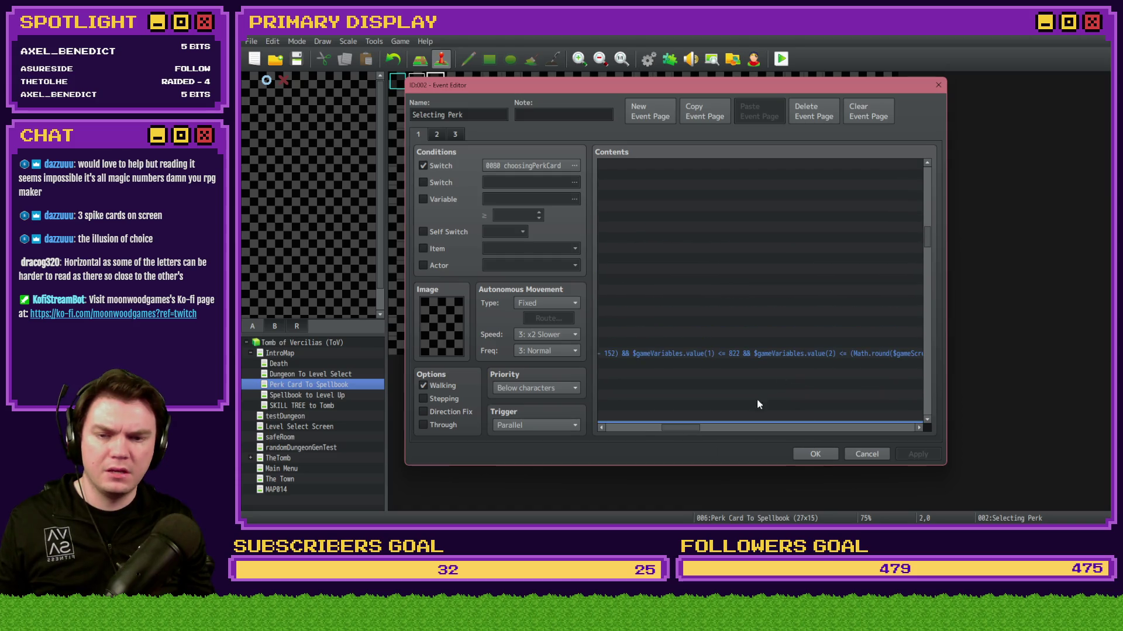
drag(689, 431, 634, 432)
scroll(774, 287, down, 5)
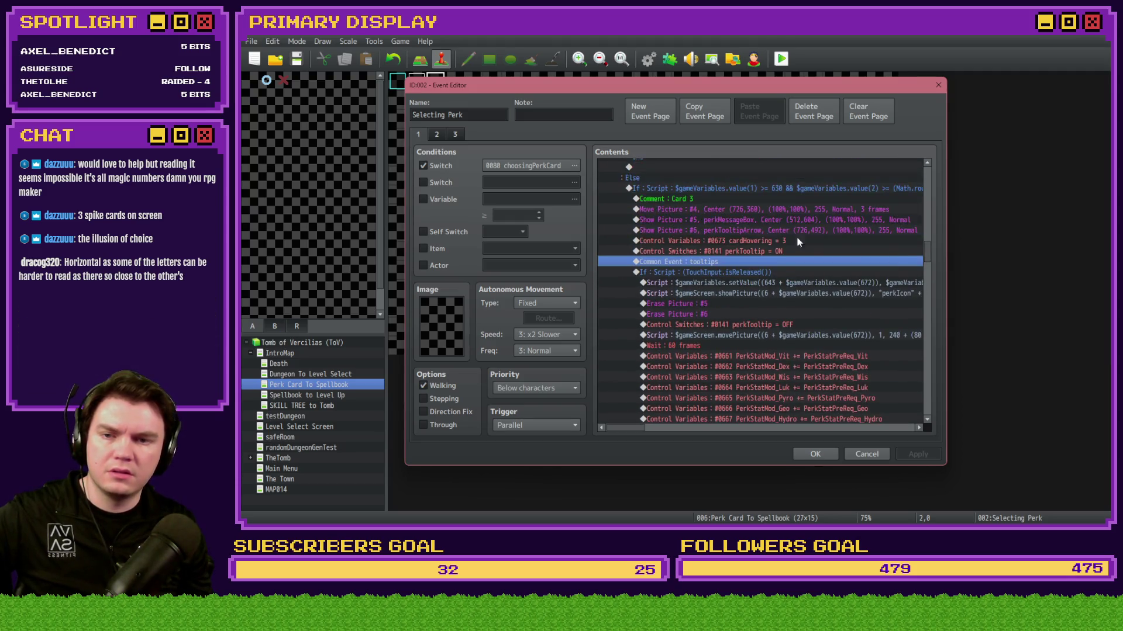
click(715, 191)
scroll(926, 284, down, 10)
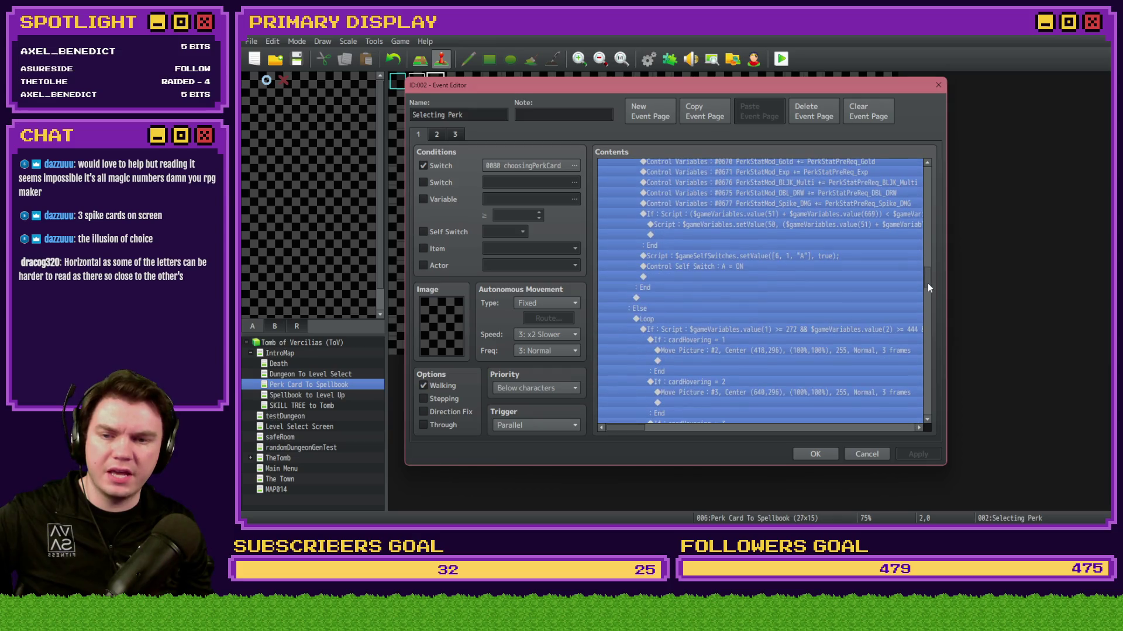
click(712, 270)
key(Up)
key(Up)
key(Up)
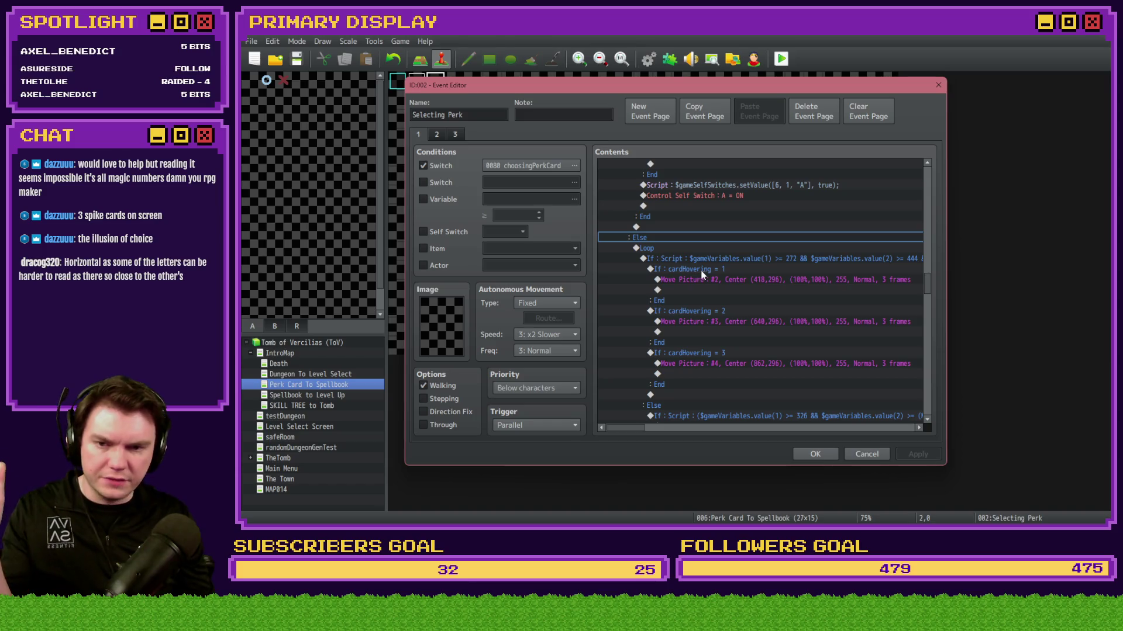
Step: Inspect the whole cardHovering Loop block without making changes
scroll(765, 296, down, 2)
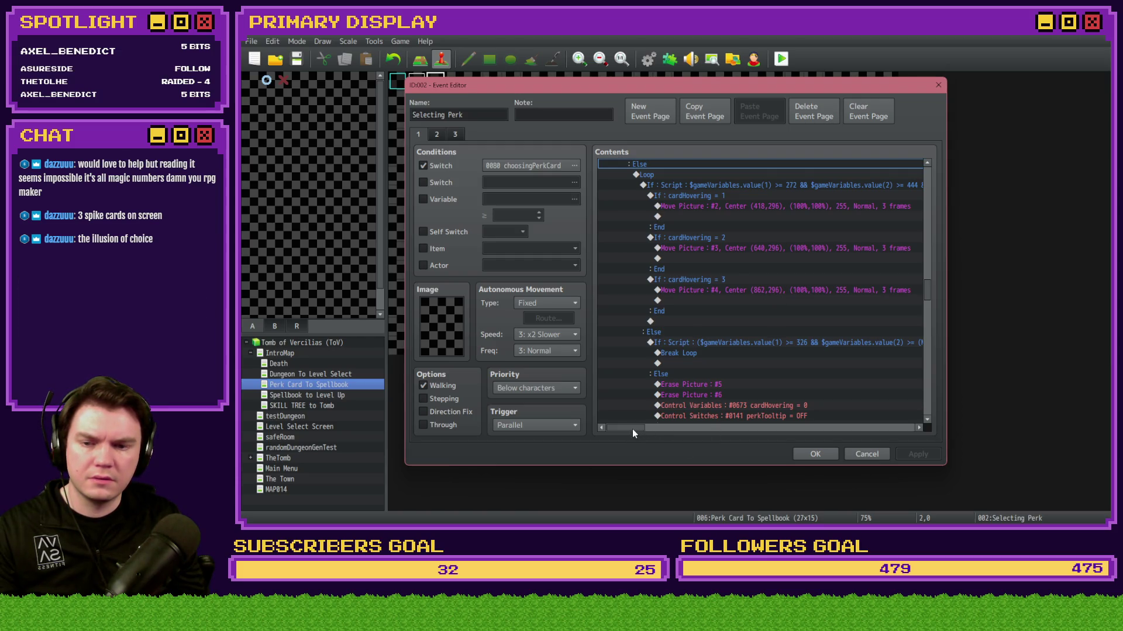
mouse_move(633, 430)
mouse_down()
mouse_move(646, 430)
mouse_move(623, 430)
mouse_up()
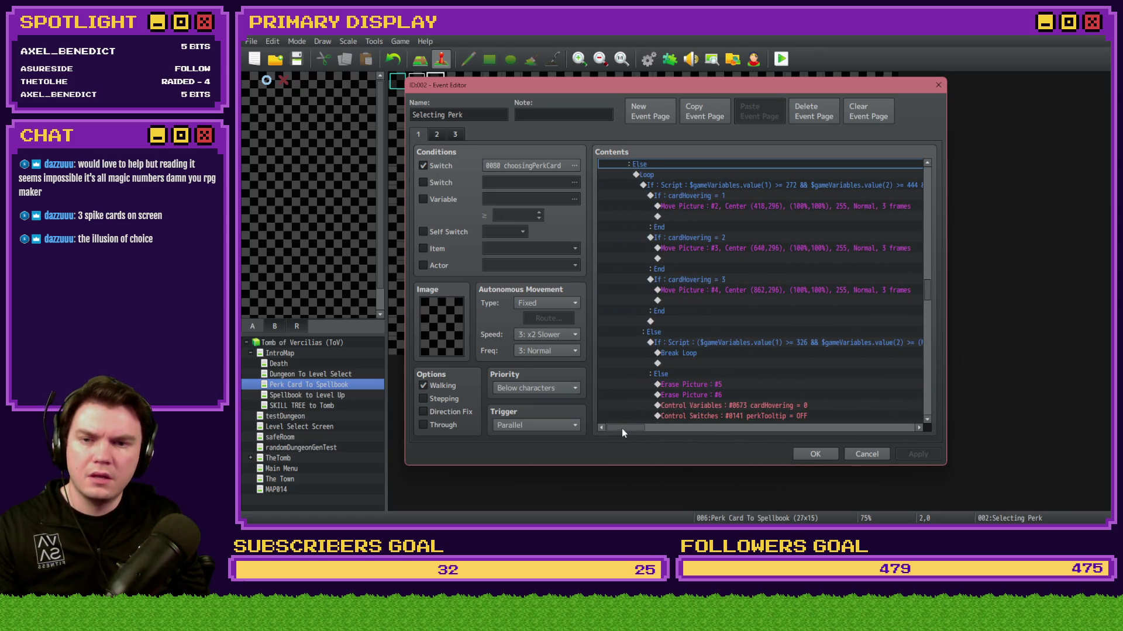
scroll(700, 286, up, 2)
click(672, 226)
scroll(673, 262, down, 5)
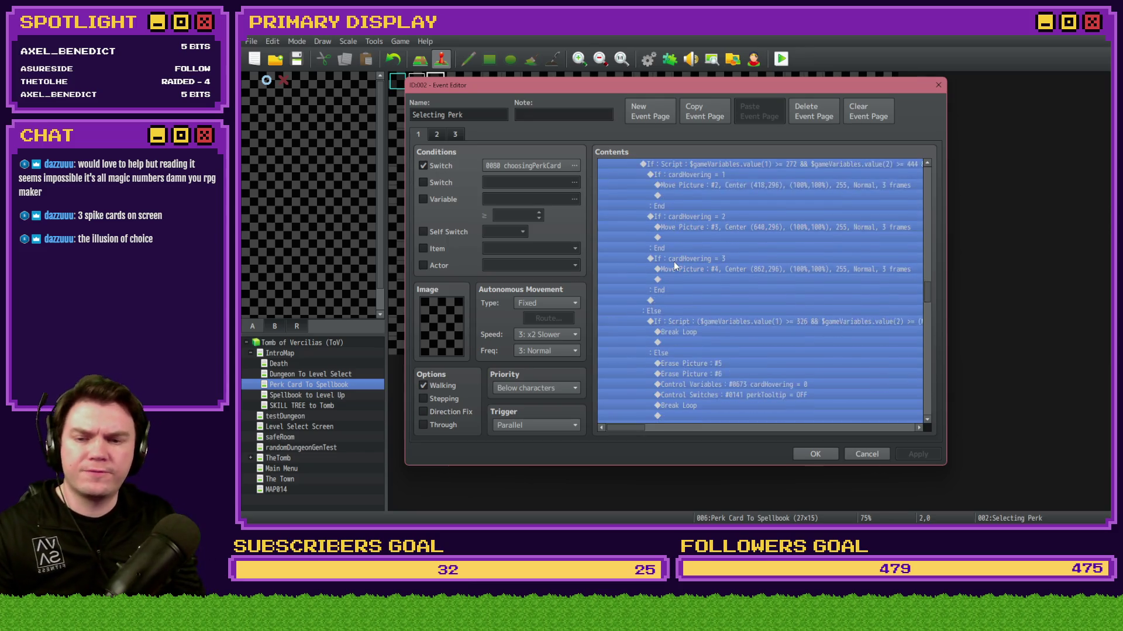
scroll(697, 336, up, 4)
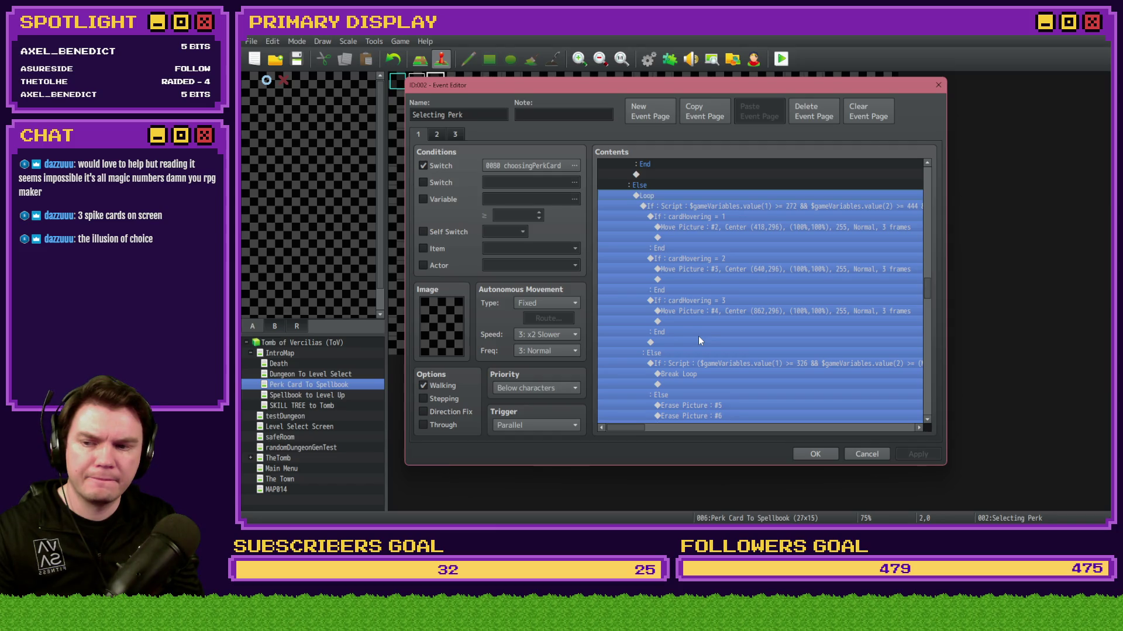
click(746, 252)
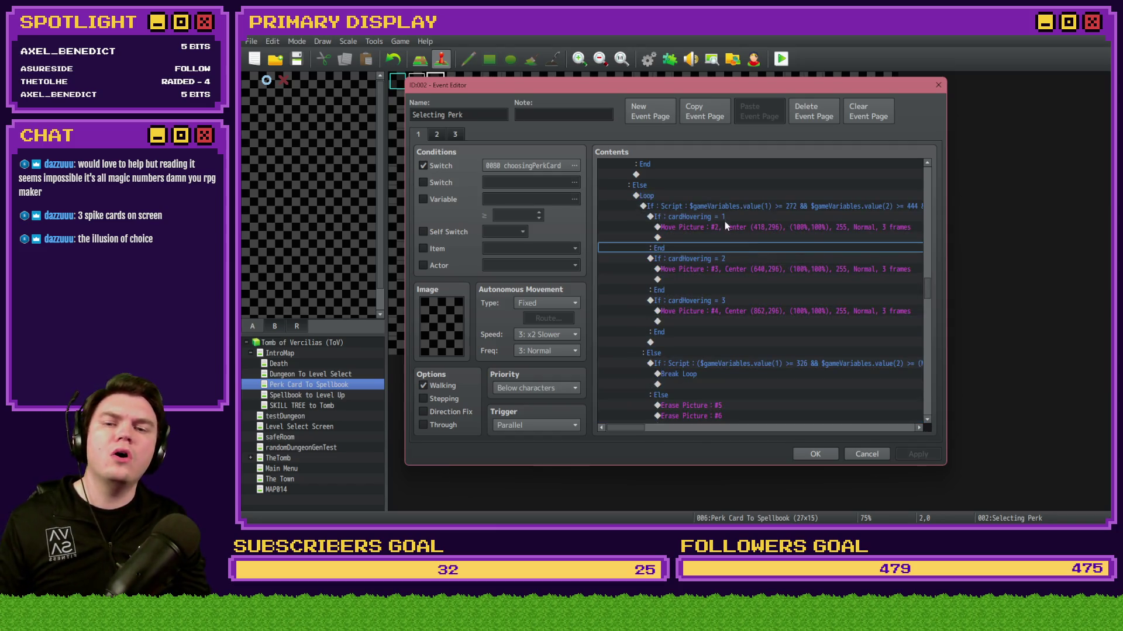
key(alt+Tab)
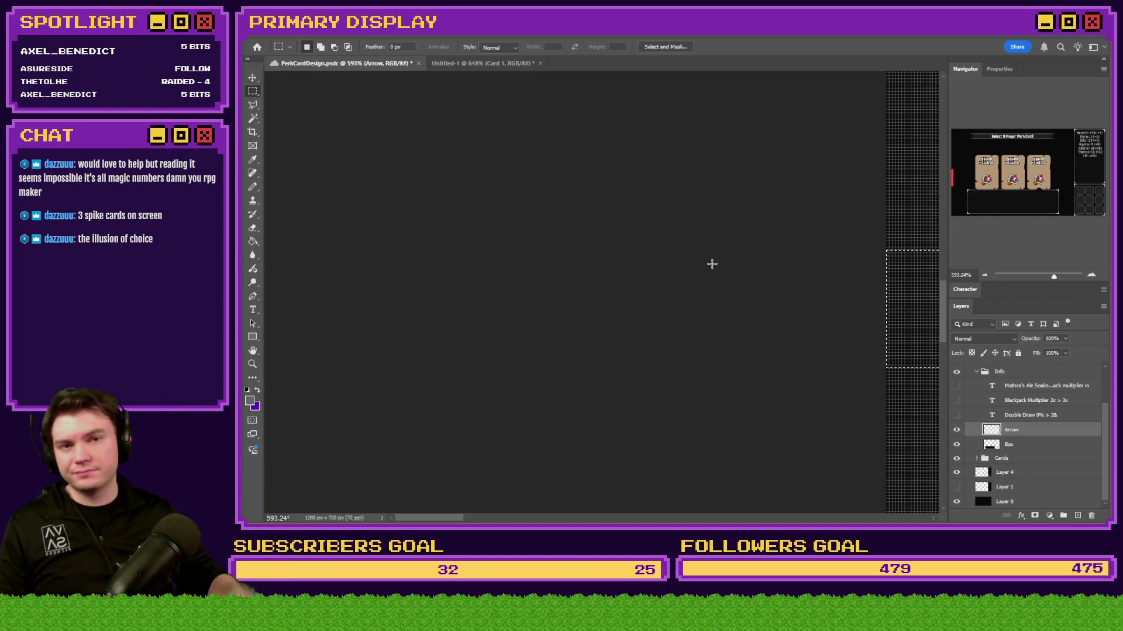
Step: Zoom the mockup out to 72.9%, check the Untitled-1 Spiked Pauldron document, then bring up the pictures folder
scroll(711, 263, down, 10)
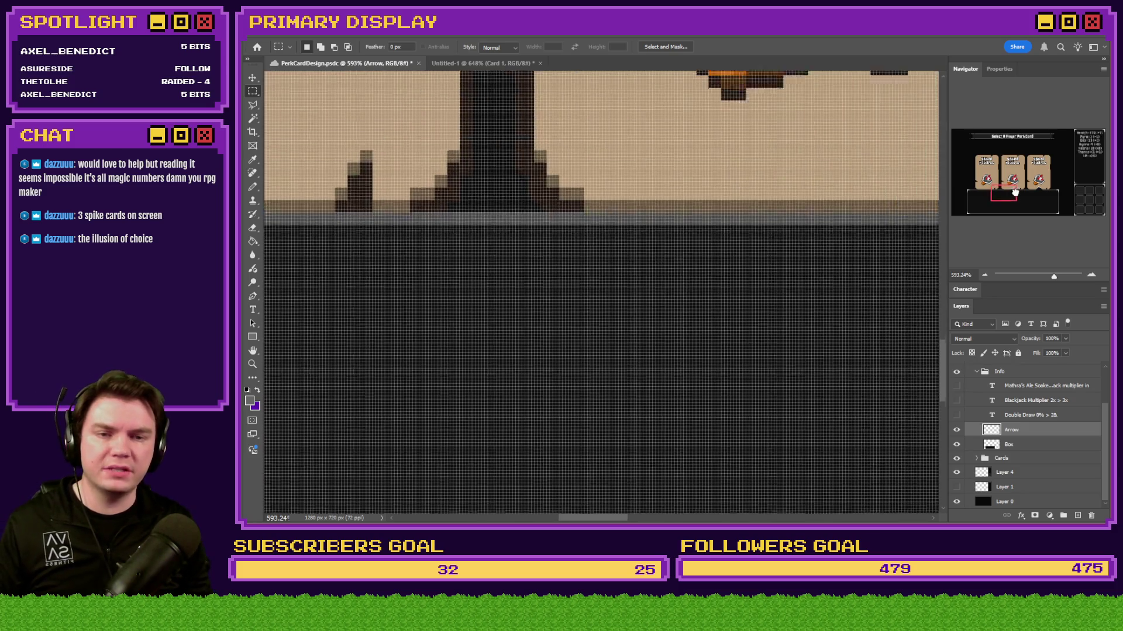
scroll(536, 281, down, 1)
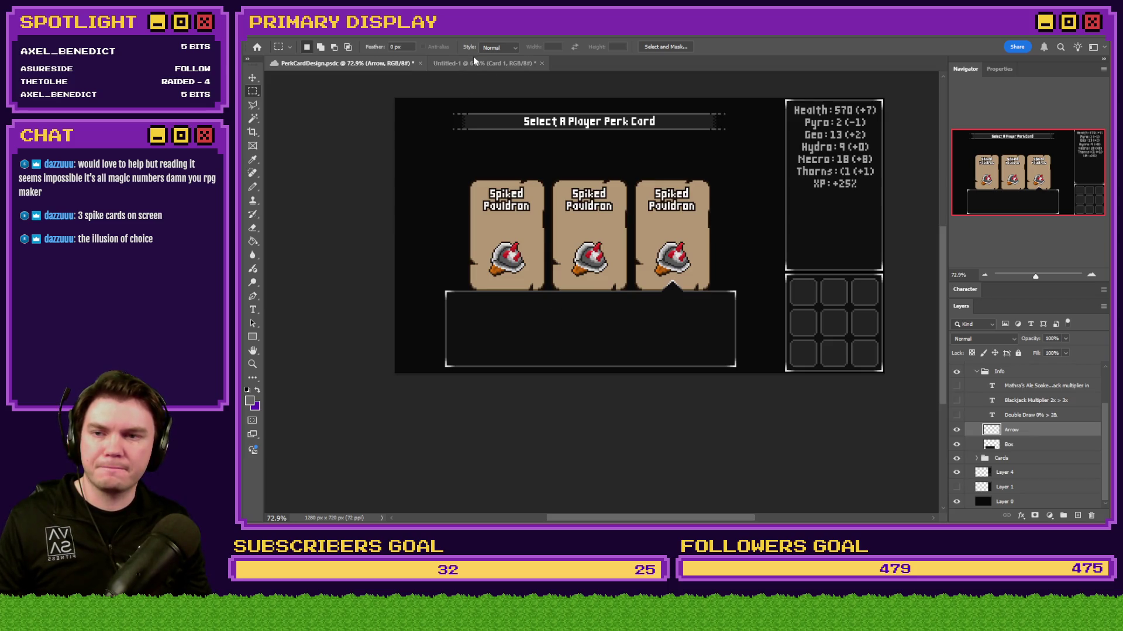
click(530, 63)
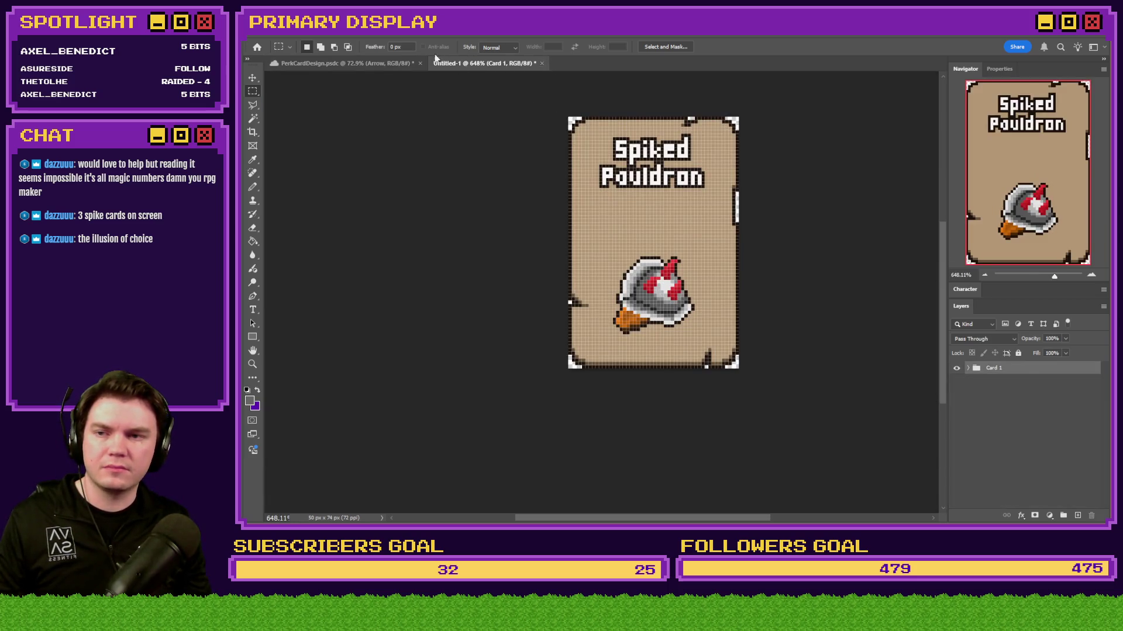
click(386, 65)
key(alt+Tab)
key(Tab)
key(Tab)
key(Tab)
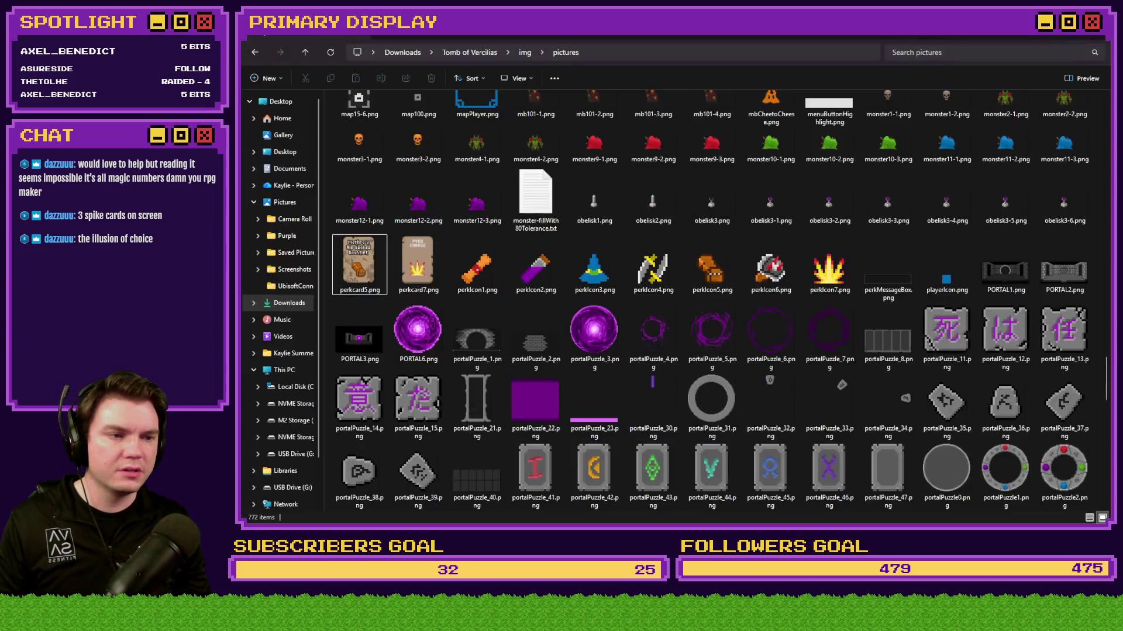
Step: Jump to perkcard1 in the pictures folder and preview the perkMessageBox and perkScreen images
text(perkcard1)
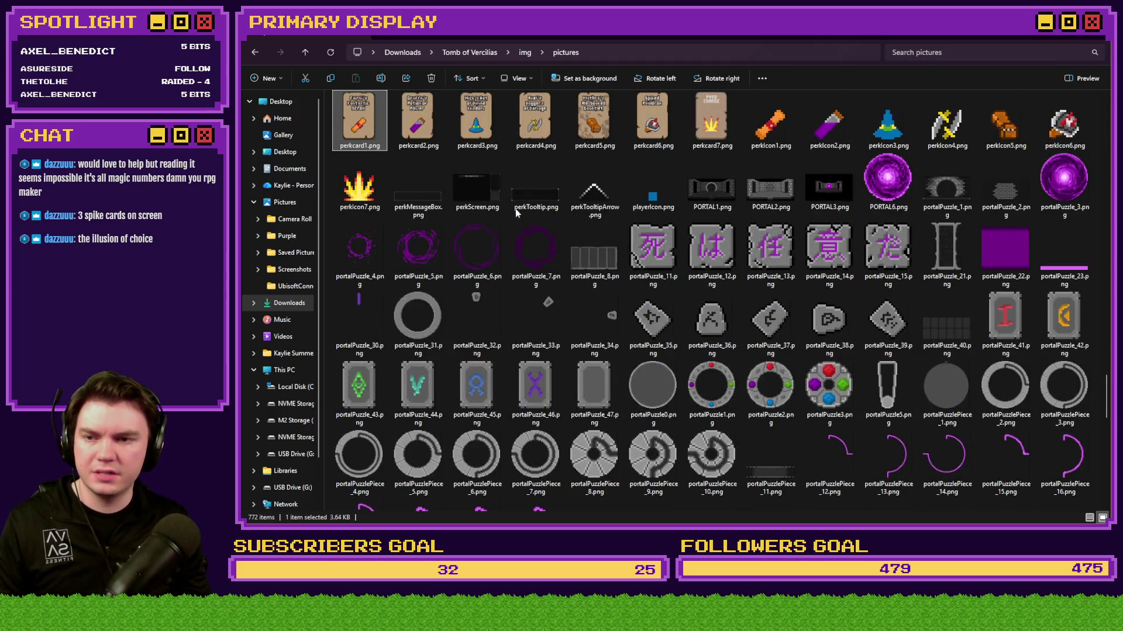
click(428, 202)
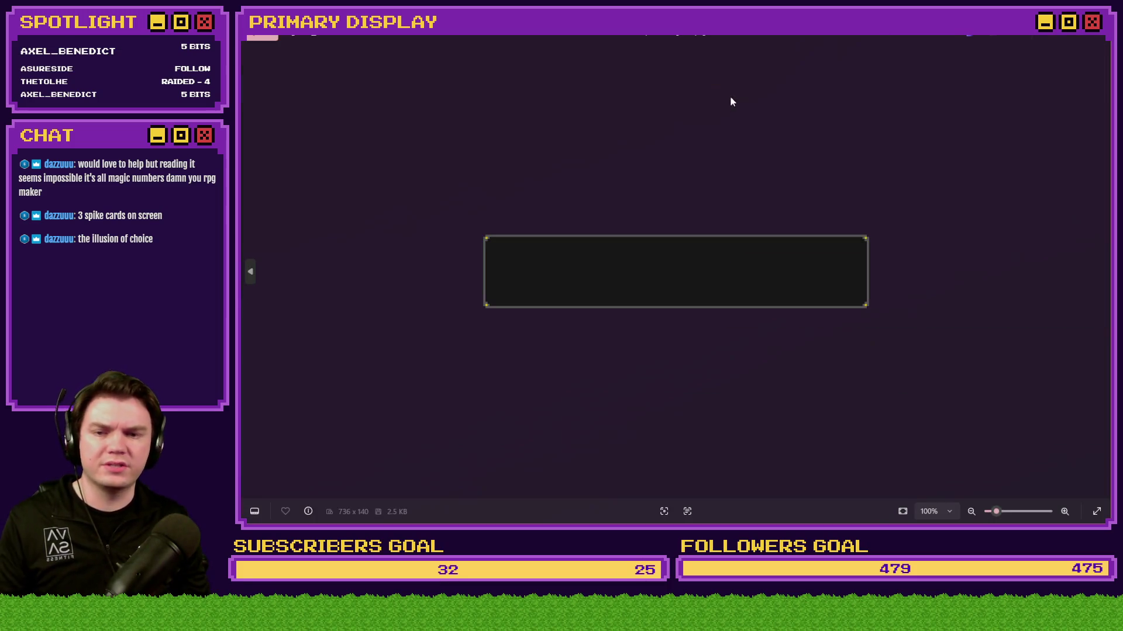
key(Right)
key(Right)
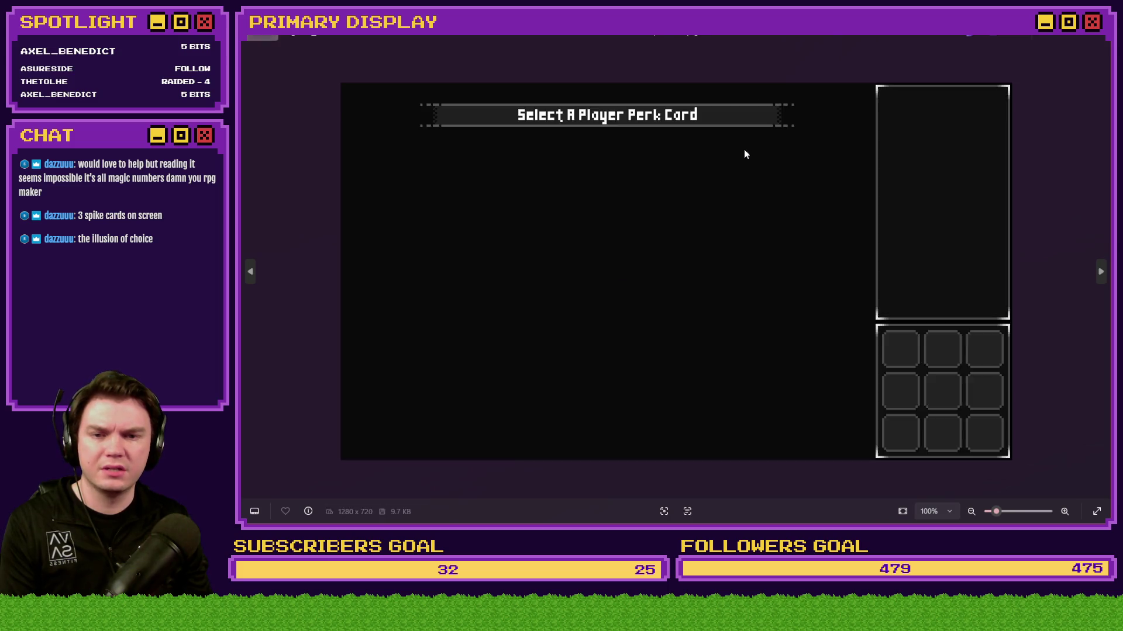
click(1101, 39)
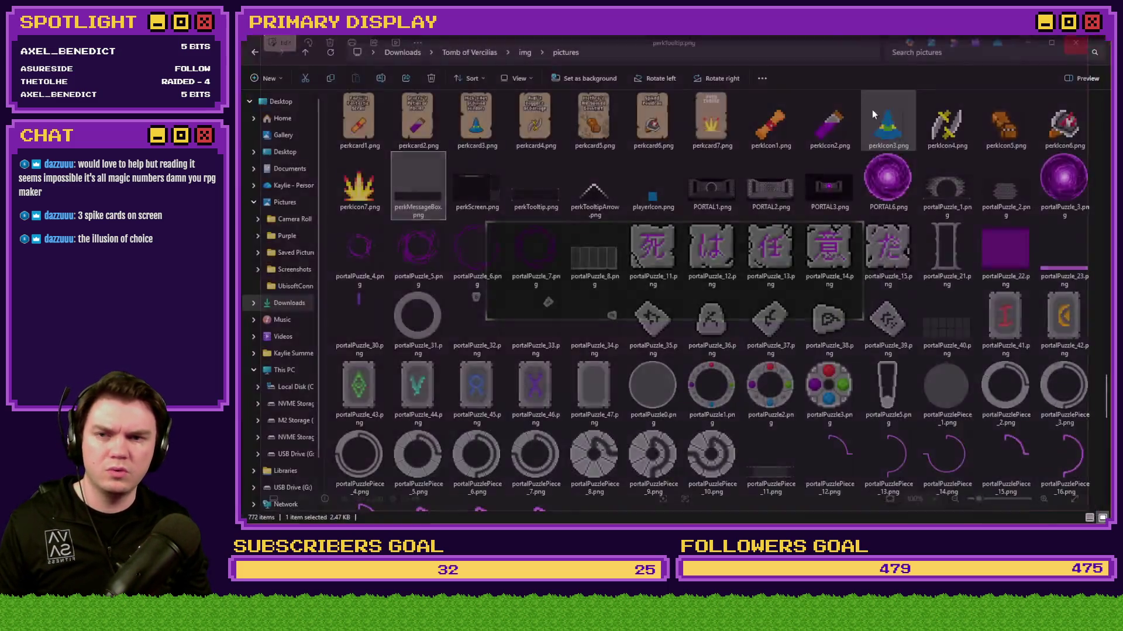
key(alt+Tab)
key(alt+Tab)
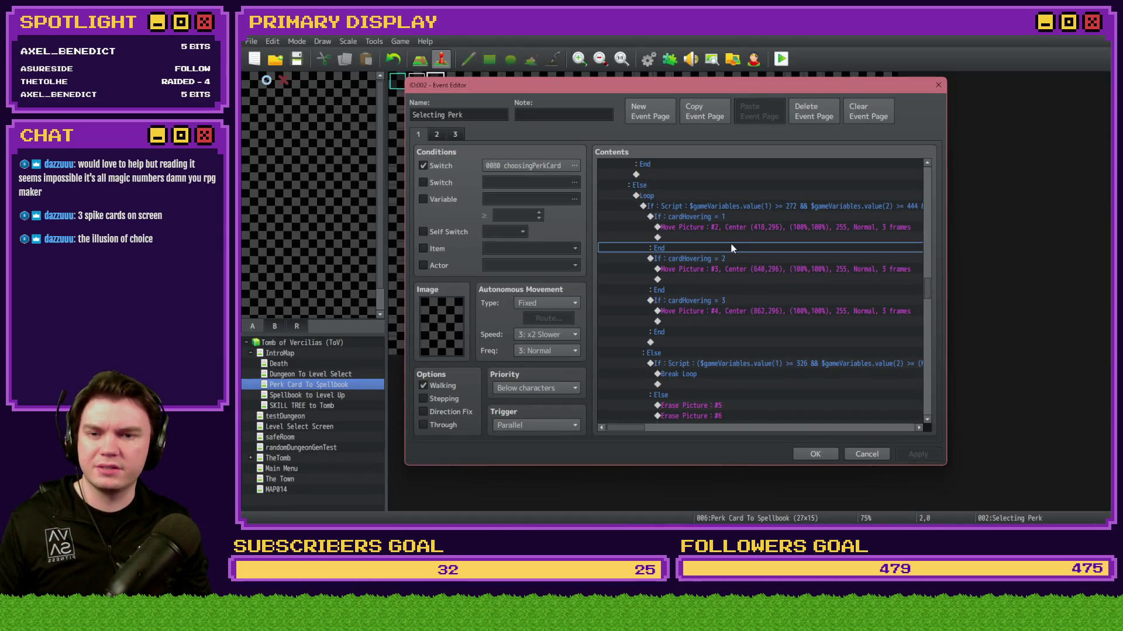
Step: Change Card 1's Show Picture #5 image from perkMessageBox to perkTooltip
mouse_move(927, 286)
mouse_down()
mouse_move(932, 187)
mouse_move(903, 186)
mouse_up()
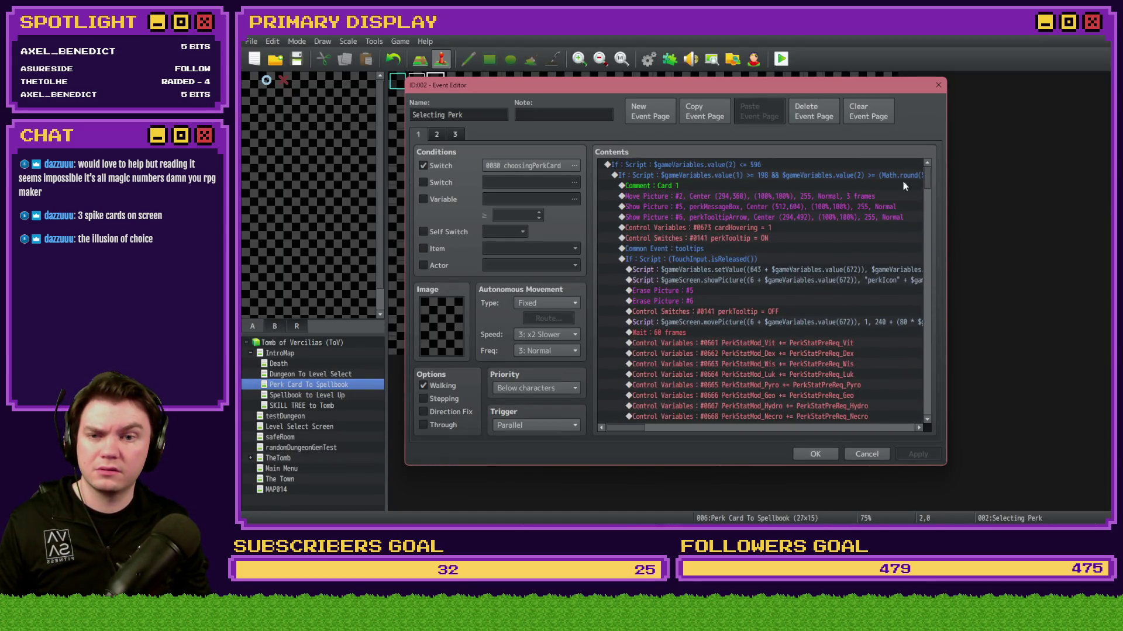
click(733, 208)
click(734, 216)
click(734, 208)
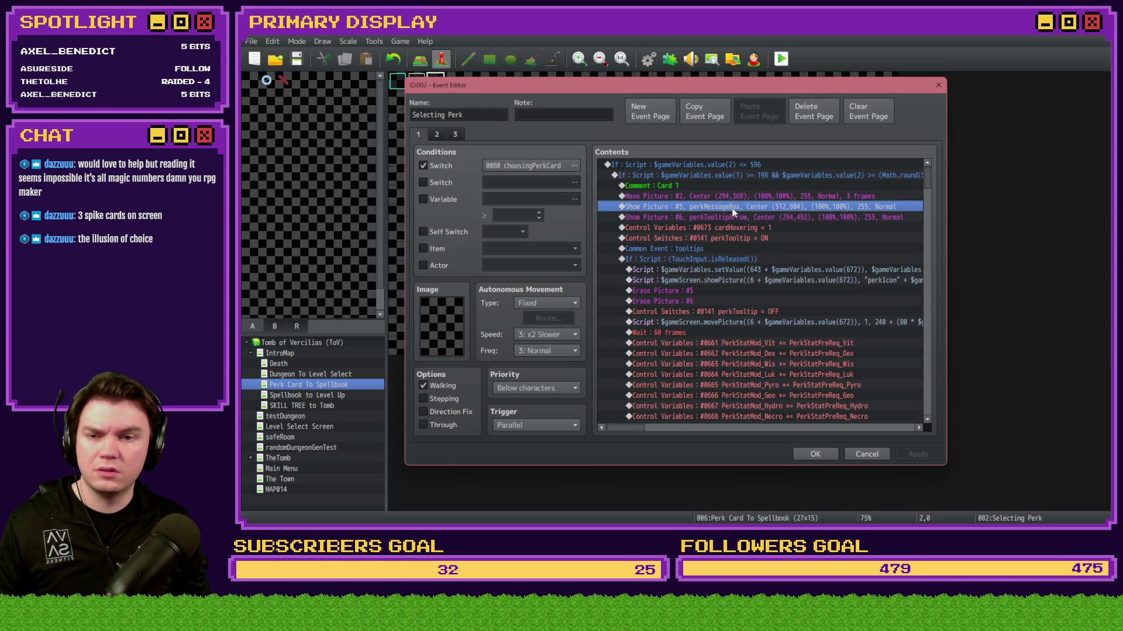
click(758, 228)
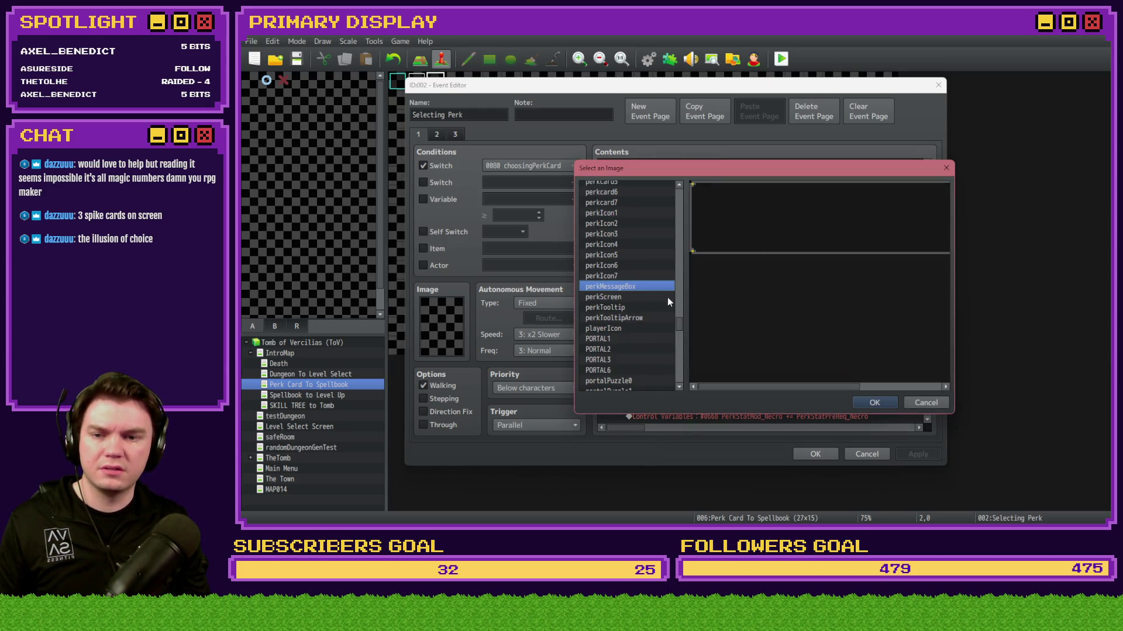
click(624, 308)
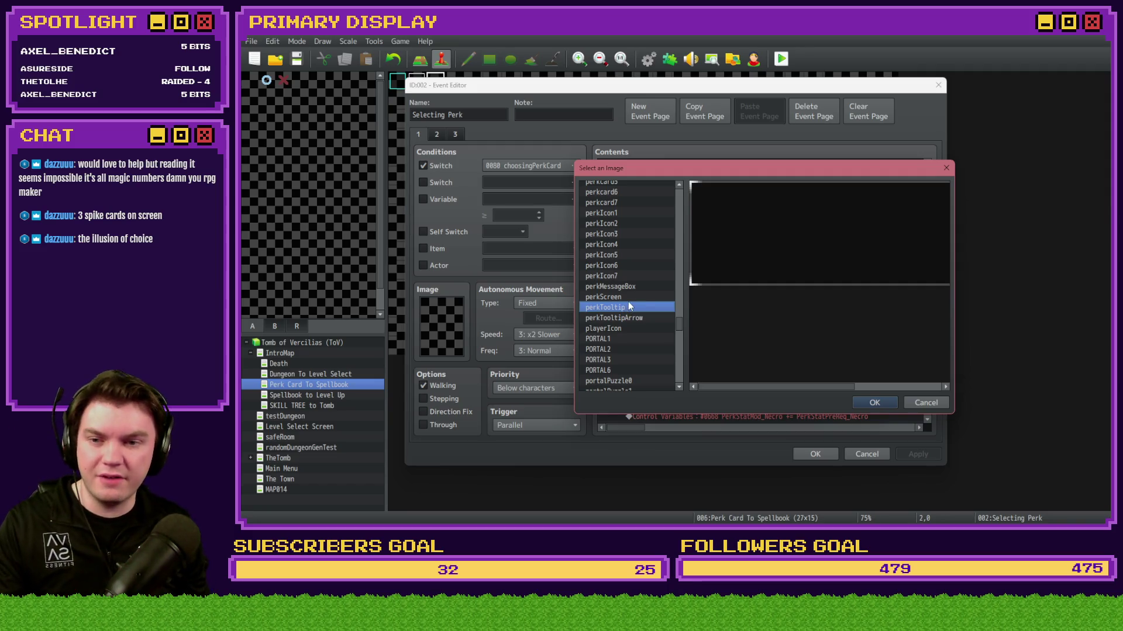
click(636, 288)
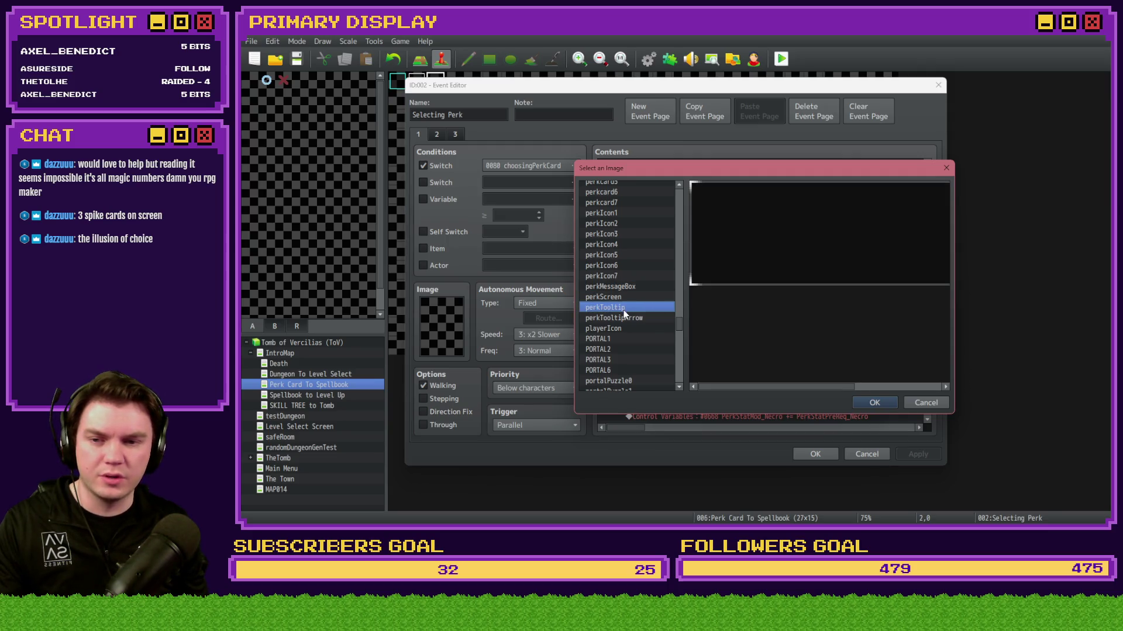
click(625, 318)
click(625, 308)
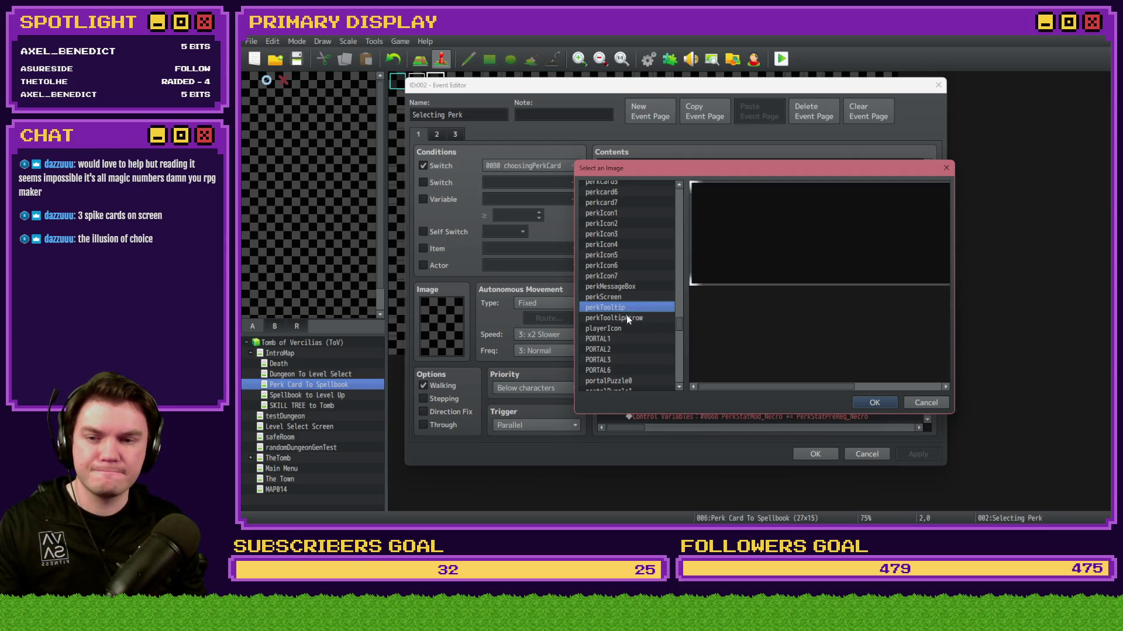
double_click(626, 307)
click(783, 391)
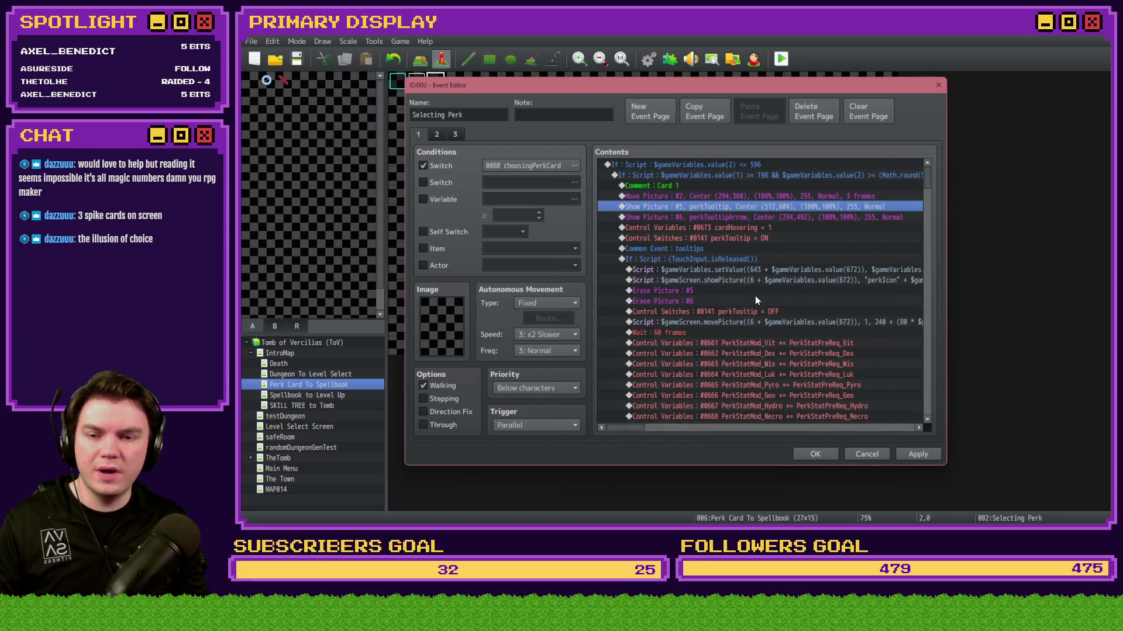
Step: Switch Card 2's Show Picture #5 image to perkTooltip
scroll(756, 296, down, 10)
double_click(763, 259)
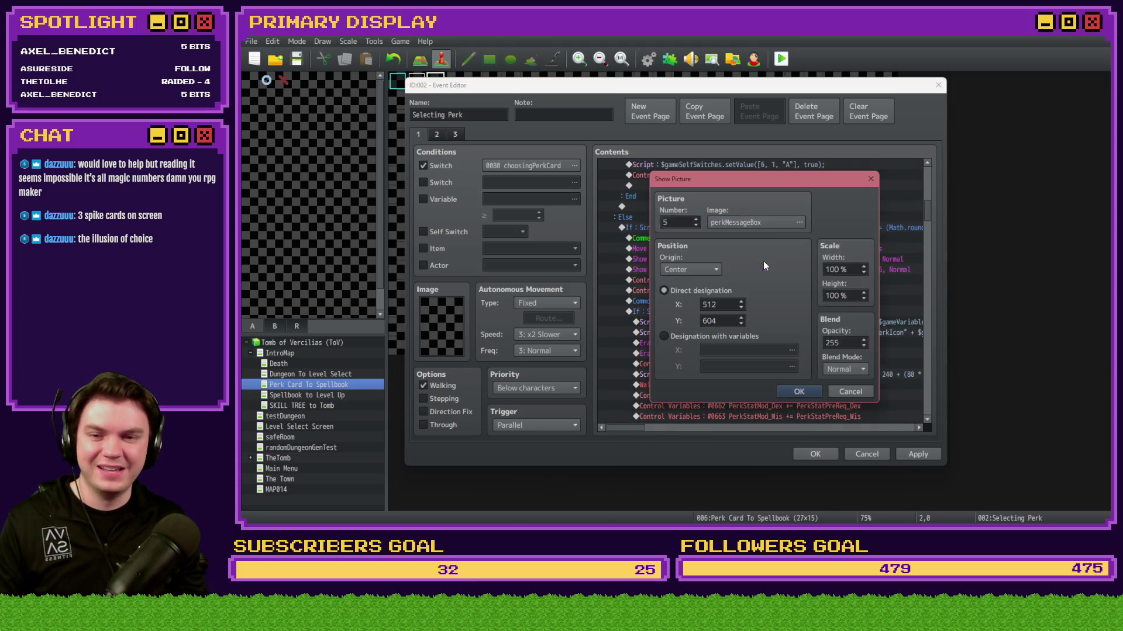
click(761, 222)
click(626, 308)
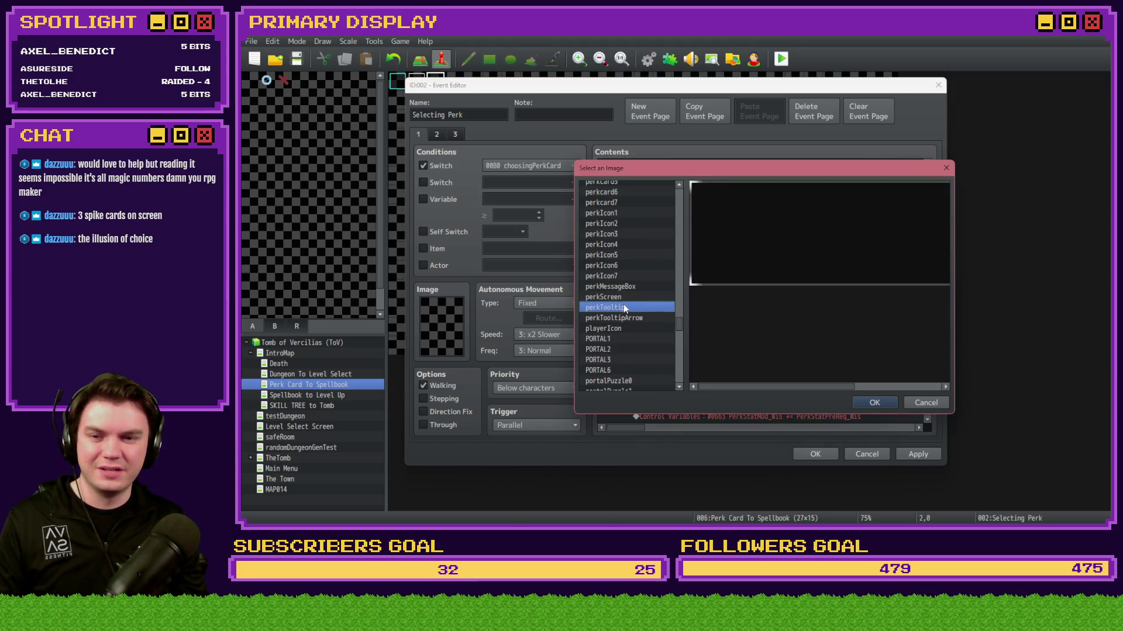
click(873, 403)
click(783, 385)
Step: Switch Card 3's Show Picture #5 image to perkTooltip, save the event and playtest
scroll(734, 357, down, 5)
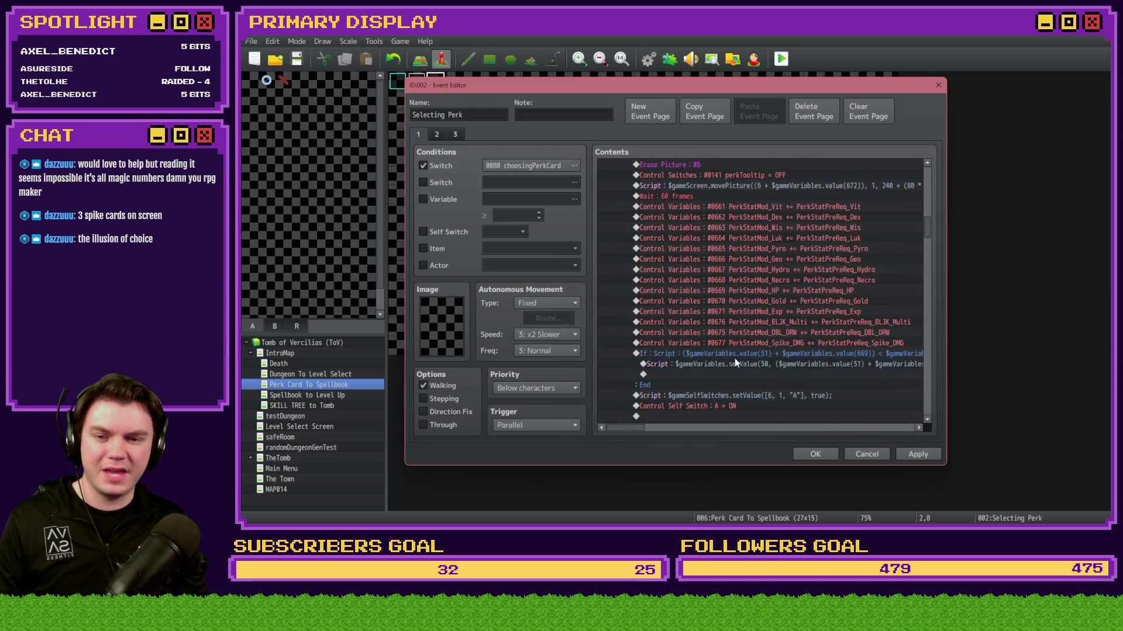
click(738, 322)
double_click(737, 311)
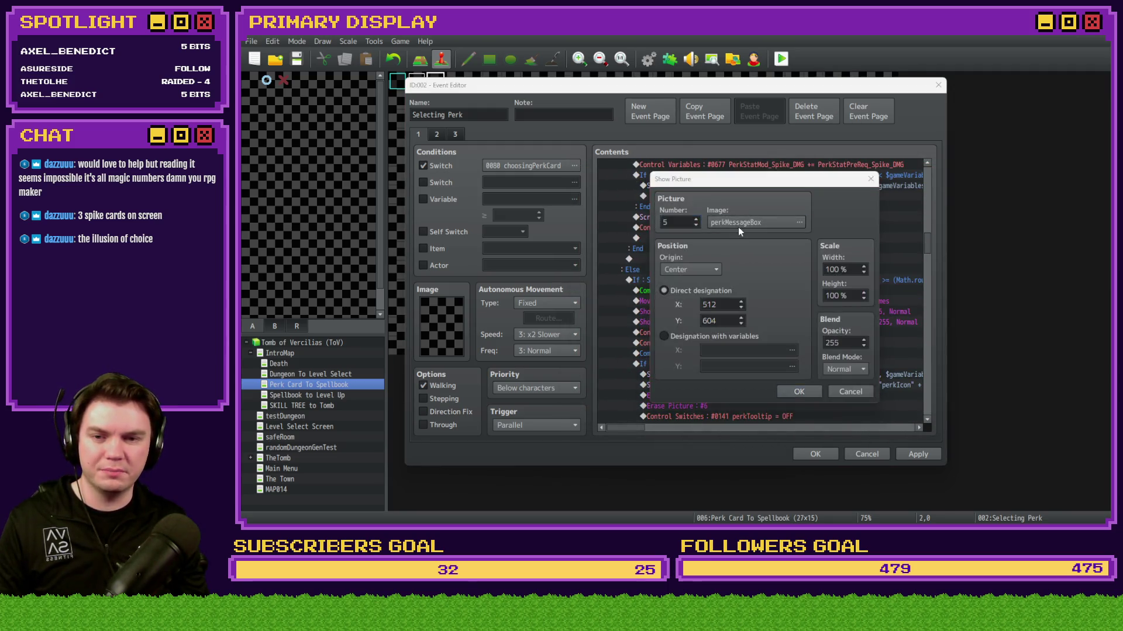
click(738, 227)
double_click(616, 308)
click(810, 394)
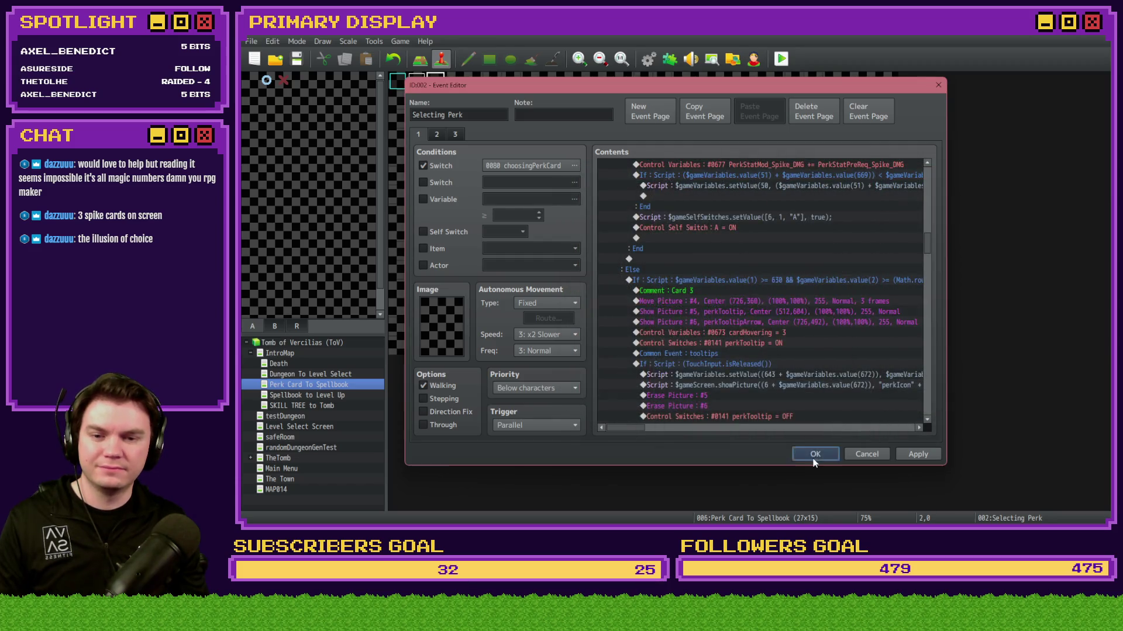
click(815, 454)
click(781, 58)
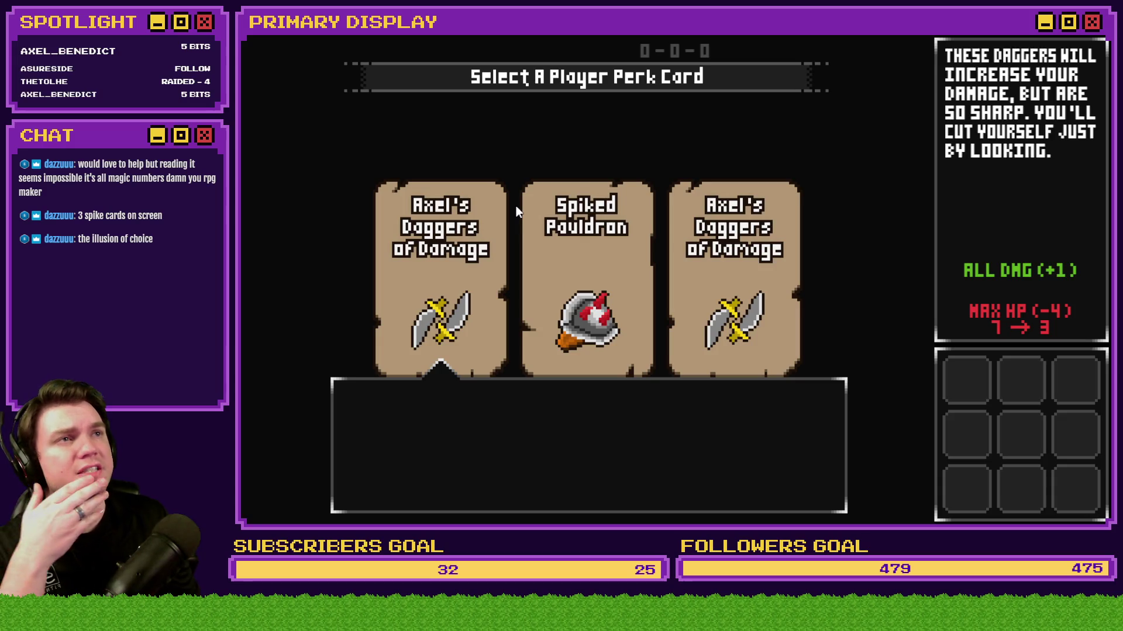
click(588, 430)
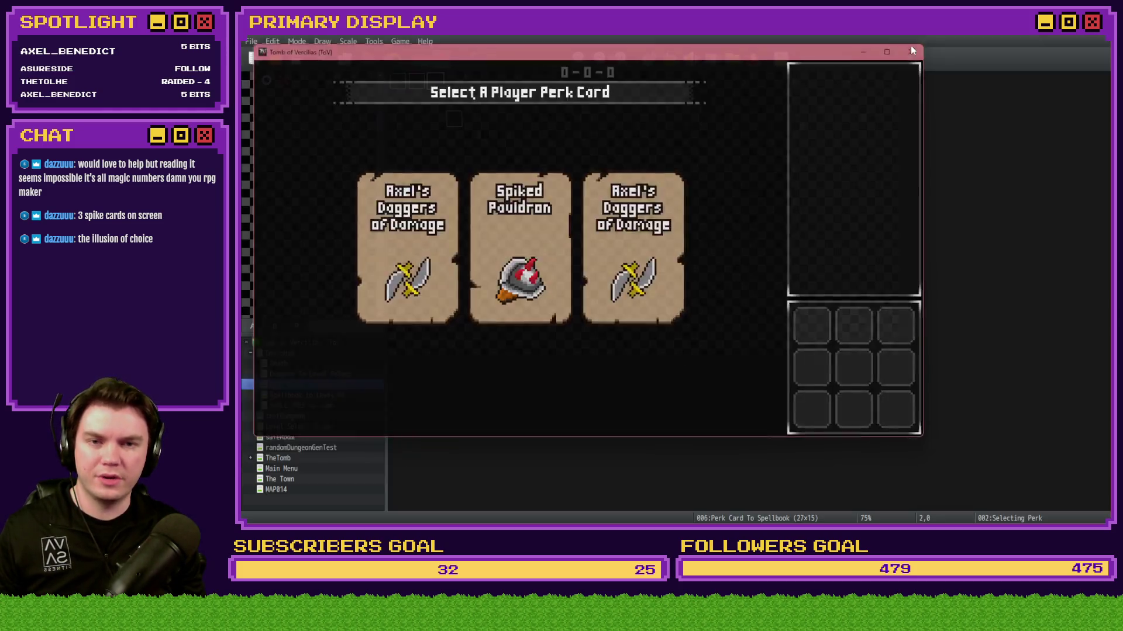
click(911, 44)
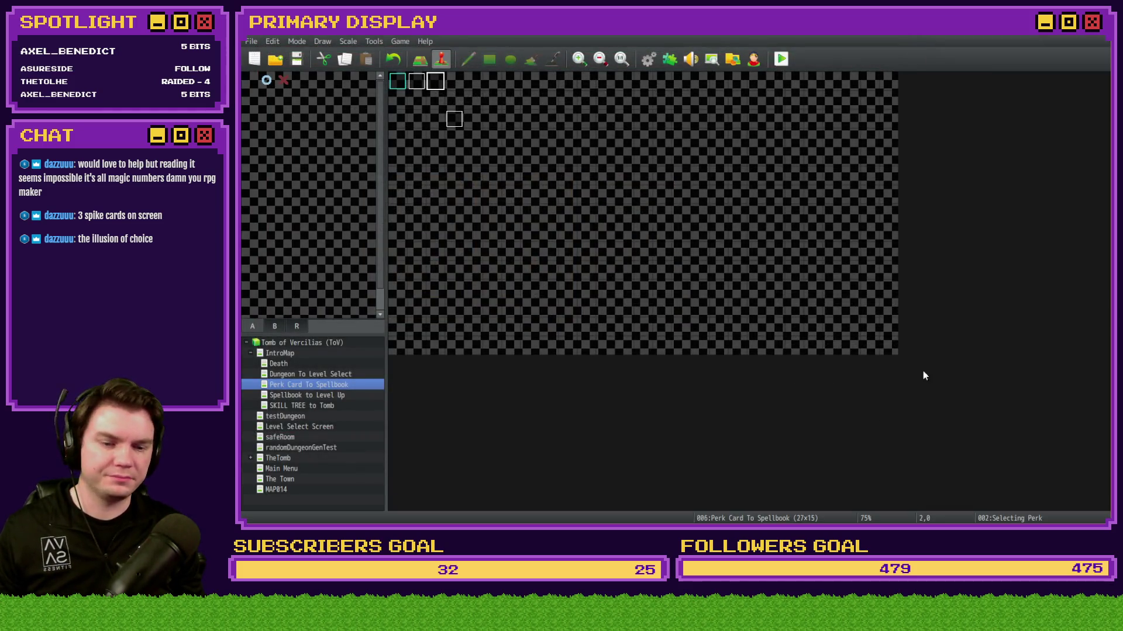
Step: Open the Selecting Perk event and select the card hover If: Script block inside its Loop
double_click(394, 83)
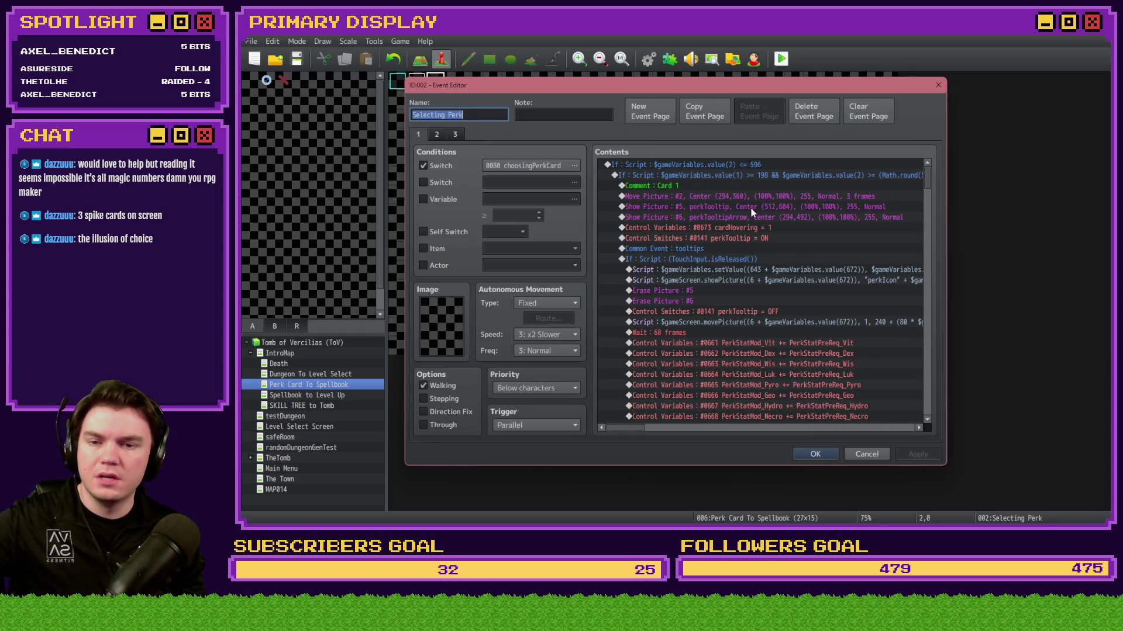
scroll(711, 284, down, 6)
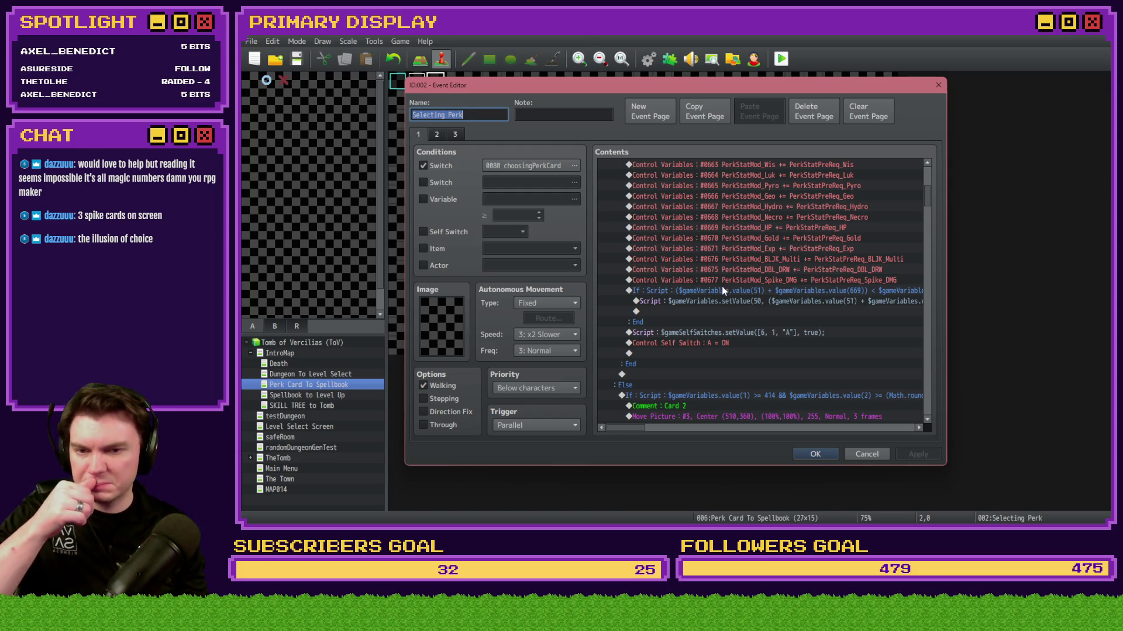
scroll(703, 400, down, 3)
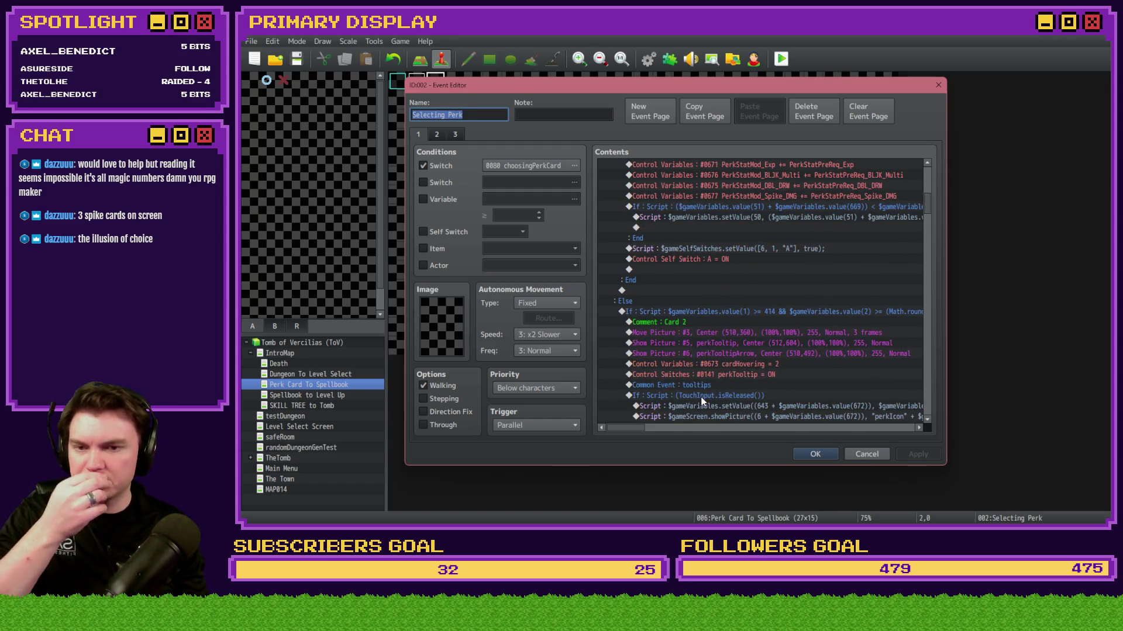
scroll(703, 401, down, 15)
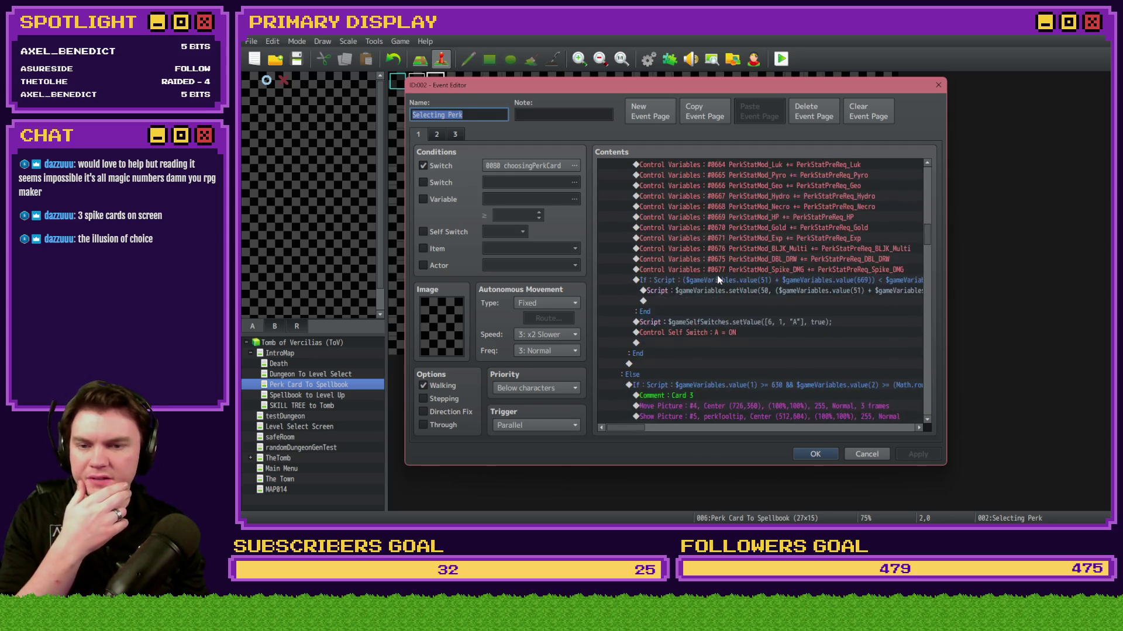
scroll(716, 257, down, 12)
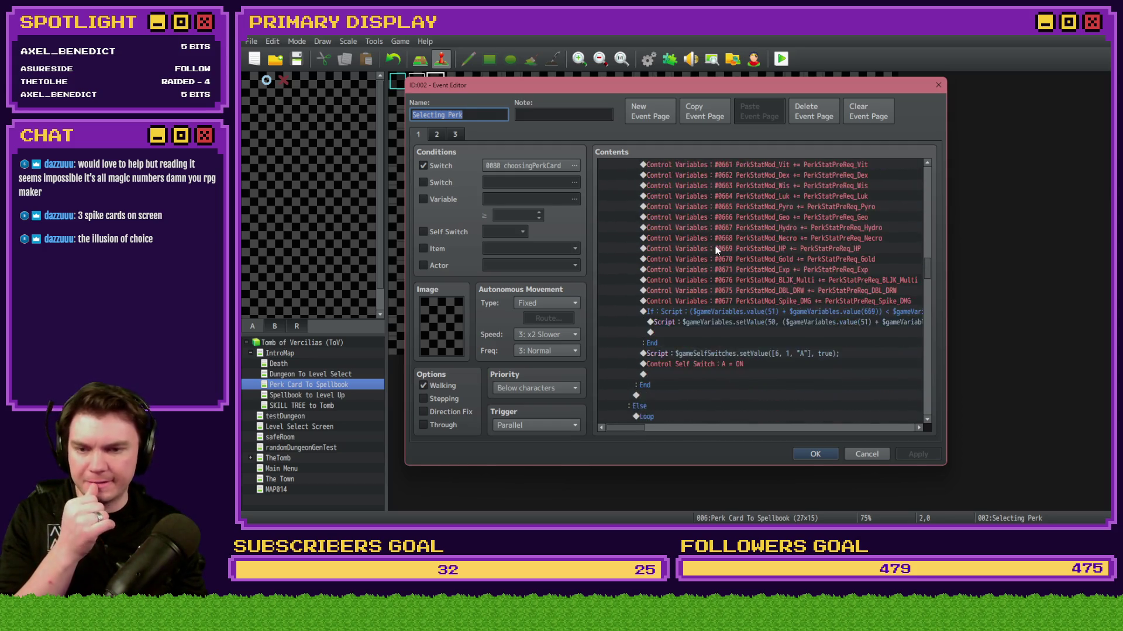
scroll(718, 253, down, 2)
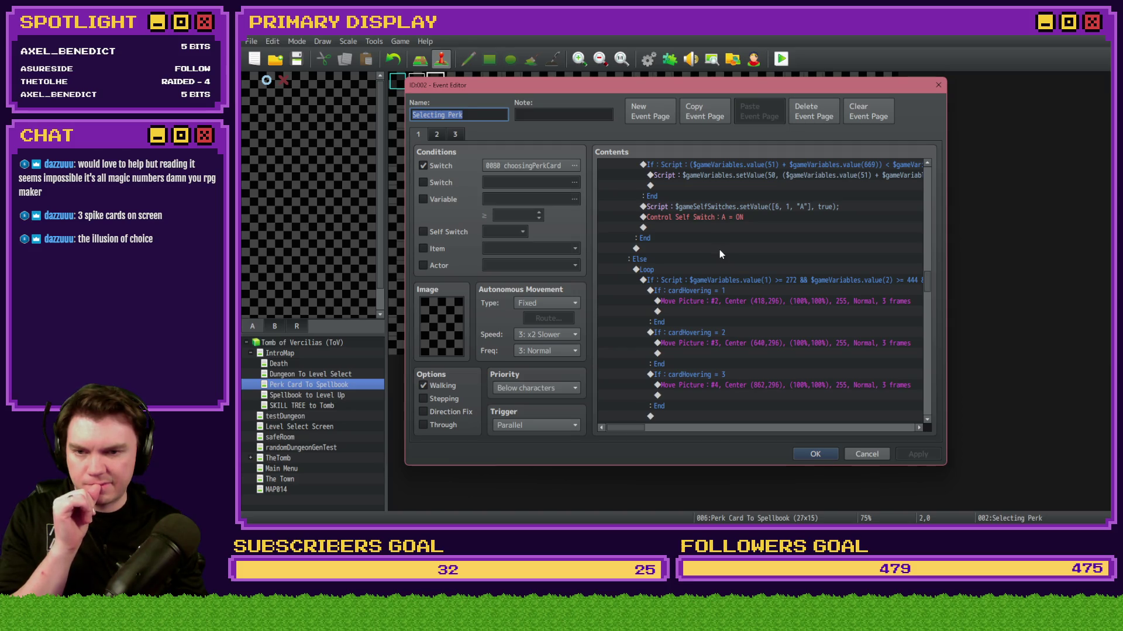
click(711, 282)
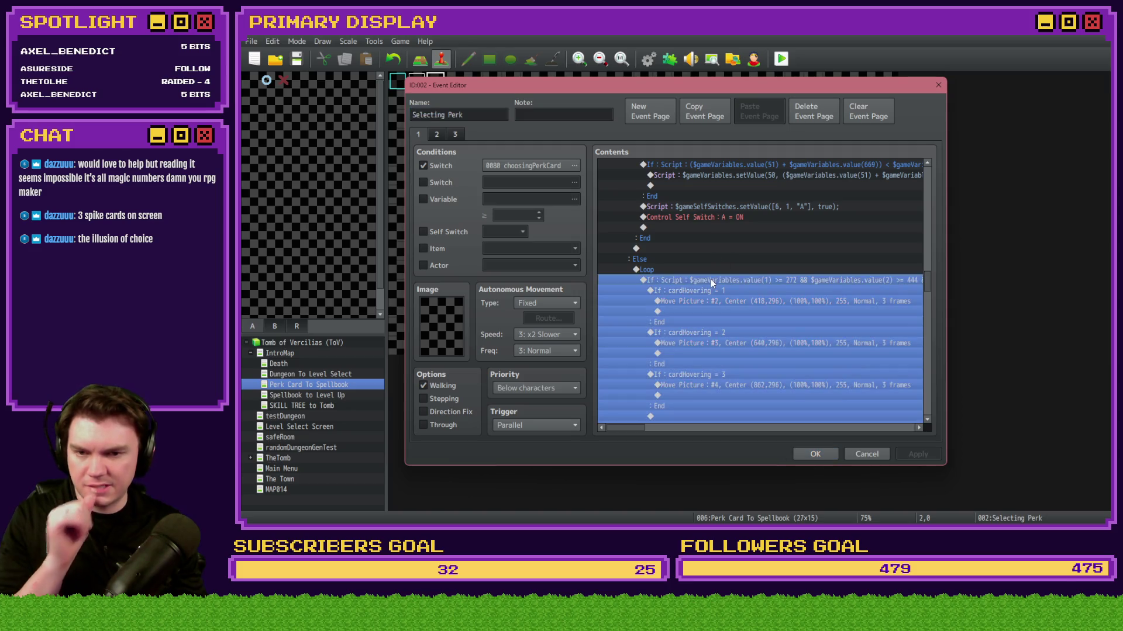
drag(636, 431, 646, 429)
Step: Measure the tooltip box corner on the perk card mock-up in Photoshop (22 × 17 px), then return to RPG Maker
key(alt+Tab)
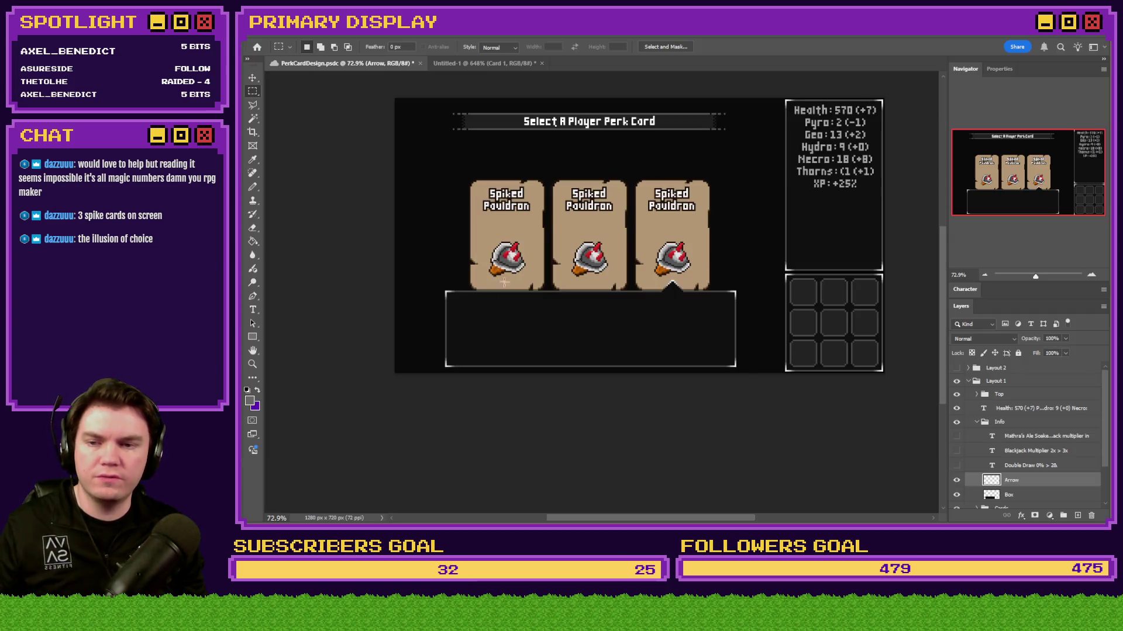
scroll(418, 293, up, 5)
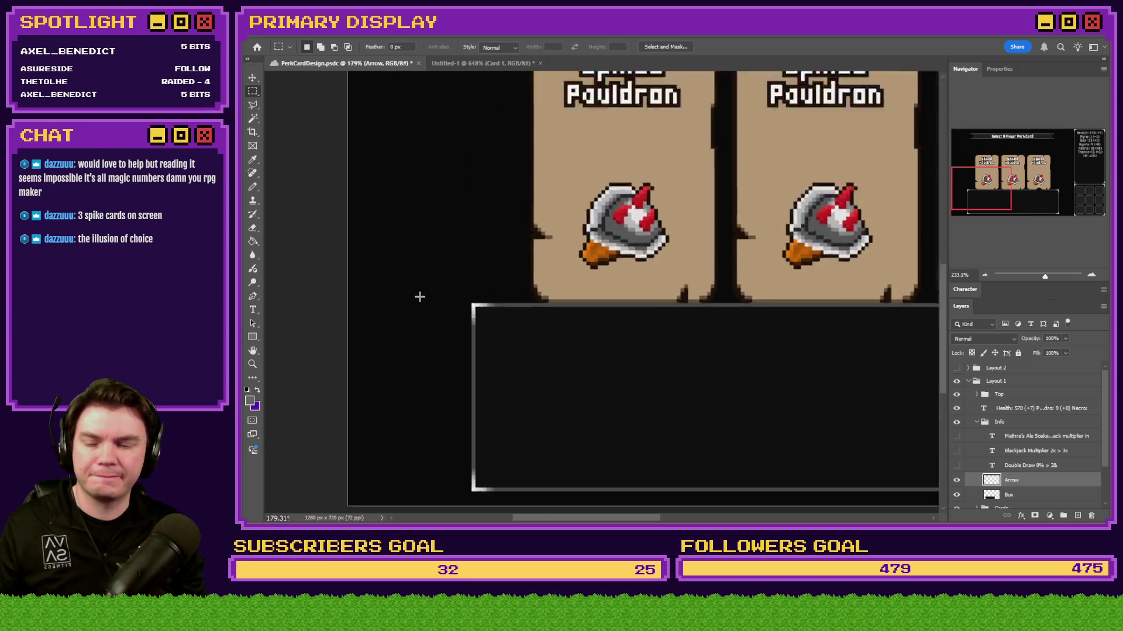
key(alt+Tab)
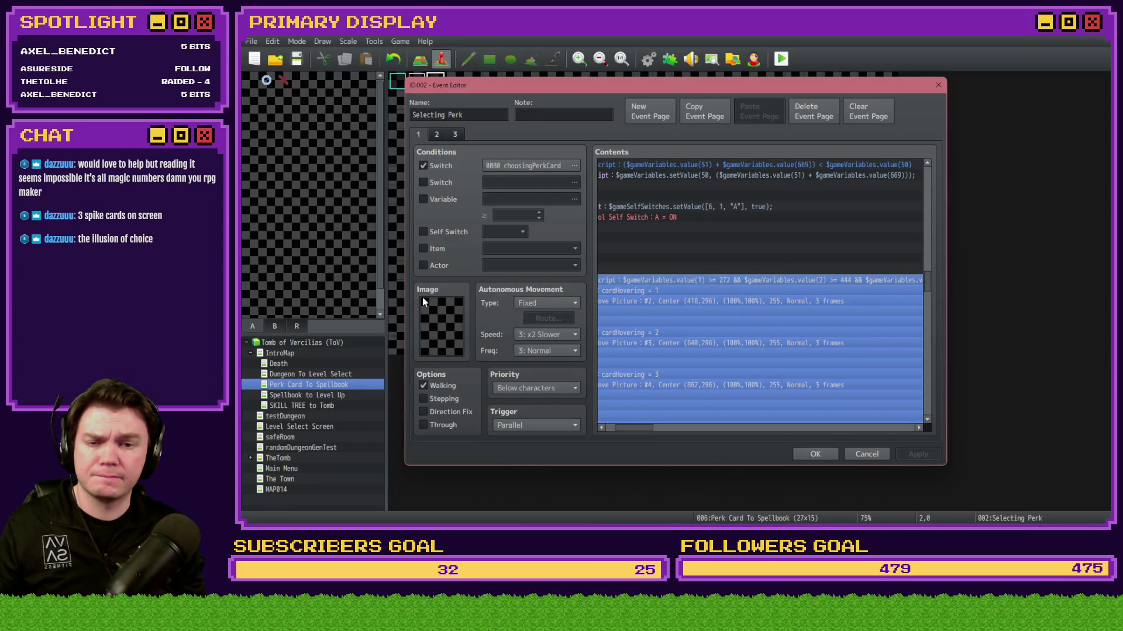
key(alt+Tab)
scroll(500, 303, up, 3)
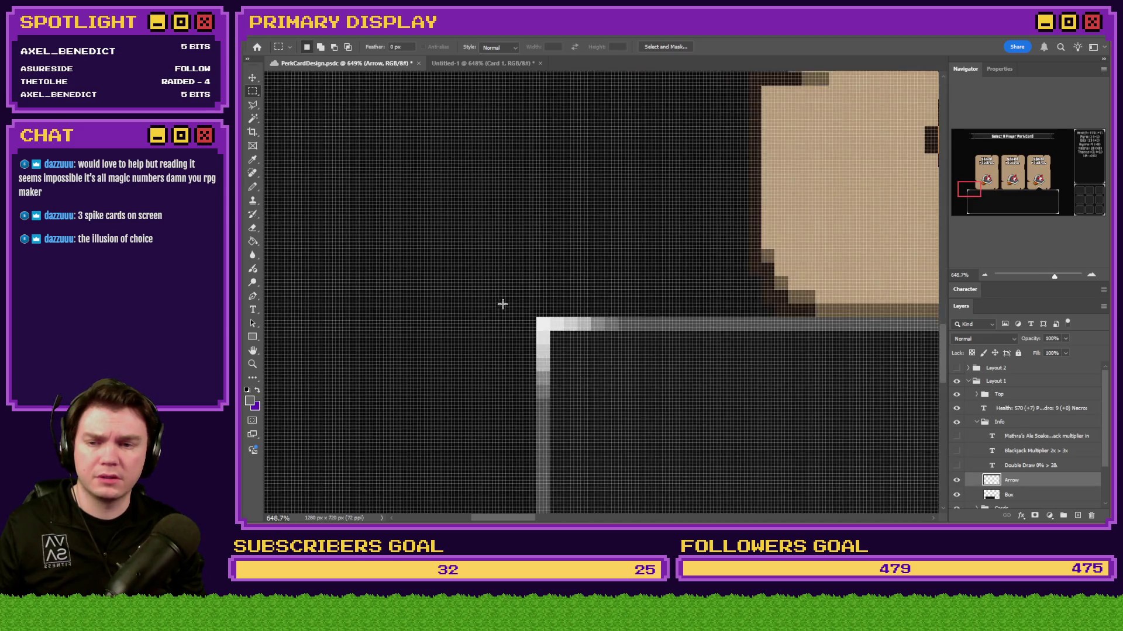
mouse_move(534, 316)
mouse_down()
mouse_move(462, 258)
mouse_move(307, 64)
mouse_move(302, 40)
mouse_move(594, 165)
mouse_up()
key(alt+Tab)
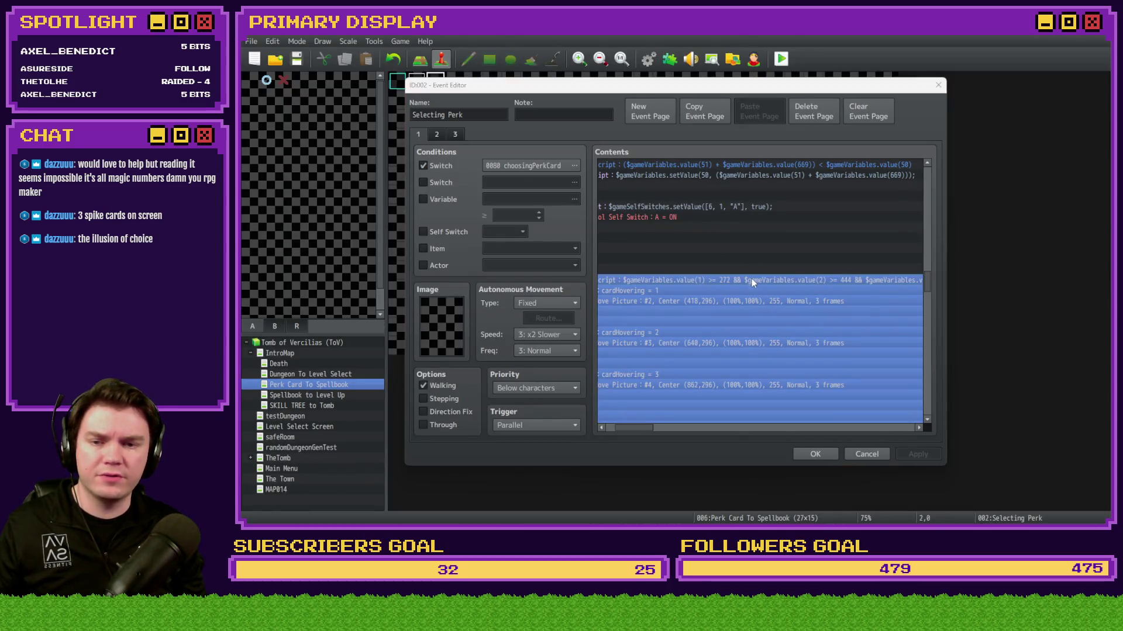
Step: Open card 1's hover condition script and change the 272 bound to 132
double_click(752, 278)
double_click(817, 342)
text(132 && $gameVar)
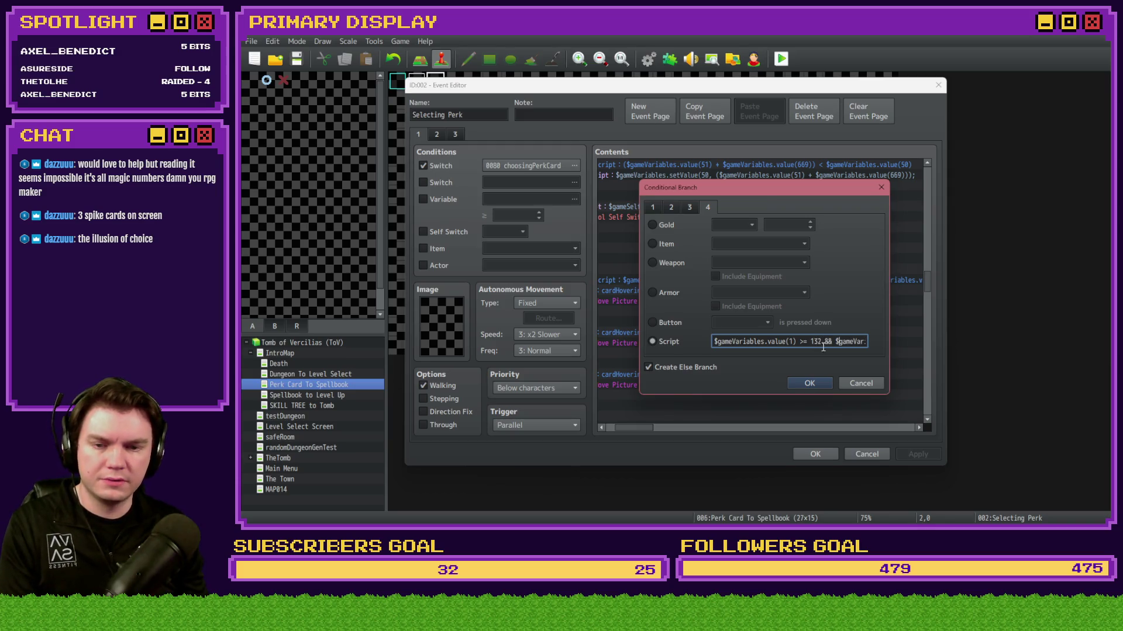
key(ctrl+a)
key(ctrl+v)
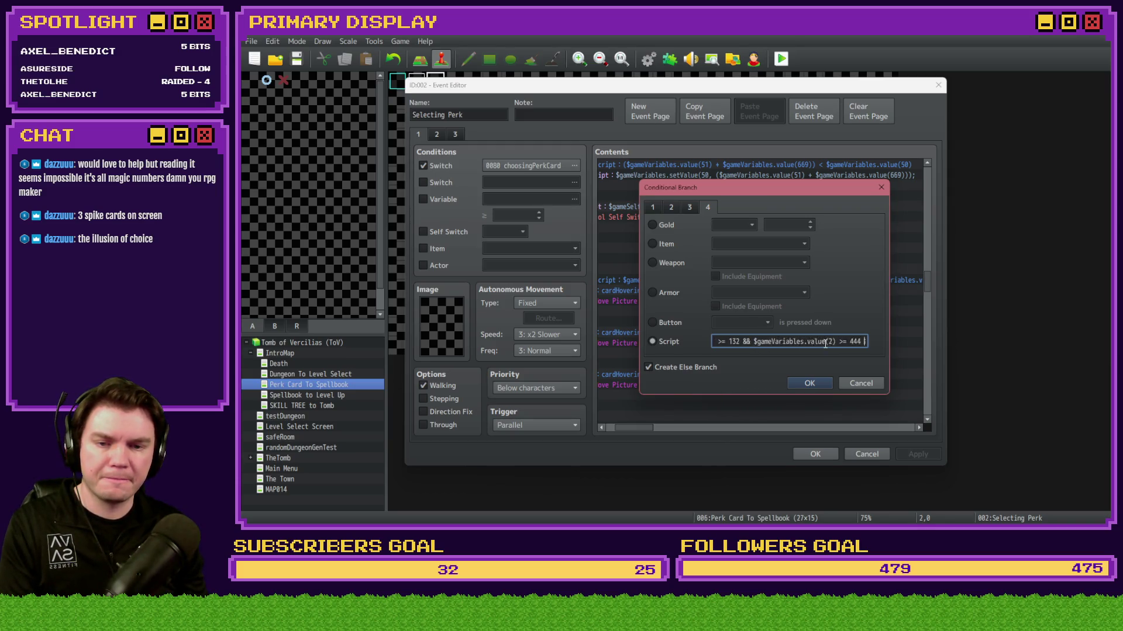
double_click(812, 342)
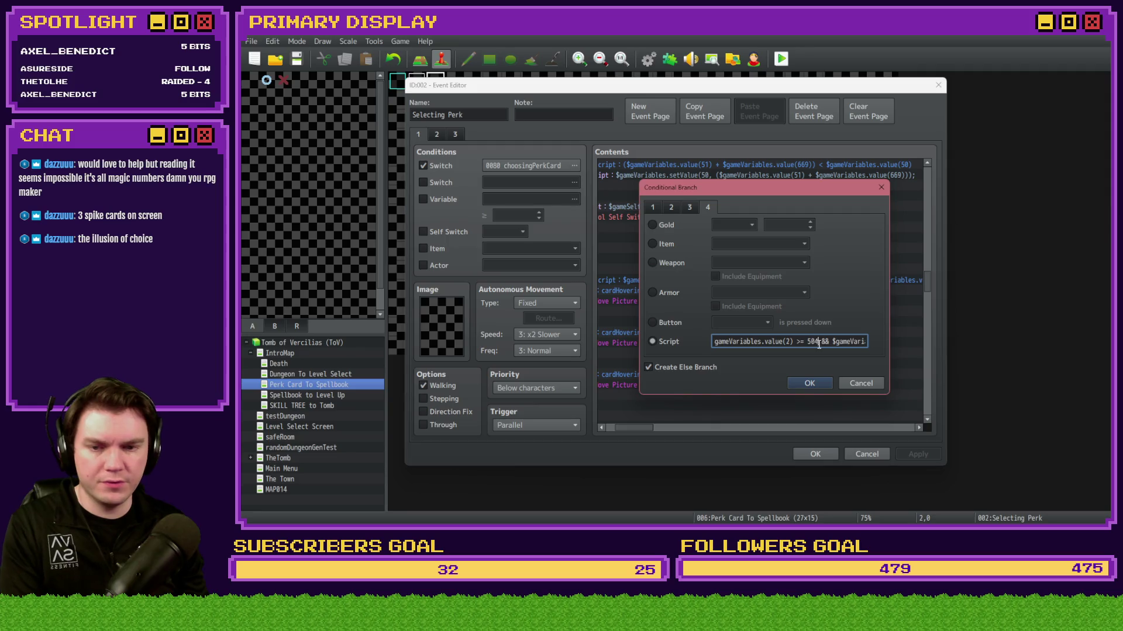
Step: Measure the card area's width and height on the card design in Photoshop
key(alt+Tab)
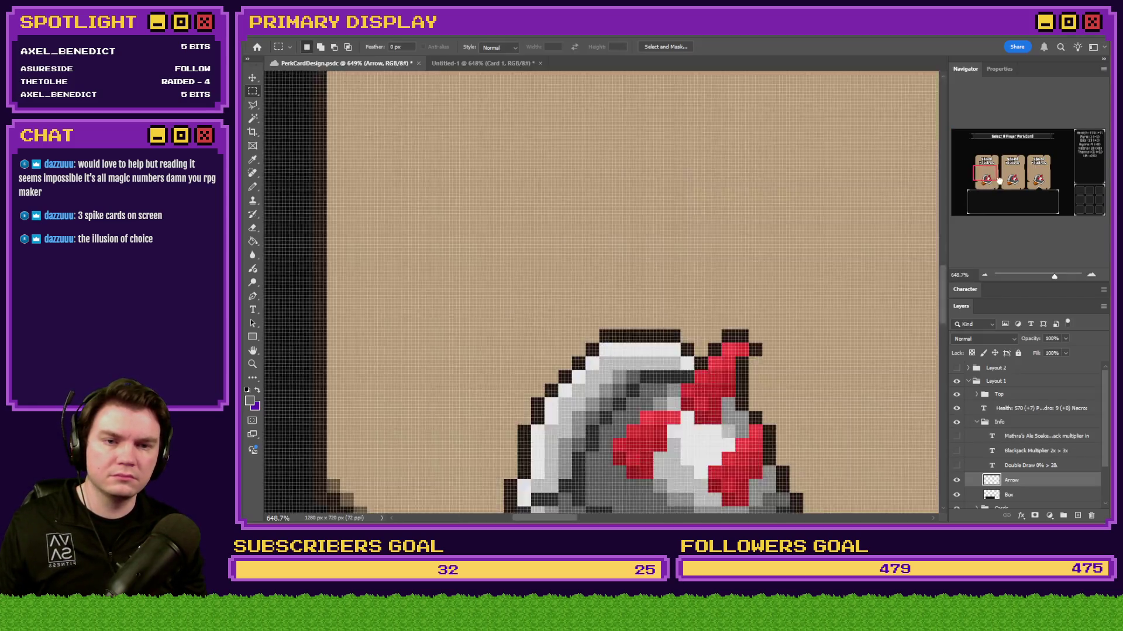
drag(994, 181, 1053, 207)
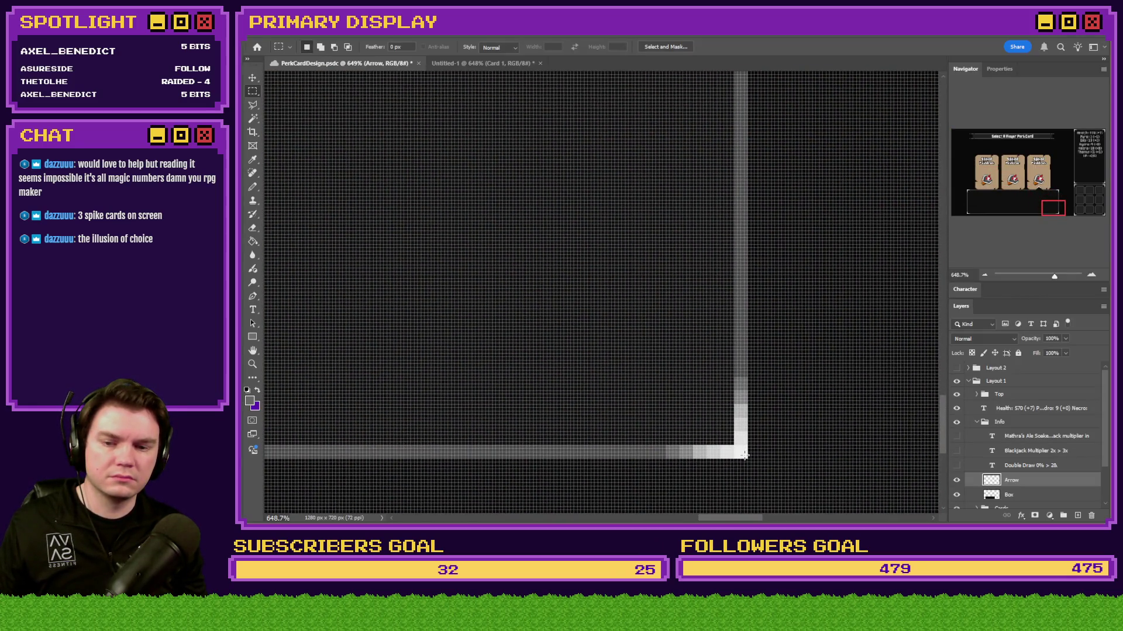
mouse_move(744, 456)
mouse_down()
mouse_move(491, 238)
mouse_move(602, 232)
mouse_up()
key(alt+Tab)
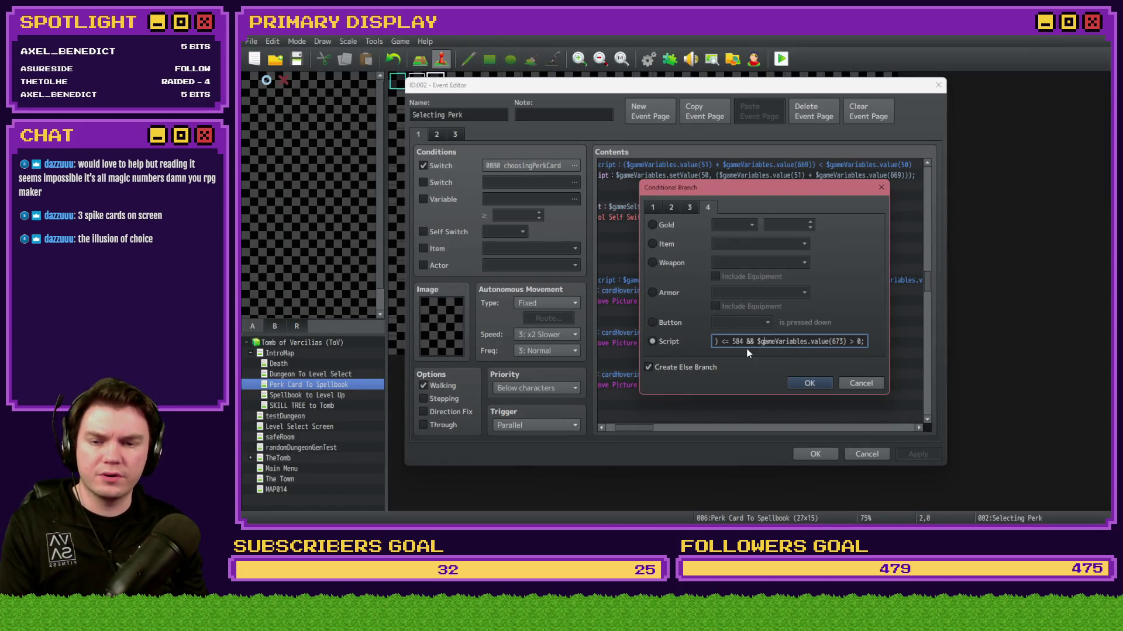
Step: Replace the 1008 bound with 892 and the 584 bound with 704 in the script
key(Left)
key(Left)
key(Left)
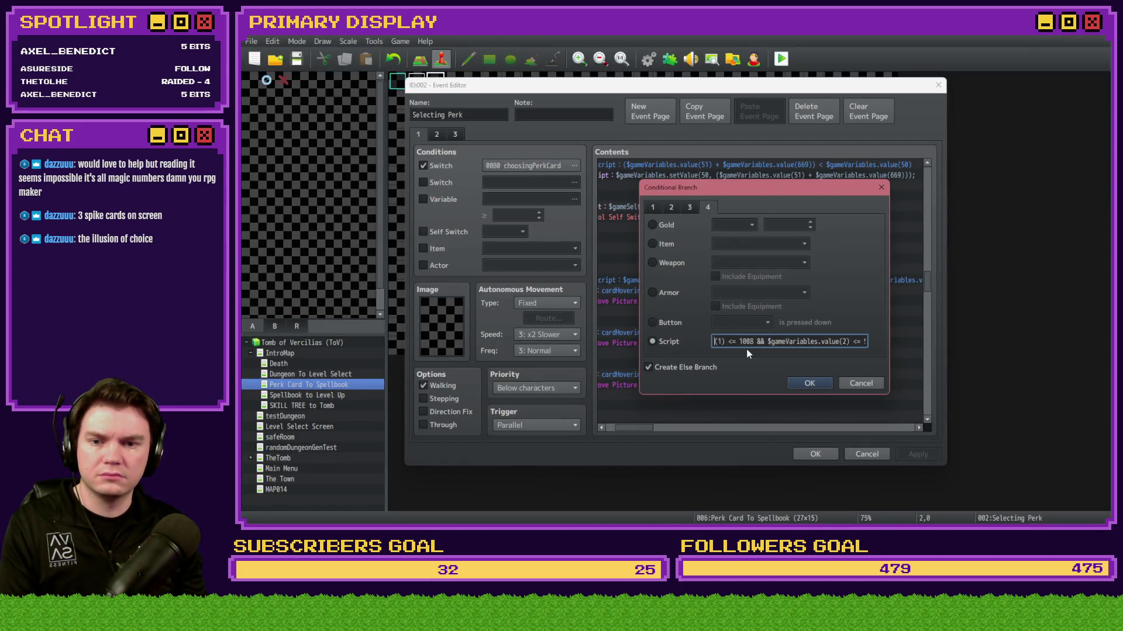
key(Left)
key(Left)
key(Left)
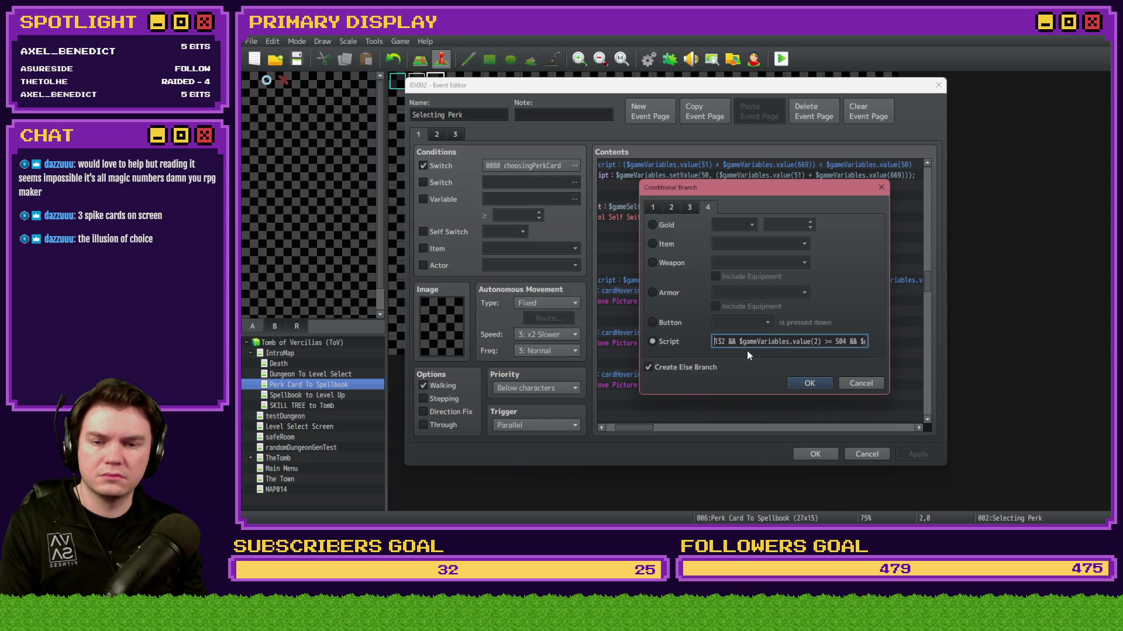
key(Left)
key(Left)
key(Left)
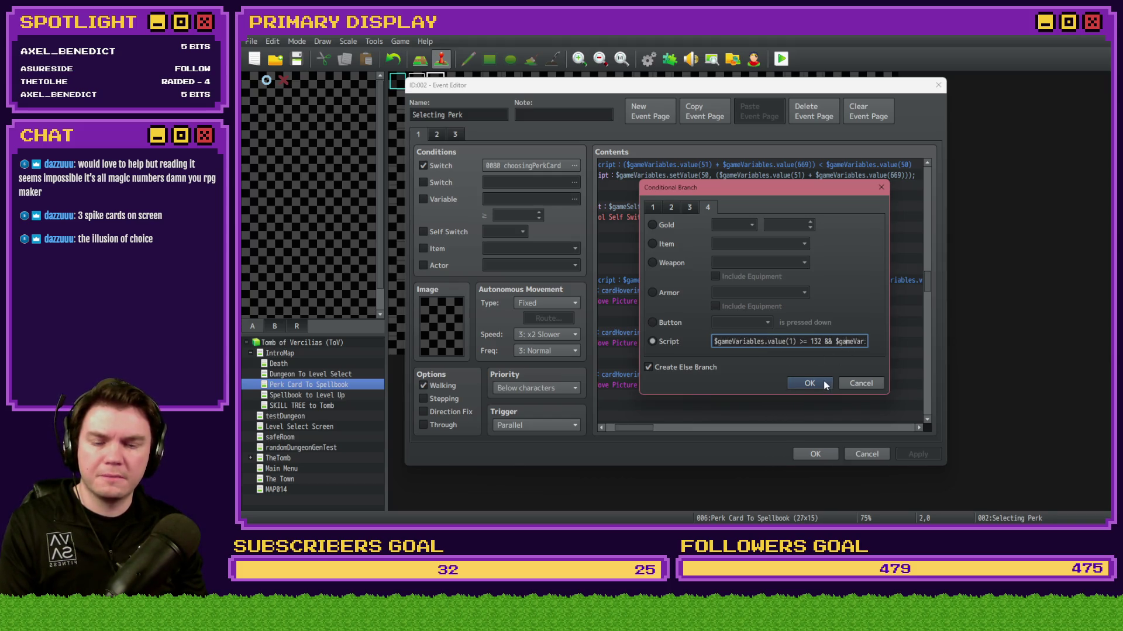
key(Right)
key(Right)
key(Right)
key(Right)
key(Right)
key(Right)
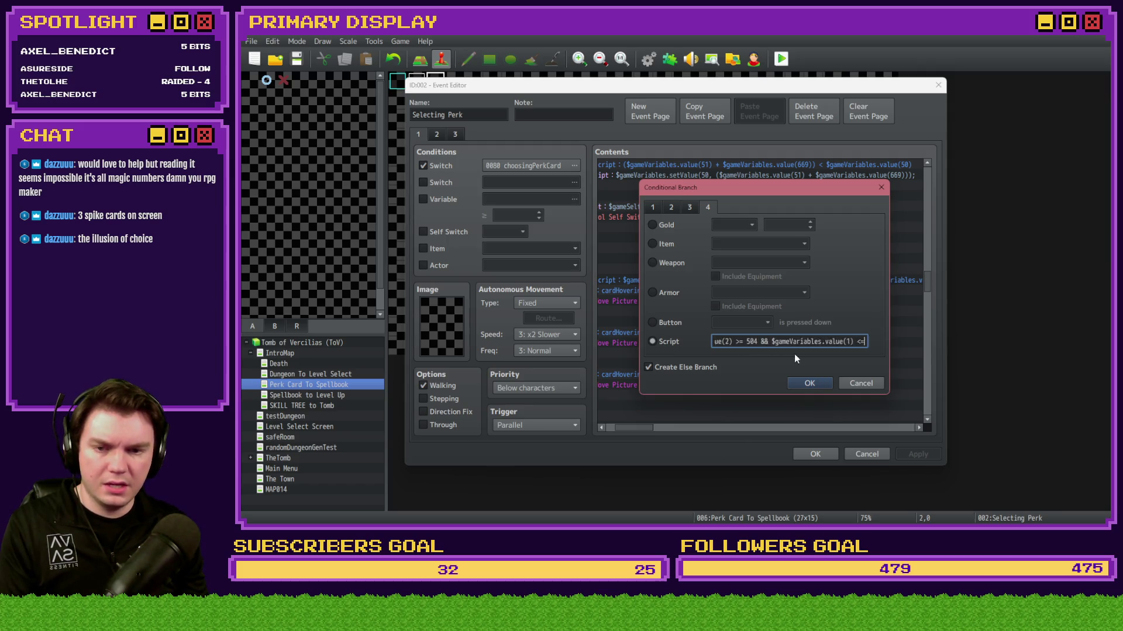
double_click(790, 342)
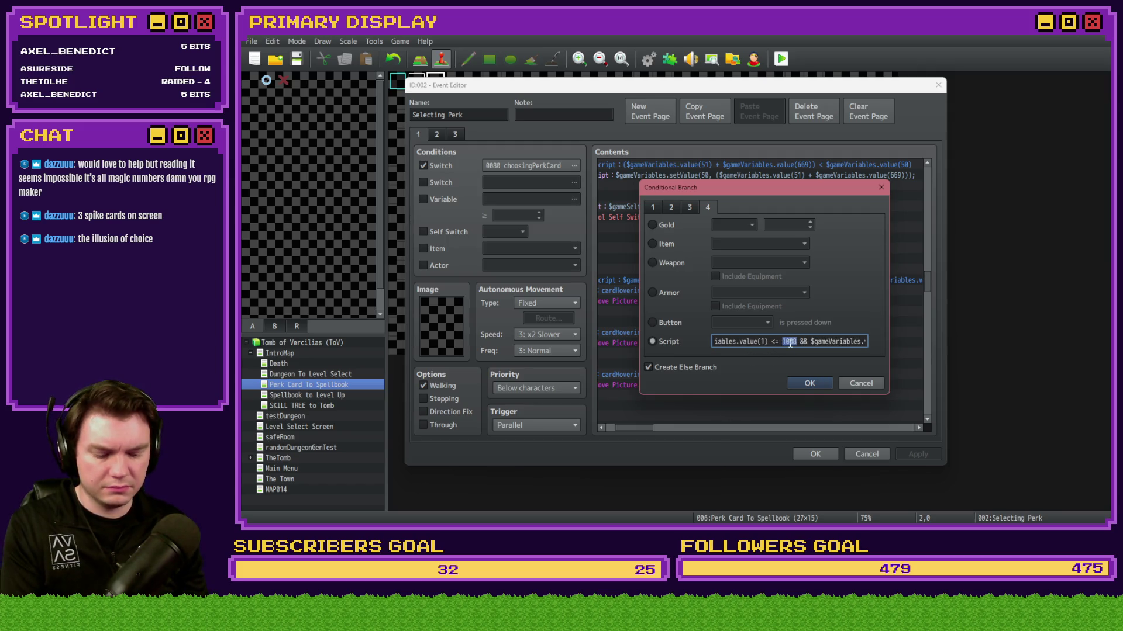
text(892)
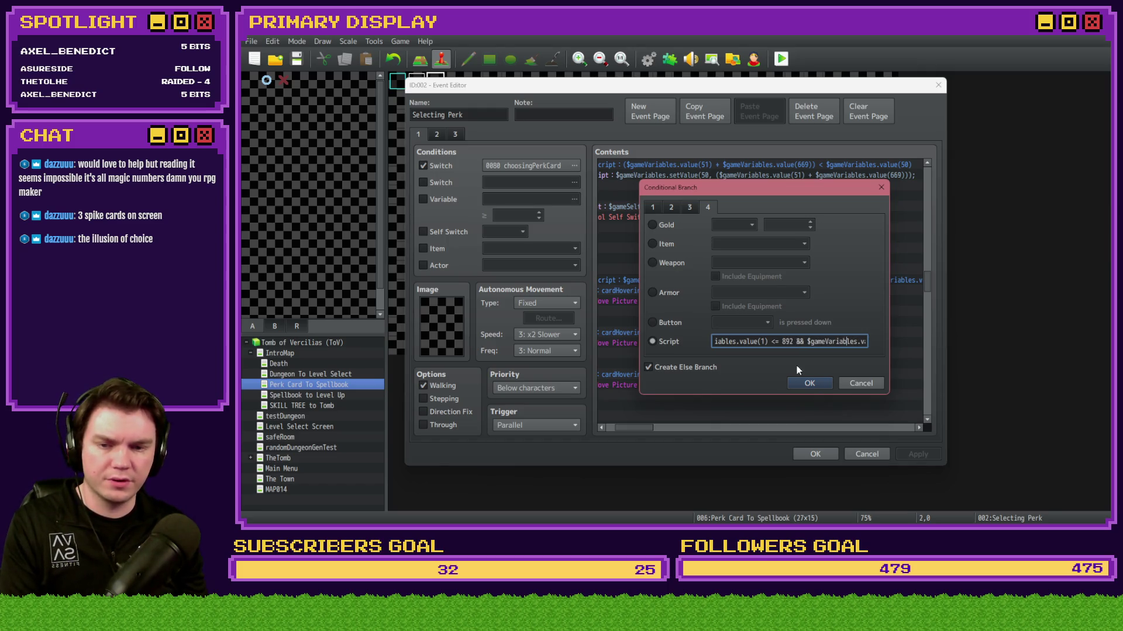
key(Right)
key(Right)
key(Right)
double_click(801, 341)
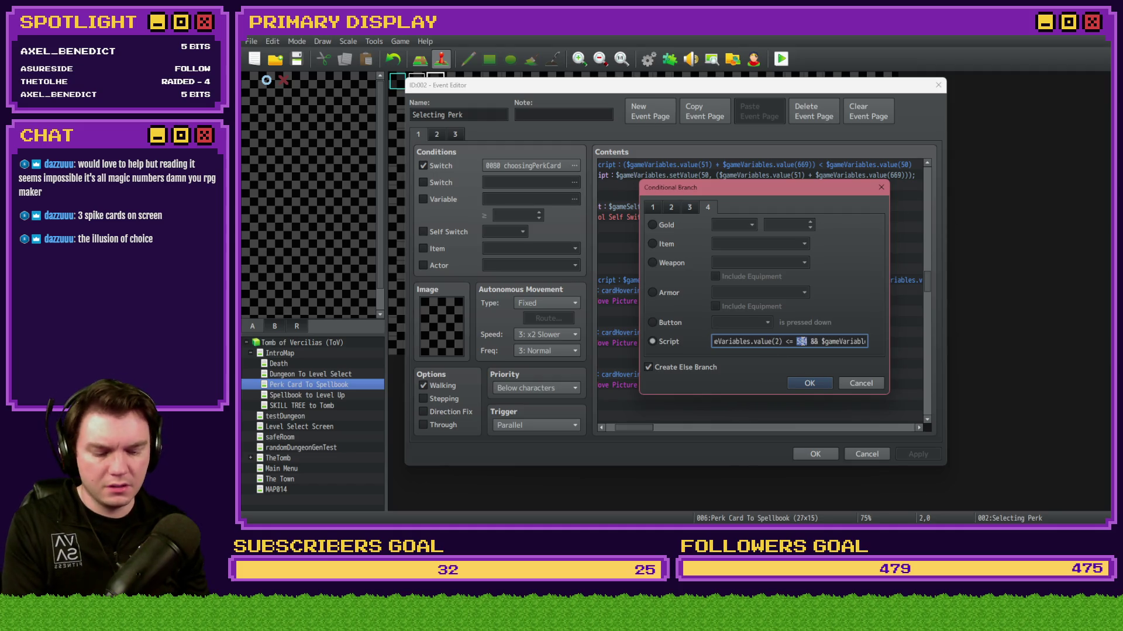
text(704)
key(Right)
key(Right)
key(Right)
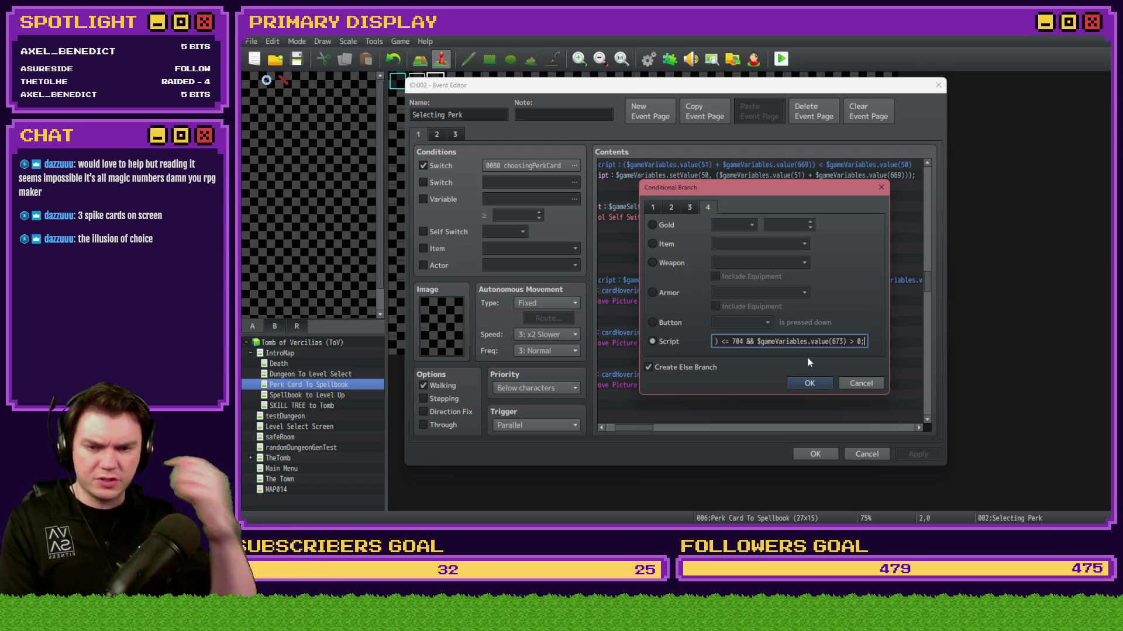
Step: Confirm the edited conditional branch and apply the event changes
click(807, 384)
click(910, 457)
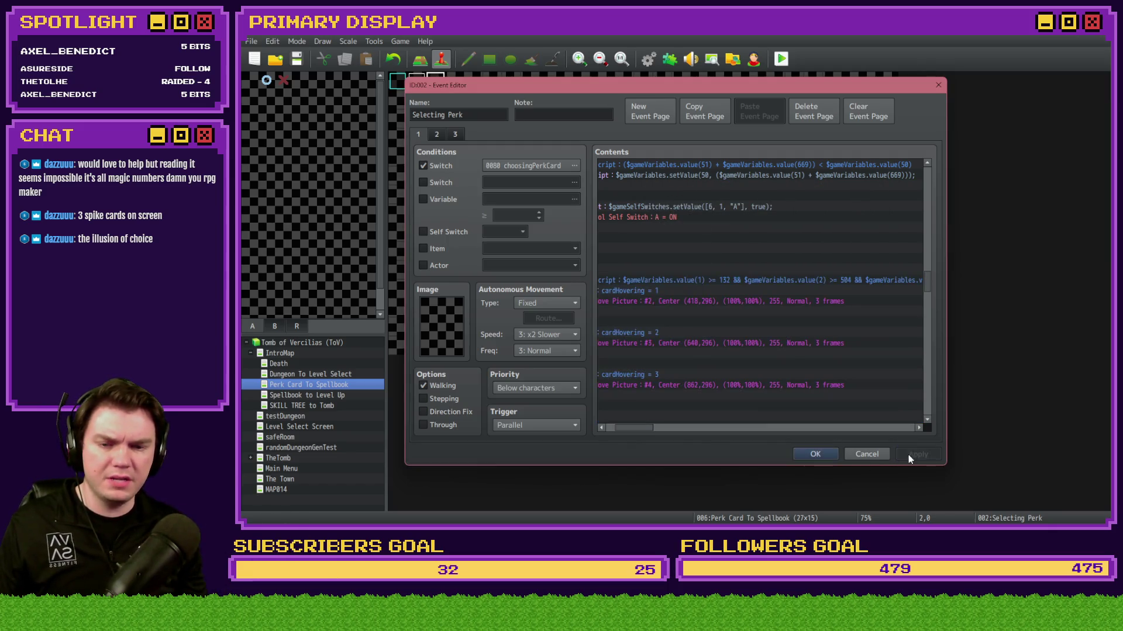
click(815, 454)
Step: Save the project, playtest picking the Spiked Pauldron and Gauntlet cards, then close the playtest
click(782, 60)
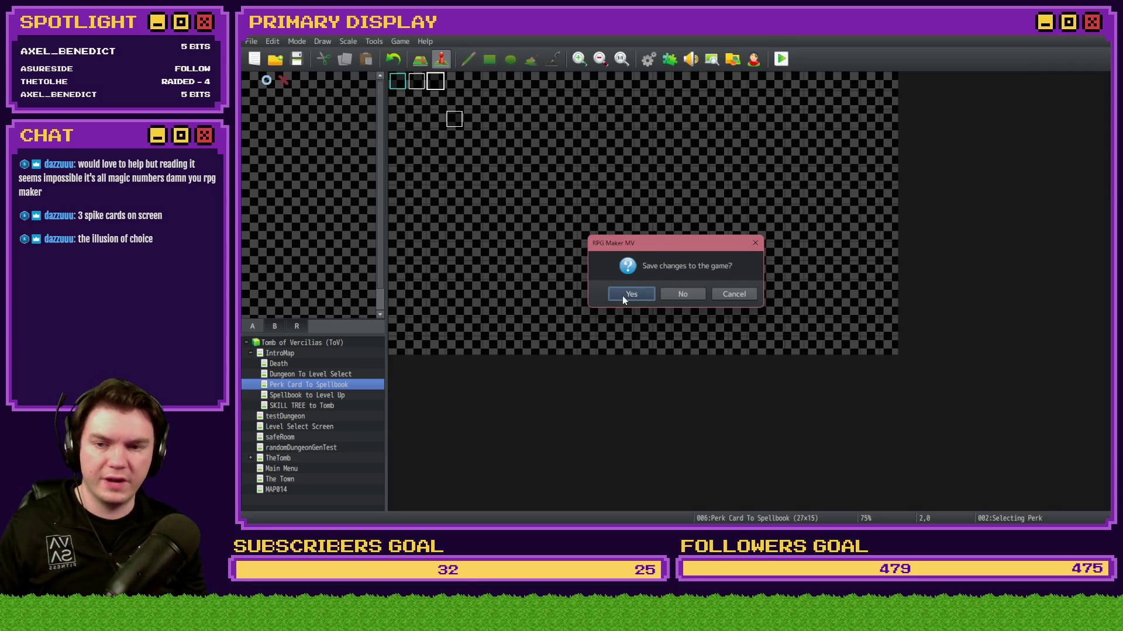
click(623, 296)
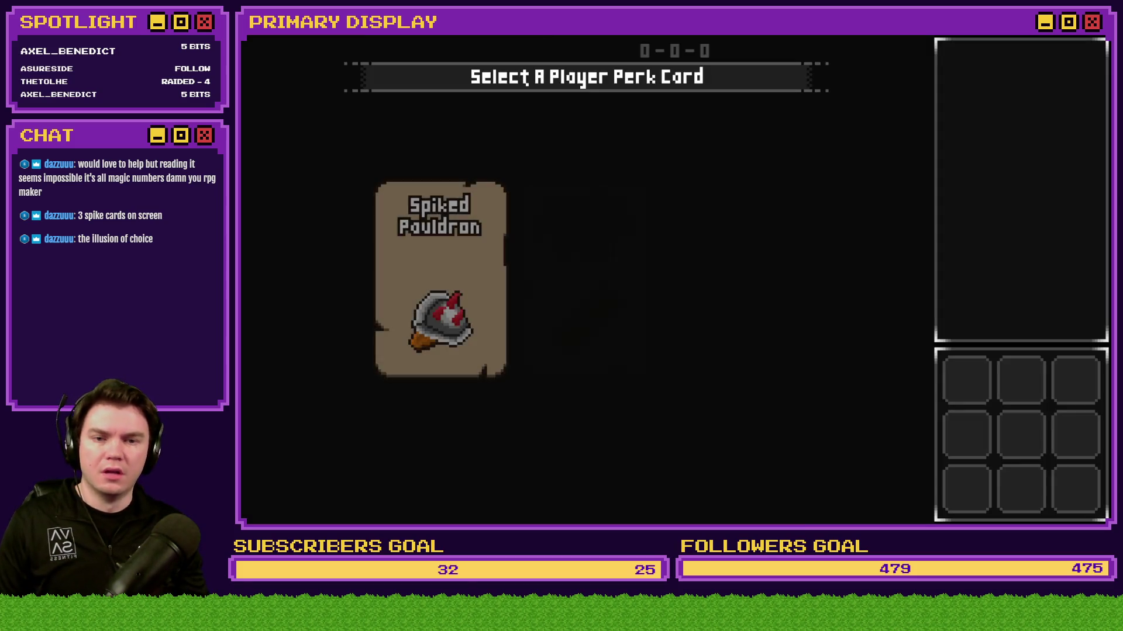
click(476, 241)
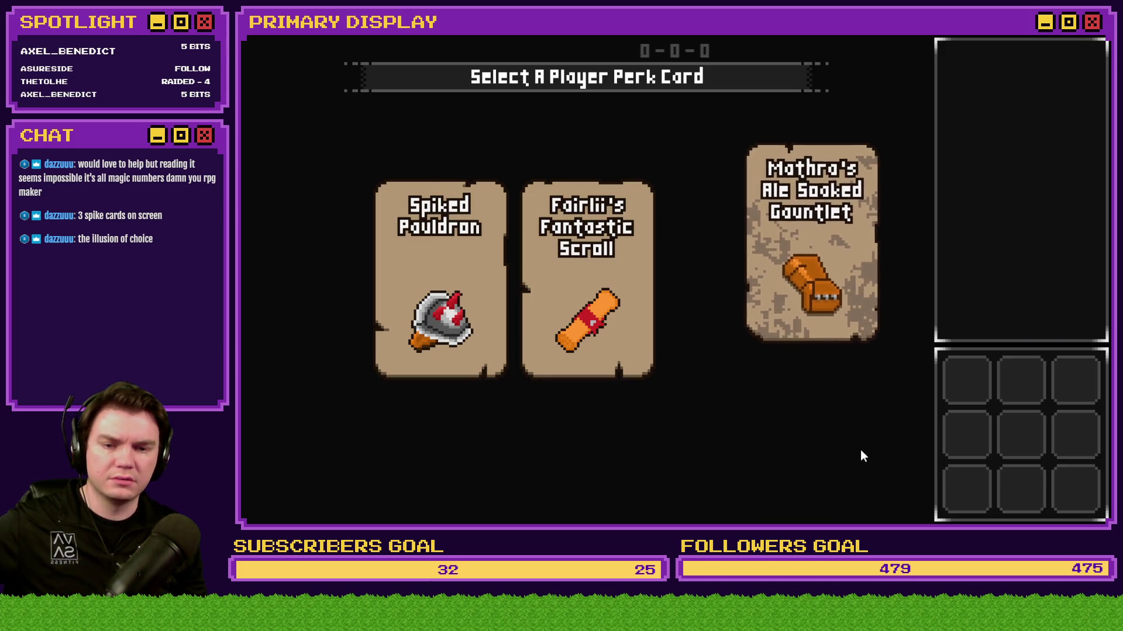
click(757, 337)
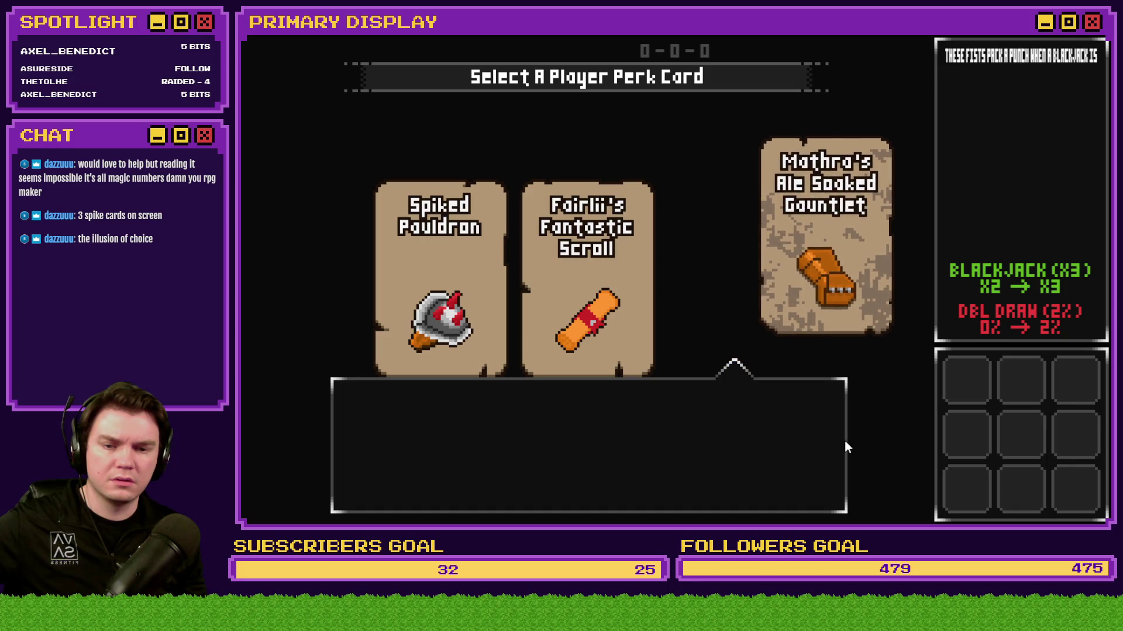
click(472, 358)
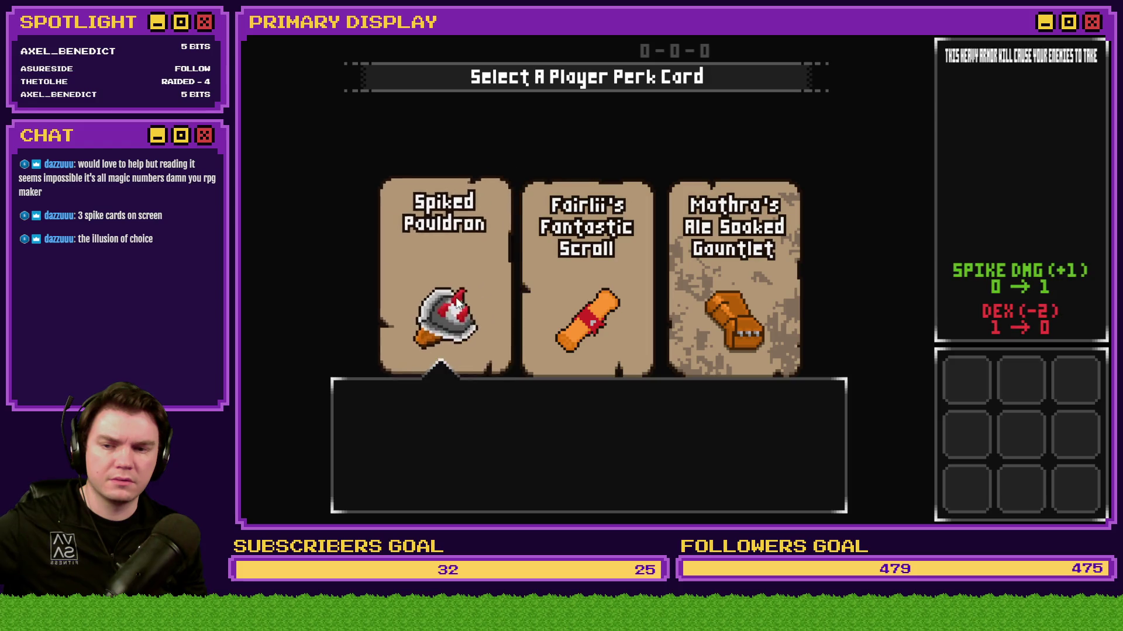
click(456, 302)
click(1097, 35)
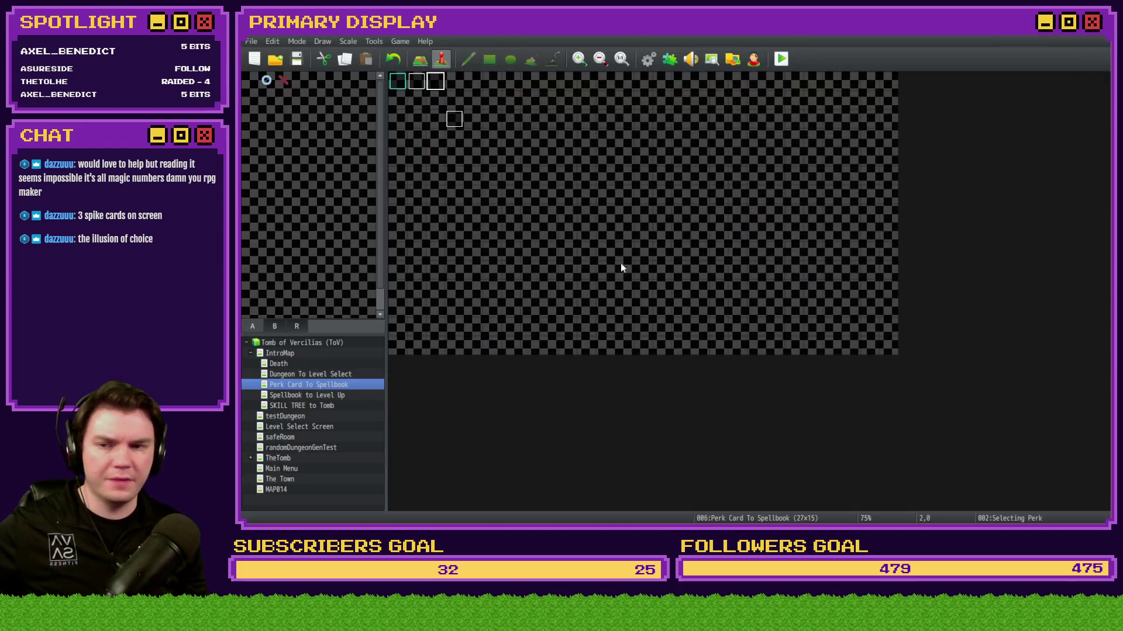
Step: Open the Selecting Perk event and set card 1's Move Picture #2 to Center (294,360)
double_click(433, 80)
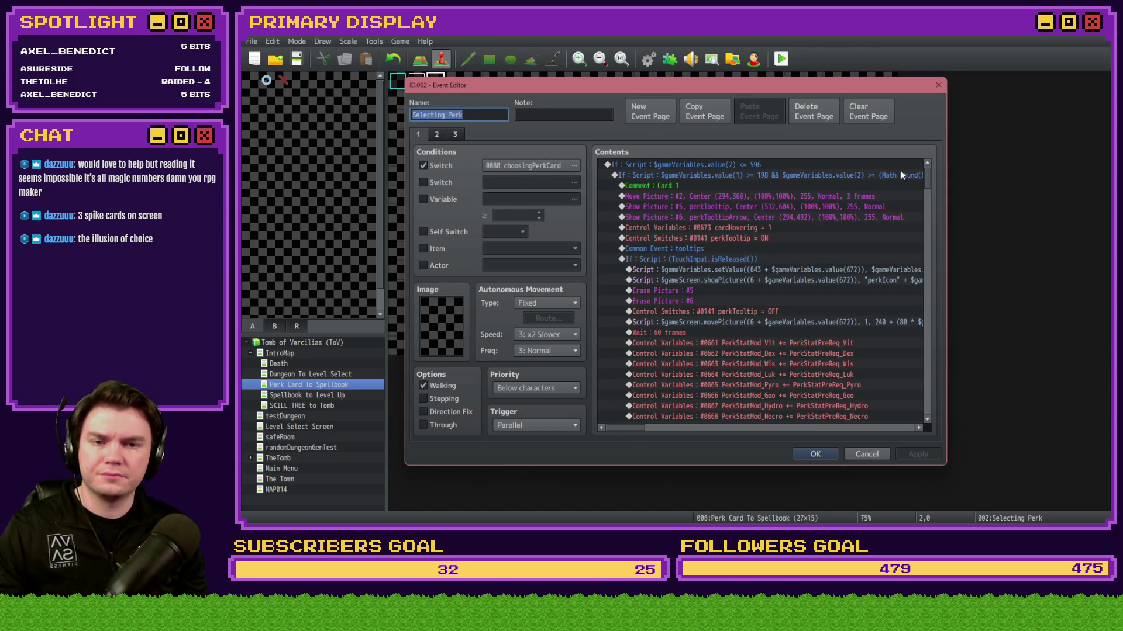
mouse_move(927, 175)
mouse_down()
mouse_move(935, 295)
mouse_move(939, 279)
mouse_up()
scroll(731, 284, down, 3)
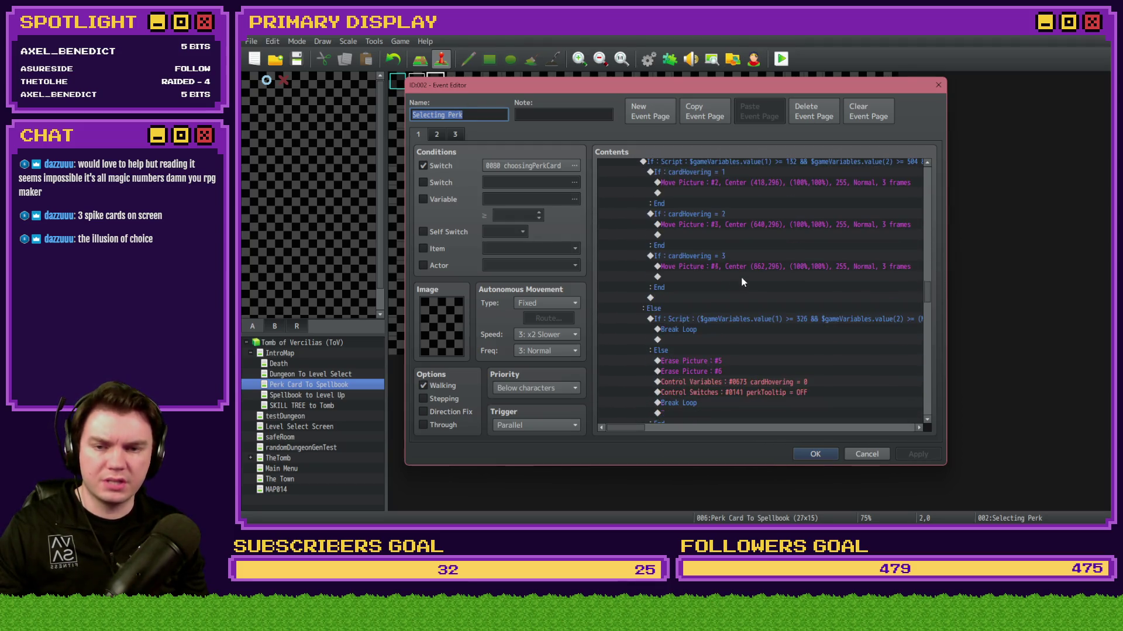
scroll(745, 275, up, 2)
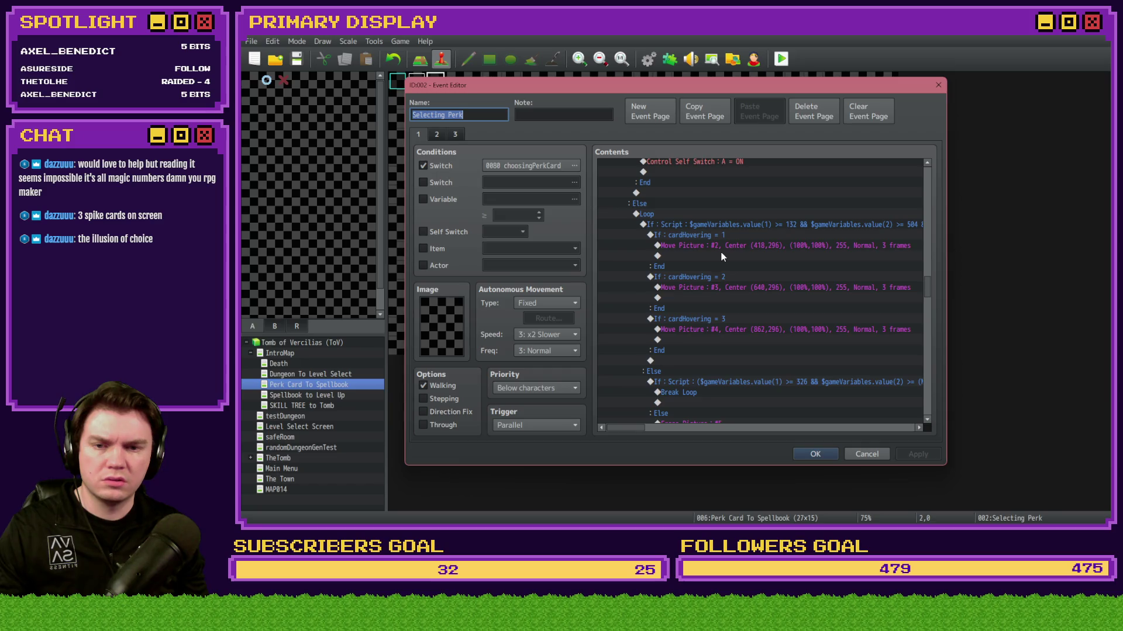
mouse_move(929, 286)
mouse_down()
mouse_move(915, 171)
mouse_move(934, 228)
mouse_move(935, 286)
mouse_move(922, 262)
mouse_move(930, 226)
mouse_move(933, 289)
mouse_move(931, 212)
mouse_up()
click(820, 197)
click(780, 215)
key(Delete)
key(ctrl+v)
Step: Select card 2's Move Picture #3 and card 3's Move Picture #4 commands
click(704, 175)
click(778, 293)
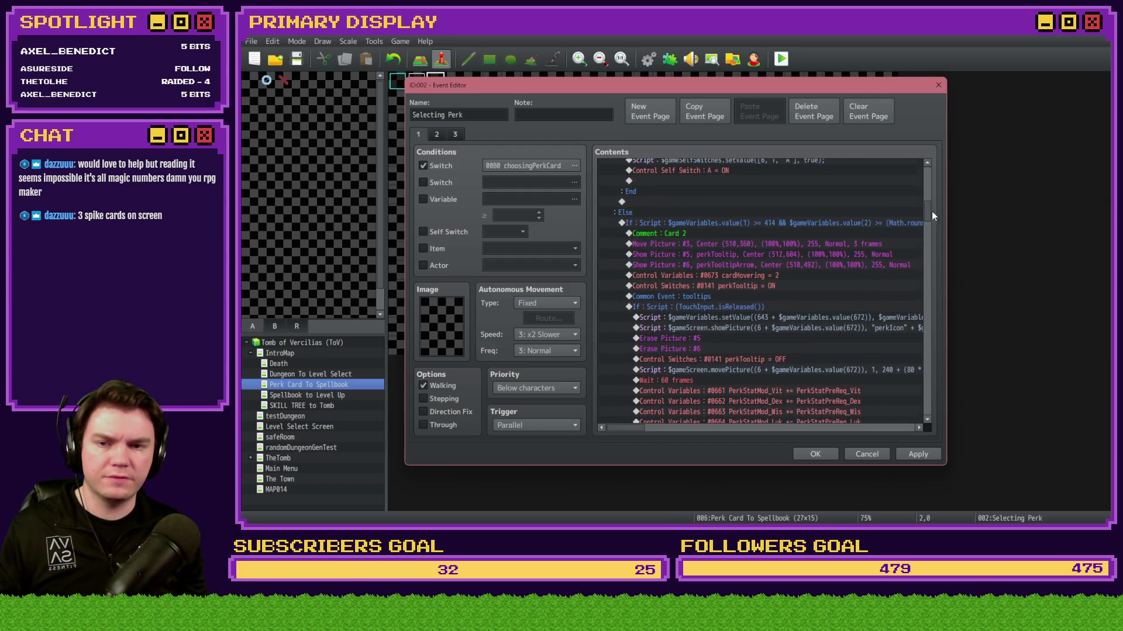
scroll(731, 293, down, 10)
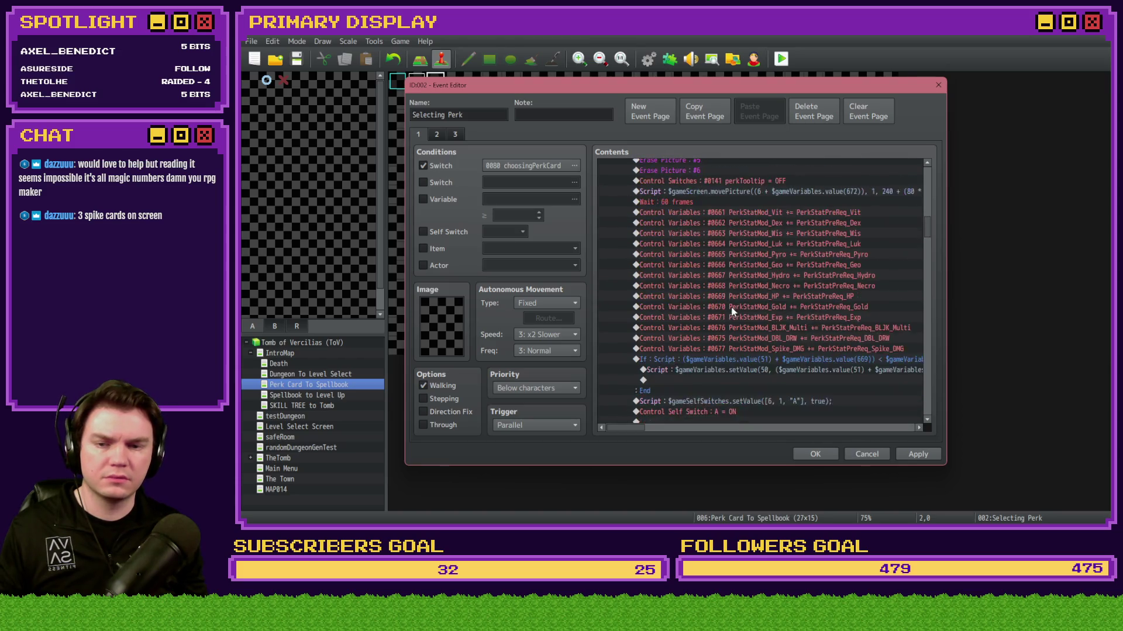
click(733, 315)
scroll(927, 217, down, 10)
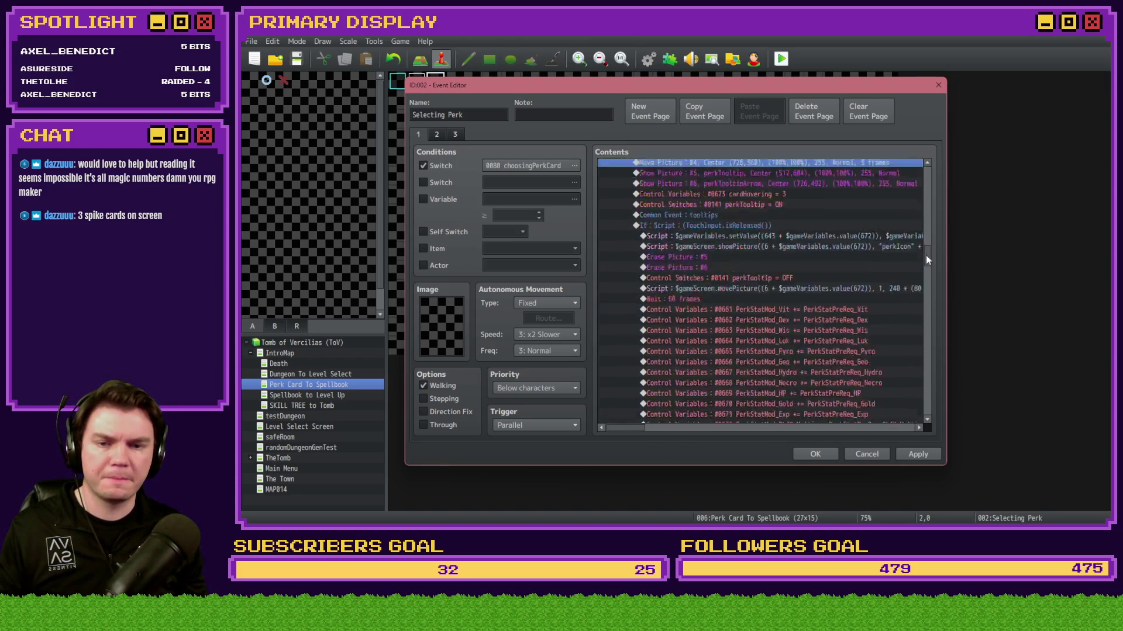
Step: Set card 3's Move Picture #4 to the new position (726,360)
click(753, 246)
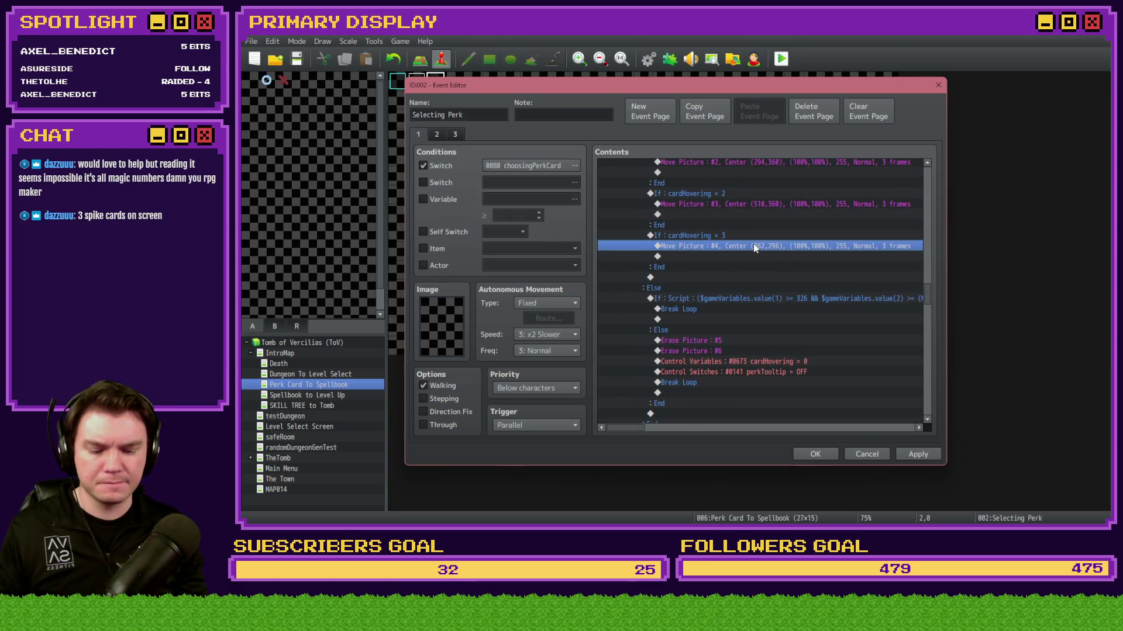
key(Delete)
key(ctrl+v)
Step: Scroll through the Selecting Perk event to review its script conditions
scroll(778, 288, down, 2)
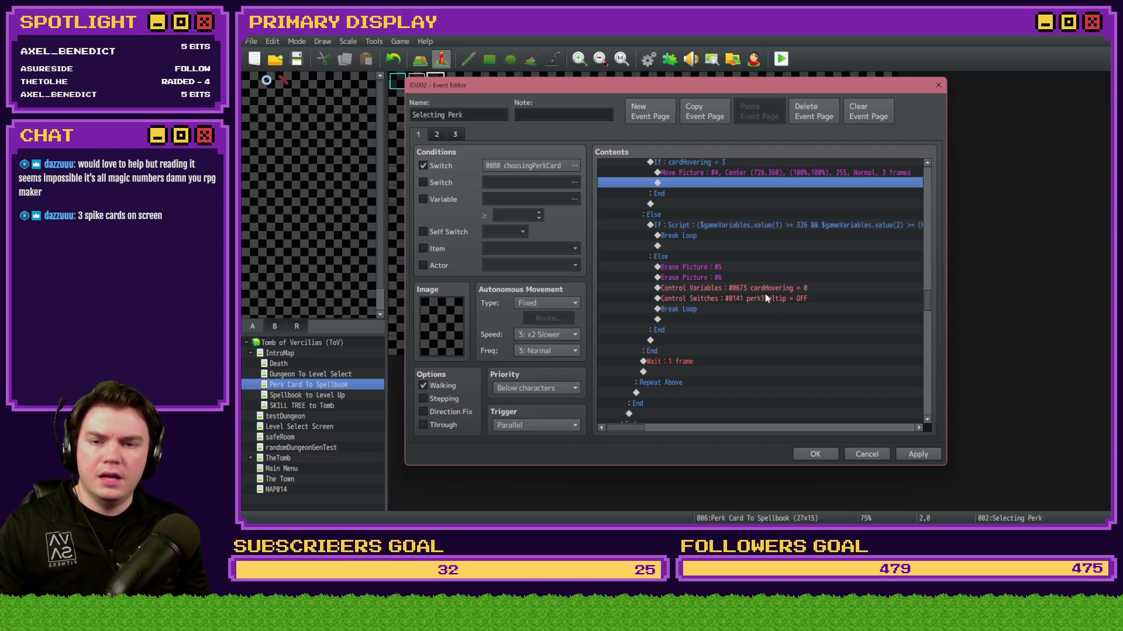
scroll(643, 431, right, 2)
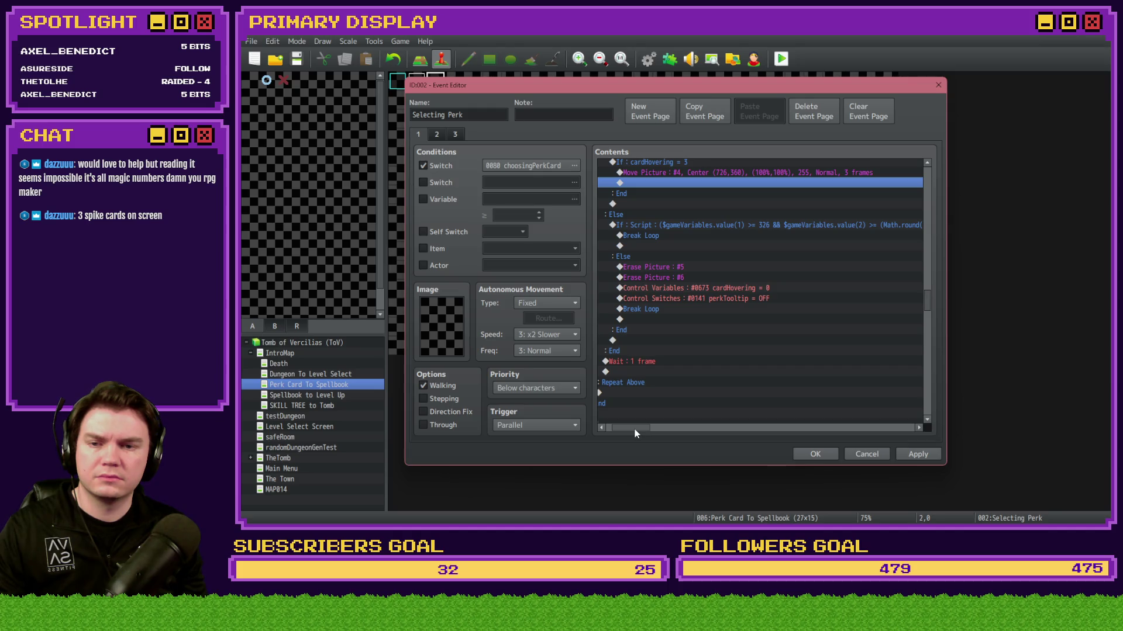
drag(635, 431, 906, 430)
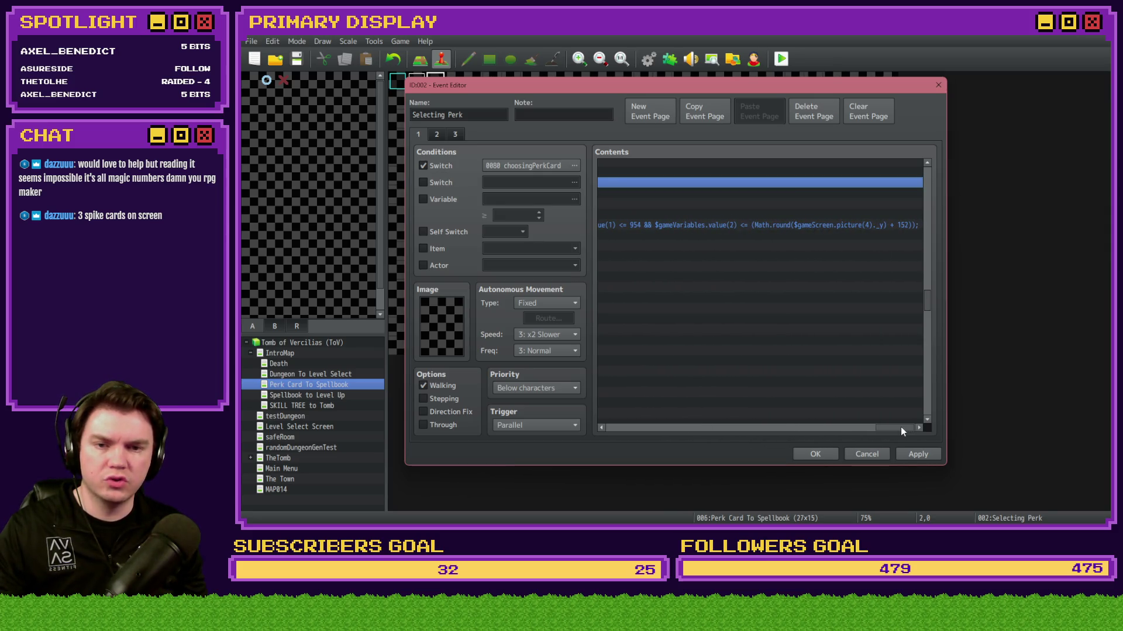
drag(903, 431, 602, 432)
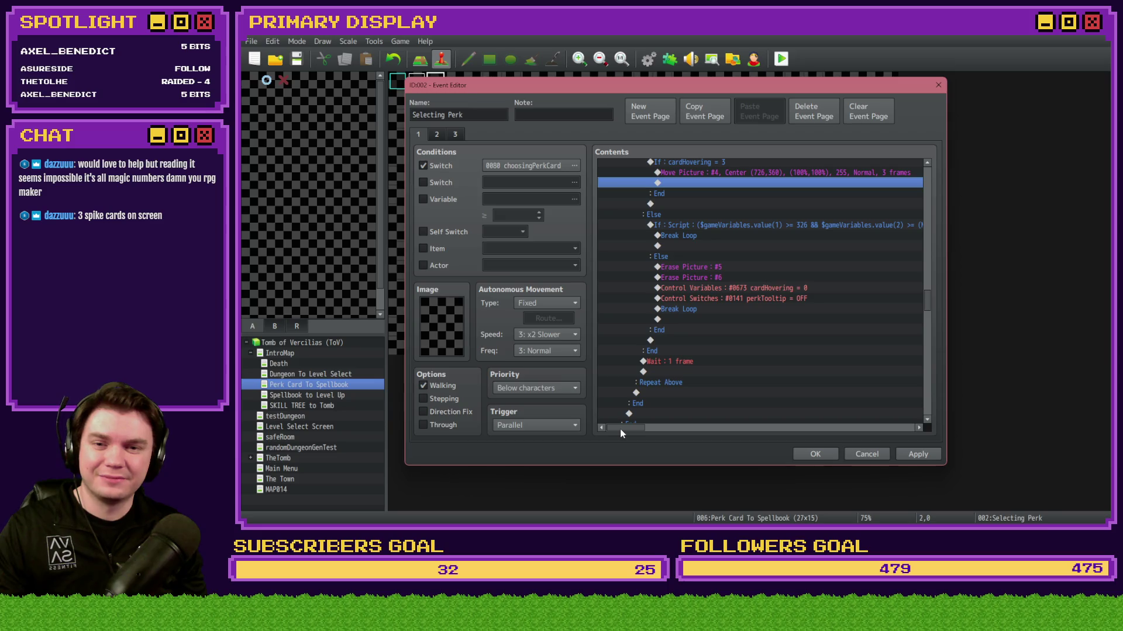
mouse_move(621, 431)
mouse_down()
mouse_move(671, 433)
mouse_move(608, 430)
mouse_up()
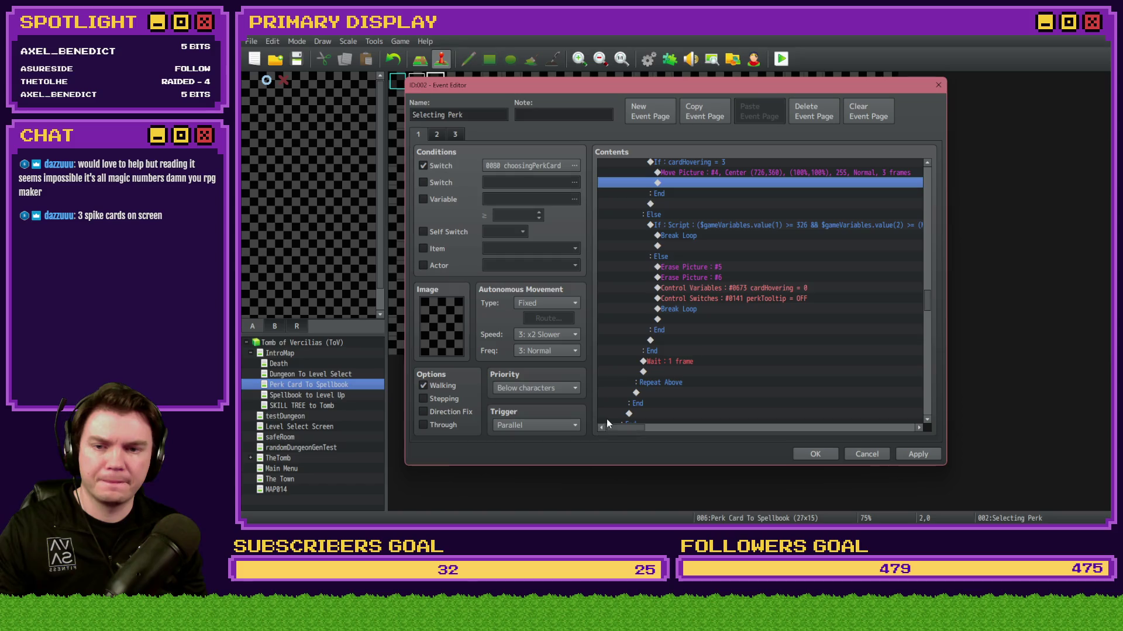
scroll(728, 342, down, 1)
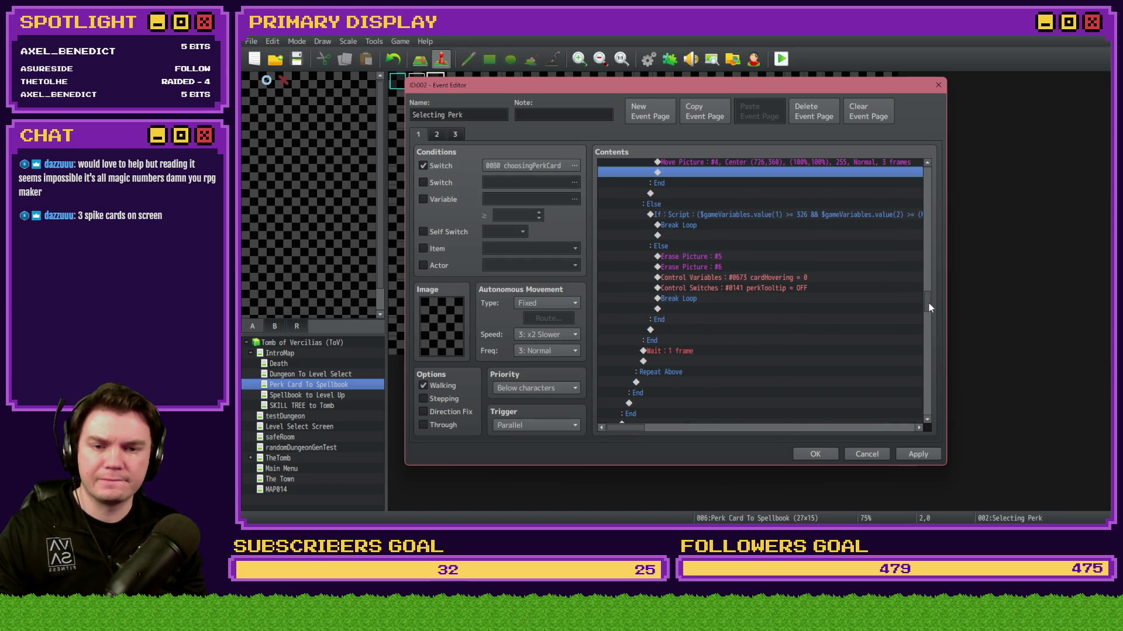
drag(929, 305, 937, 174)
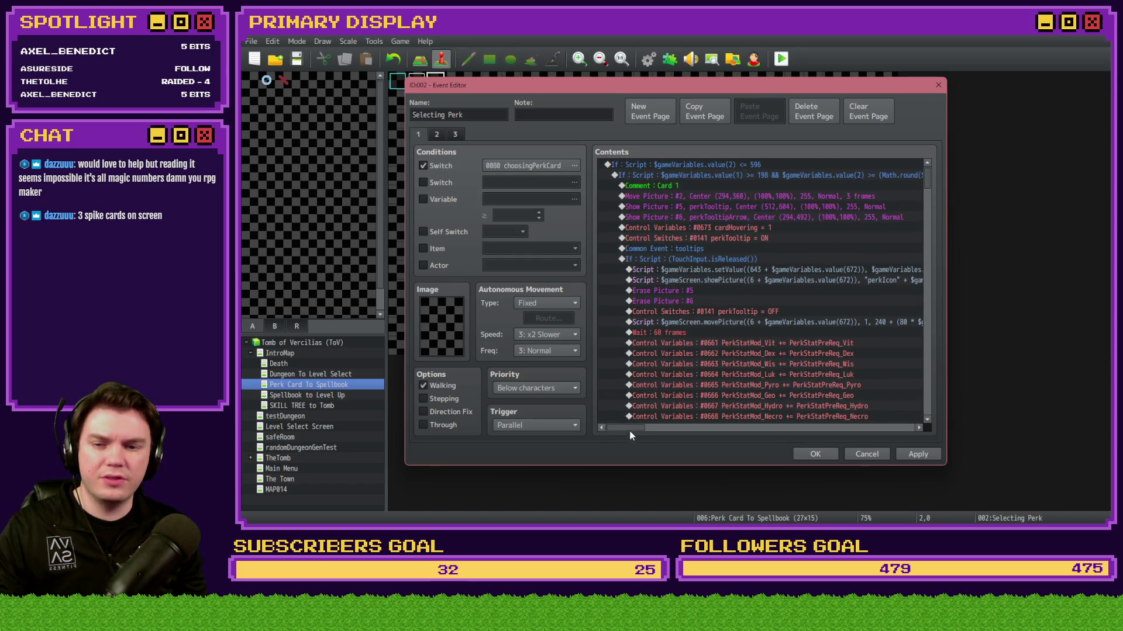
drag(630, 432, 652, 427)
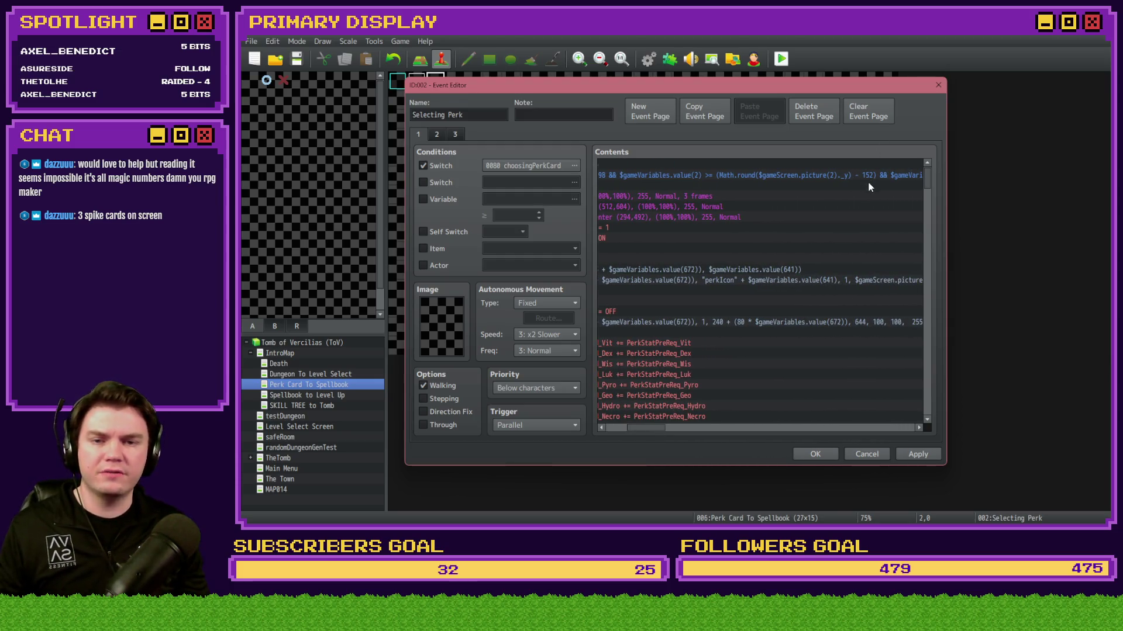
Step: Open the Spiked Pauldron card image perkcard6.png in Photoshop from File Explorer
key(alt+Tab)
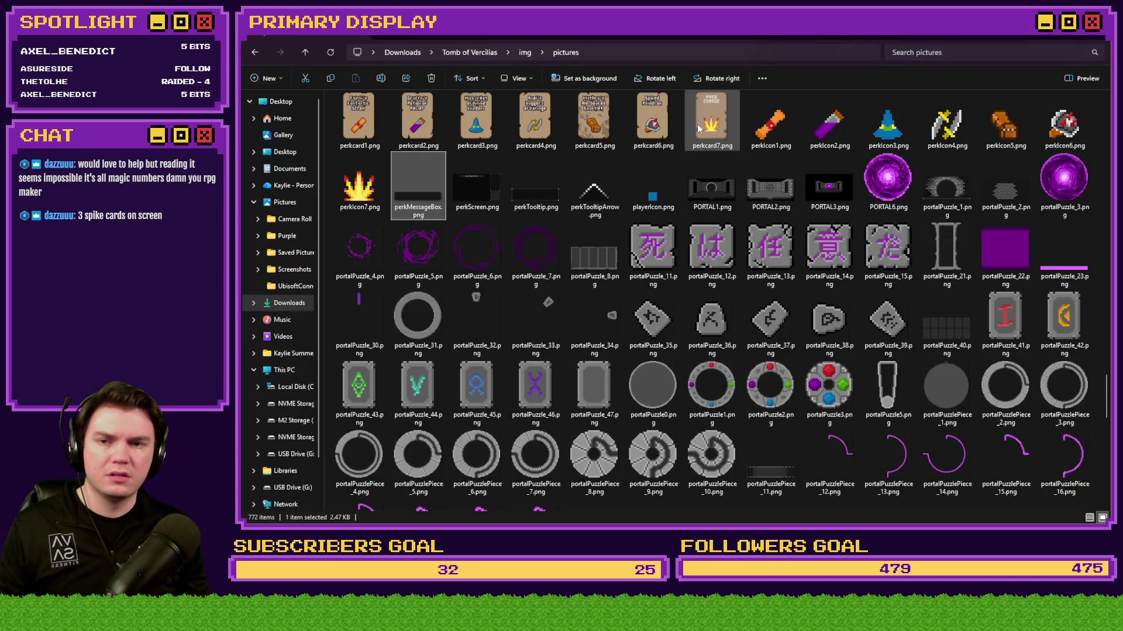
click(652, 120)
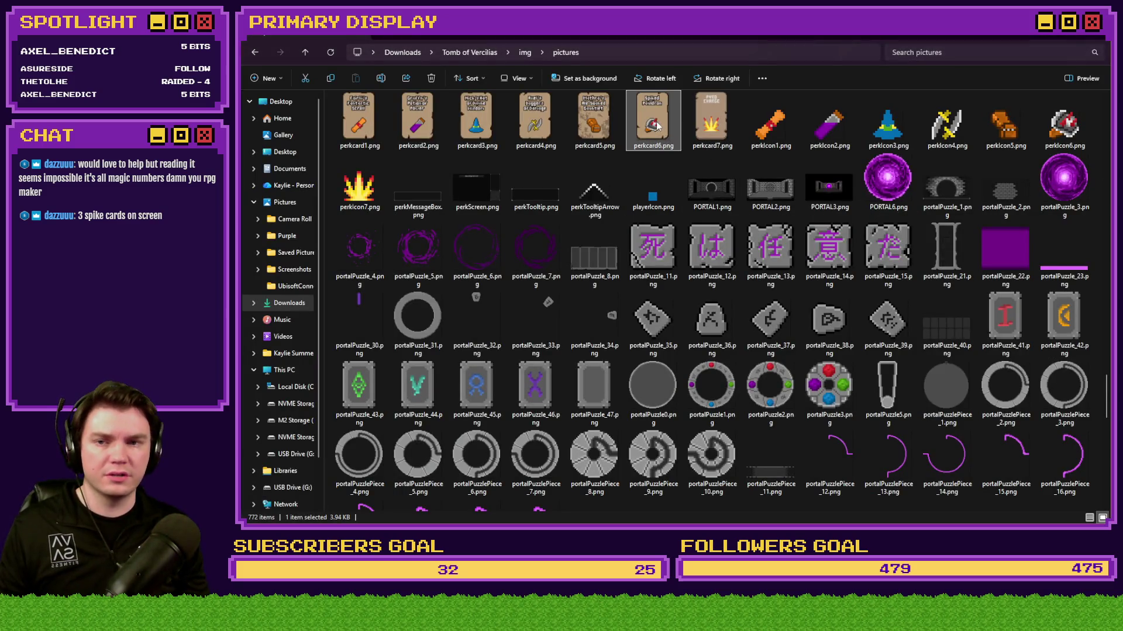
key(Return)
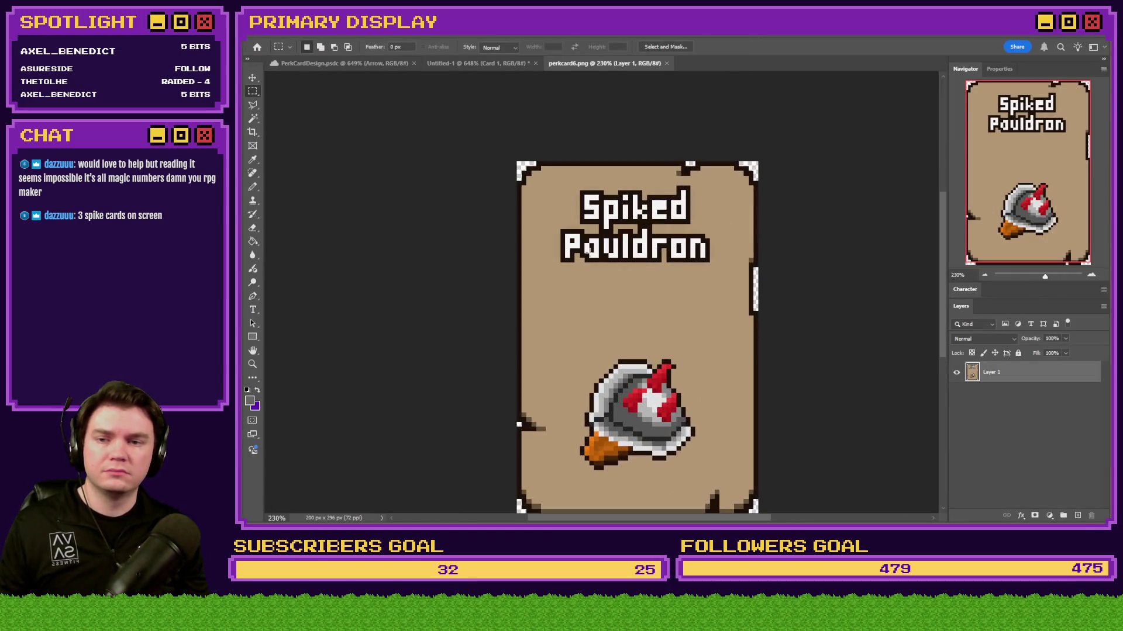
Step: Measure the Spiked Pauldron card on perkcard6.png with marquee selections (200 × 148 px)
mouse_move(577, 149)
mouse_down()
mouse_move(620, 151)
mouse_move(681, 453)
mouse_up()
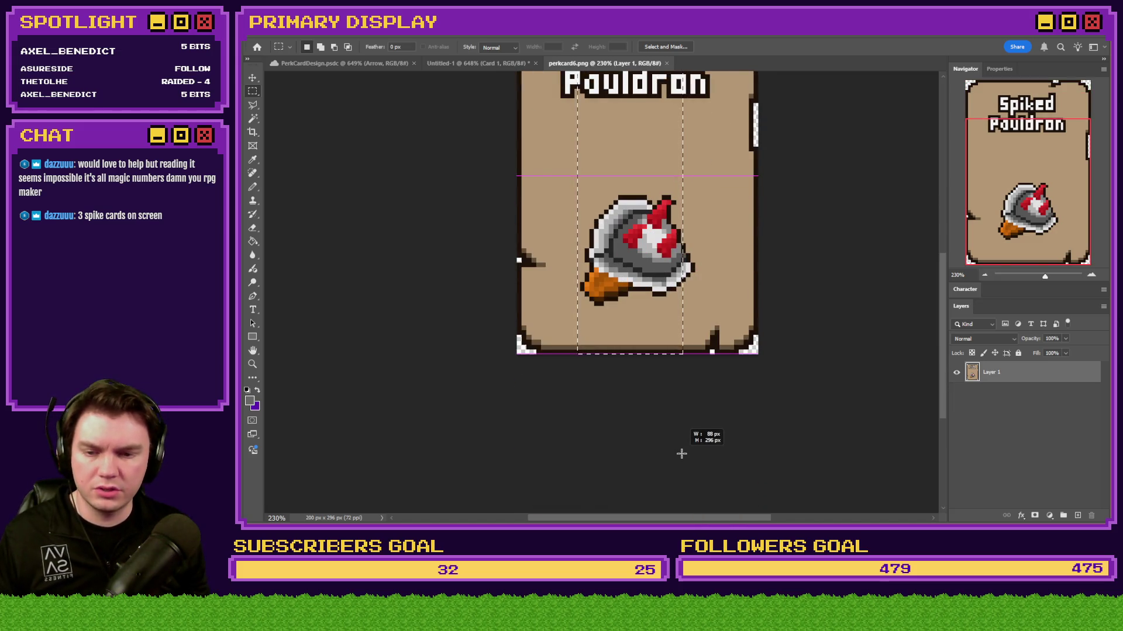
drag(681, 454, 677, 444)
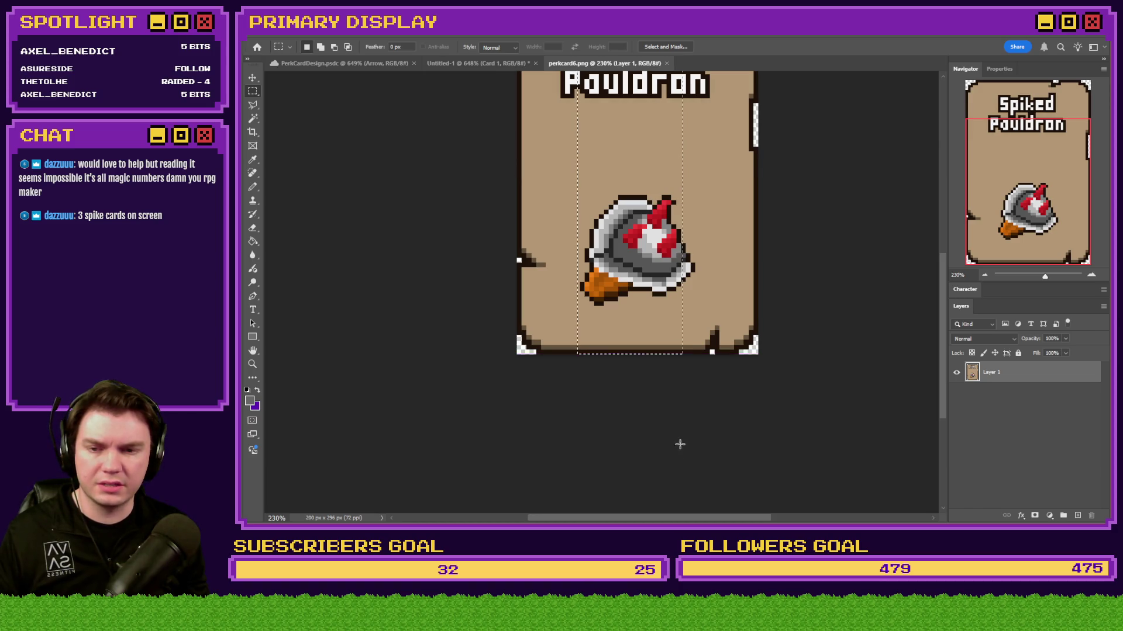
scroll(677, 445, up, 3)
key(ctrl+d)
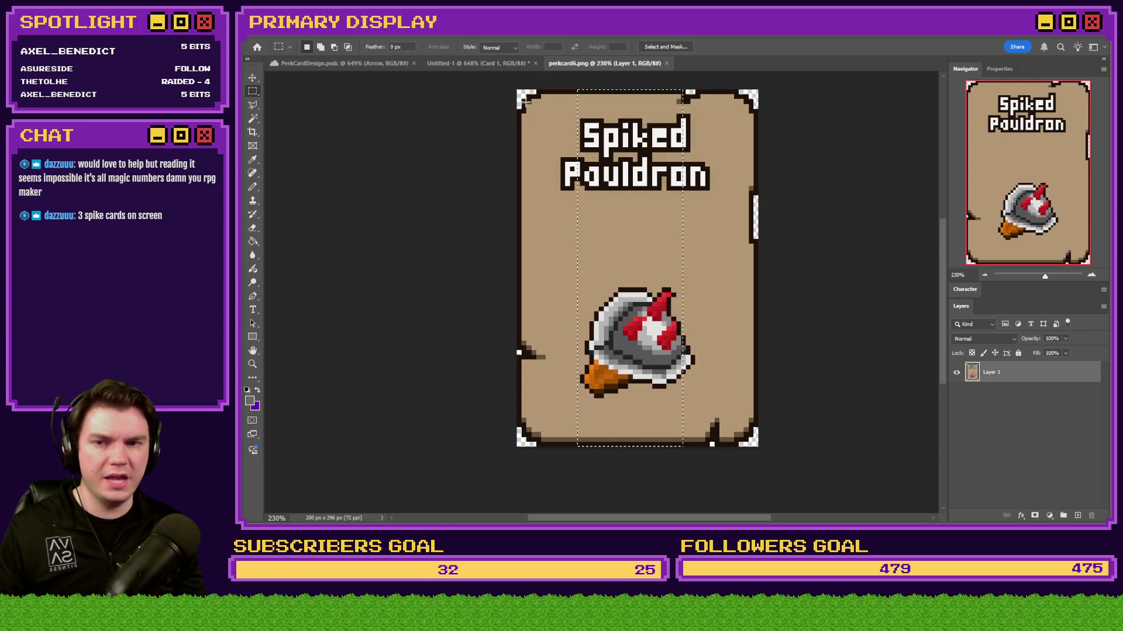
click(507, 64)
key(ctrl+Tab)
mouse_move(518, 84)
mouse_down()
mouse_move(877, 261)
mouse_move(869, 275)
mouse_move(877, 266)
mouse_up()
Step: Open the card position condition script in RPG Maker and select part of it
key(alt+Tab)
key(alt+Tab)
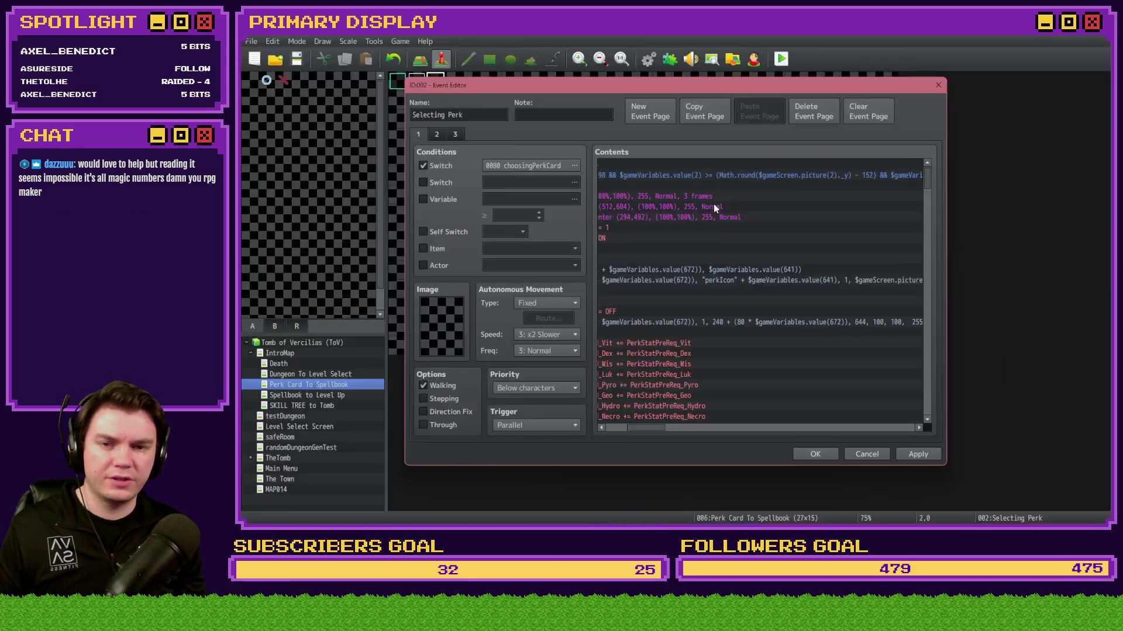
double_click(781, 180)
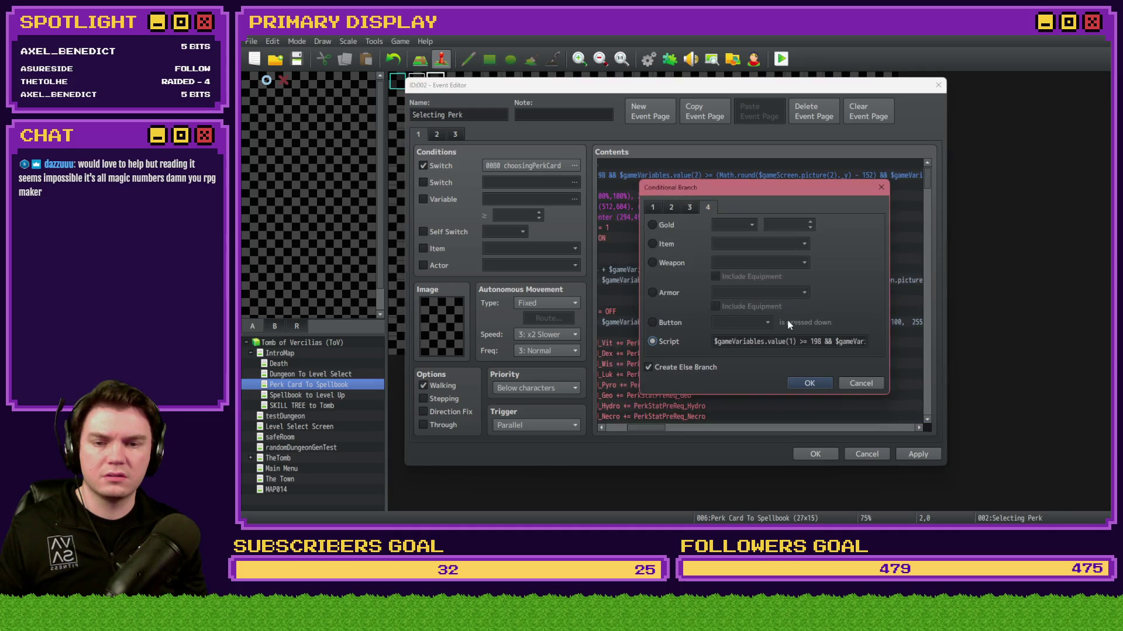
drag(794, 341, 721, 341)
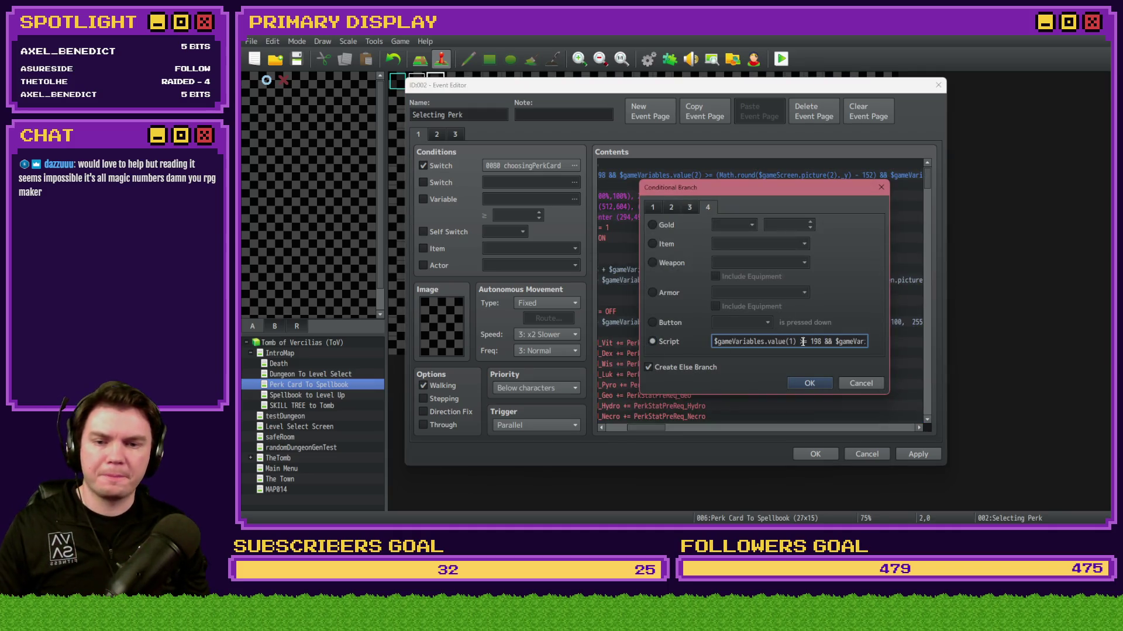
key(alt+Tab)
key(alt+Tab)
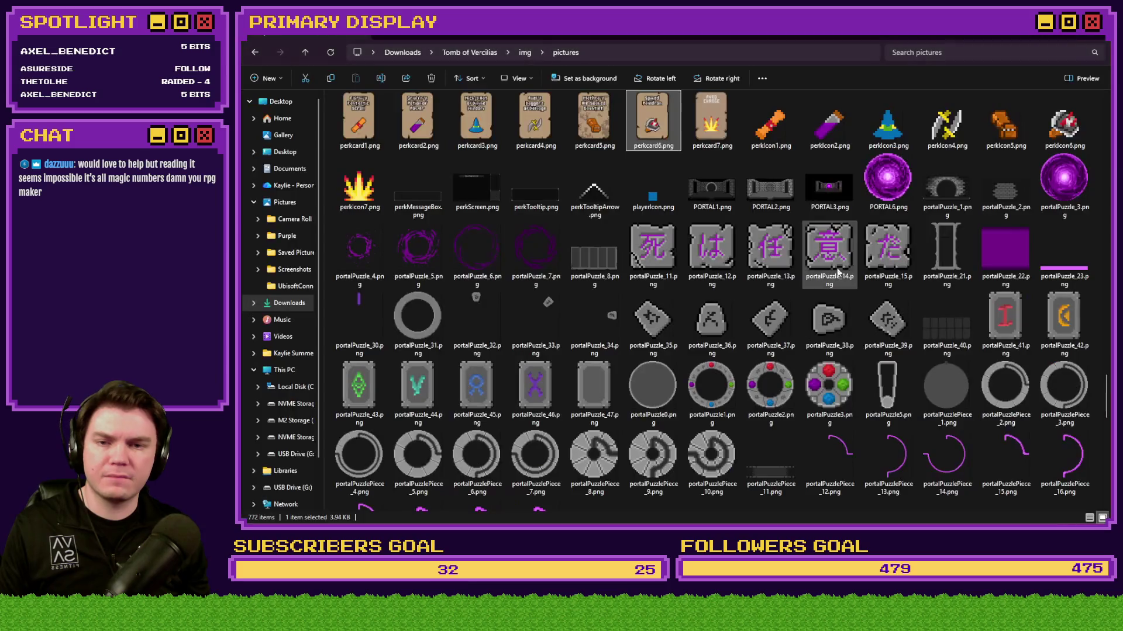
Step: Open perkcard7.png in Photoshop and measure the Pyro Charge card's top half and full height
mouse_move(712, 120)
mouse_down()
mouse_move(640, 172)
mouse_move(766, 63)
mouse_up()
drag(554, 219, 706, 291)
drag(582, 183, 664, 392)
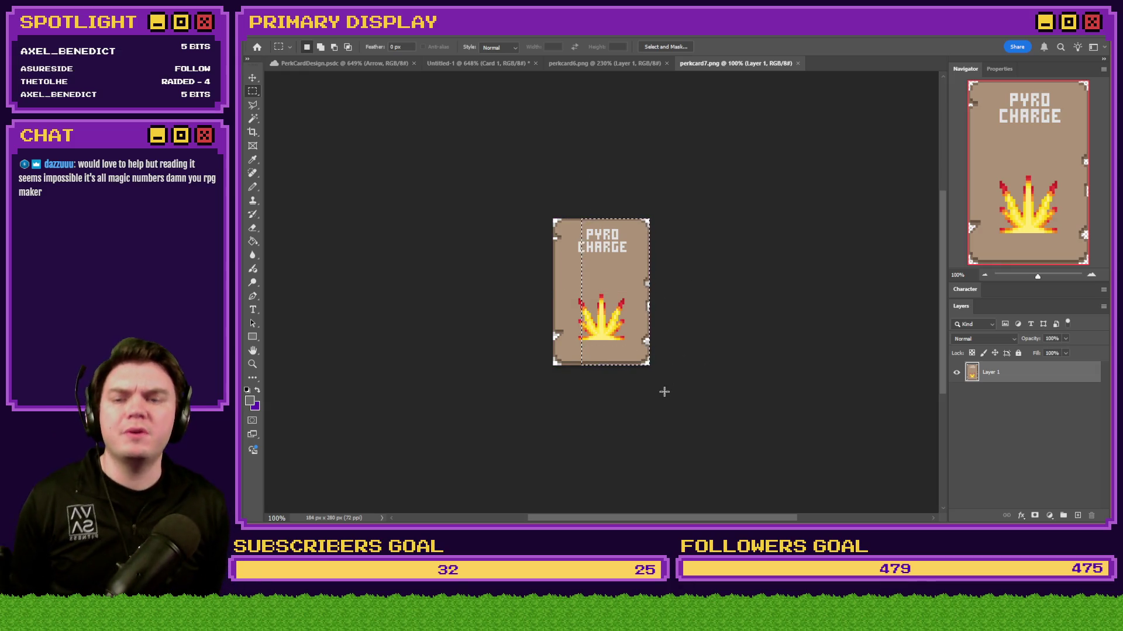
Step: Zoom in and marquee the card's top half (184 × 140 px), then return to RPG Maker
key(alt+Tab)
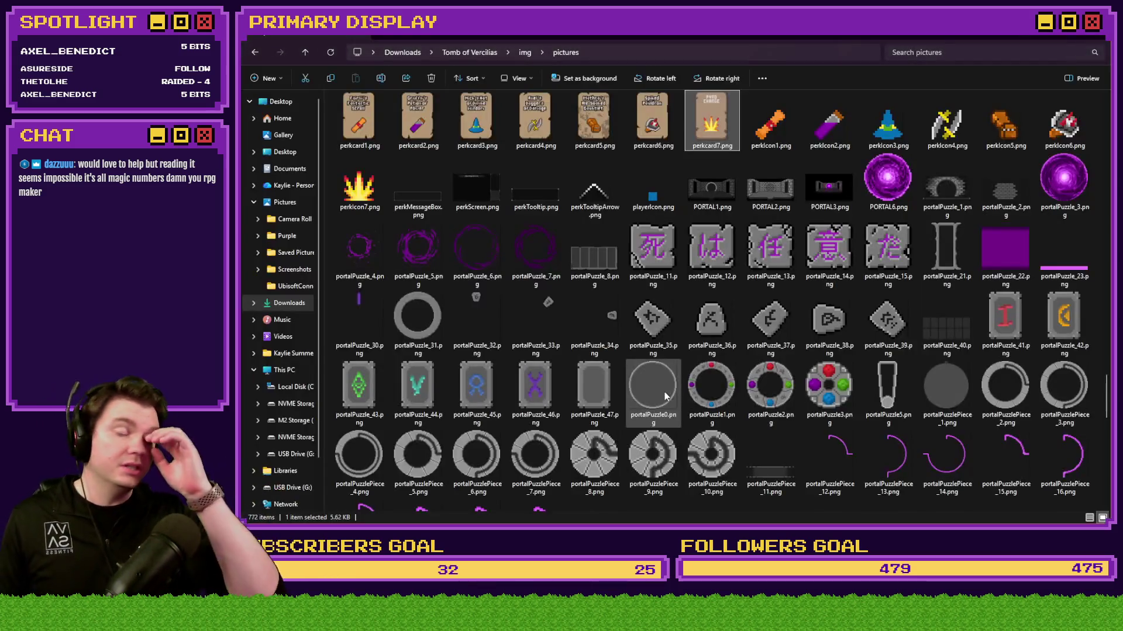
key(Return)
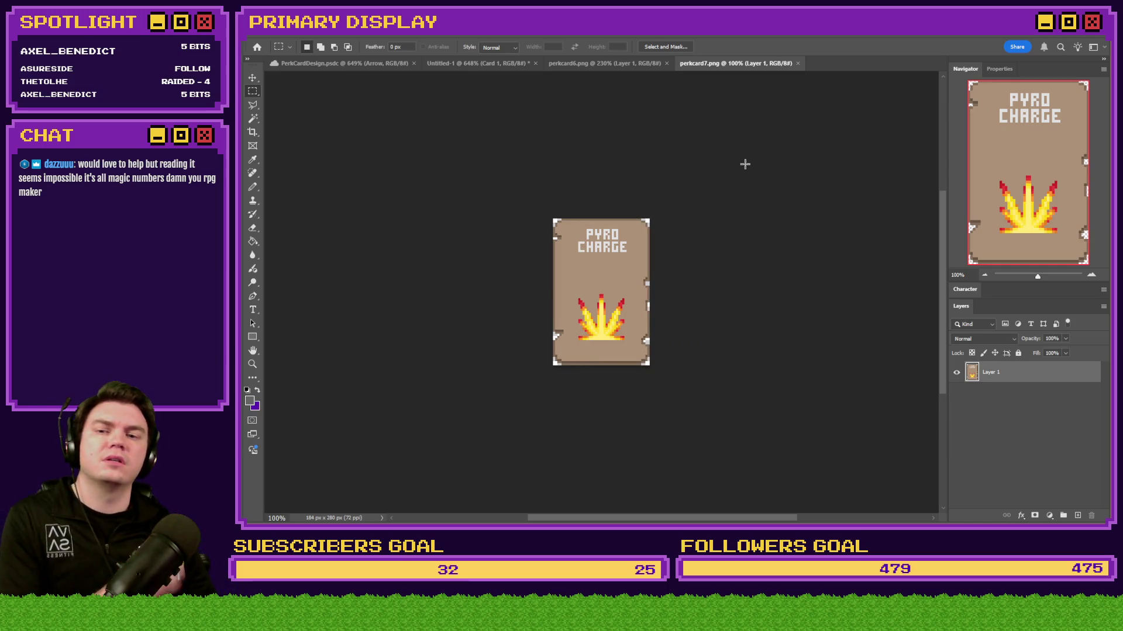
scroll(580, 367, up, 3)
scroll(643, 281, up, 1)
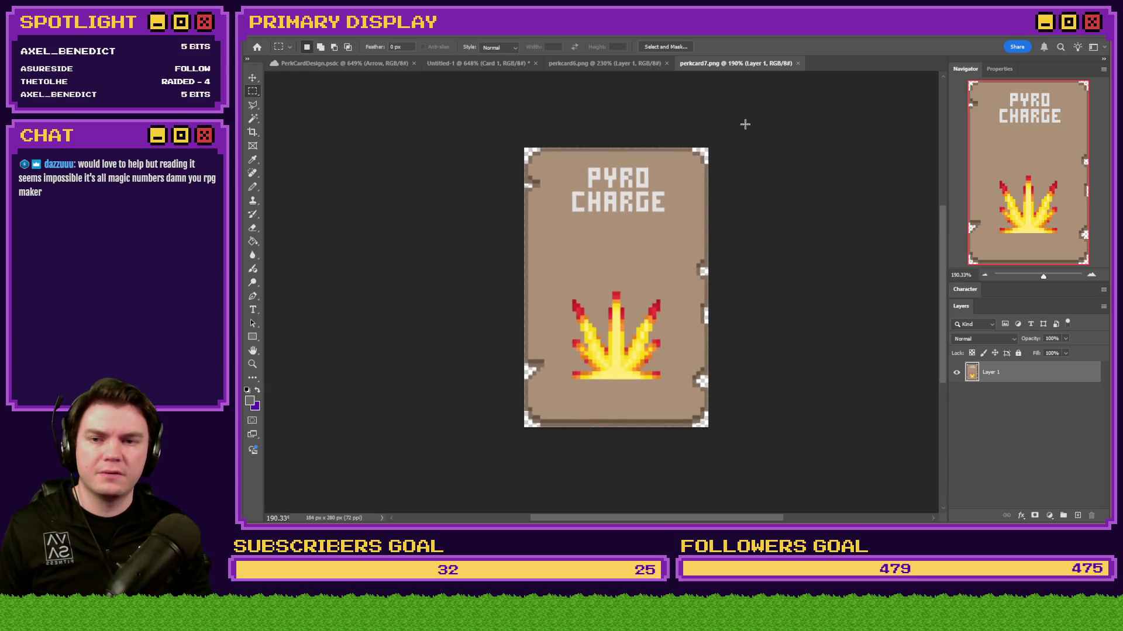
drag(745, 123, 488, 286)
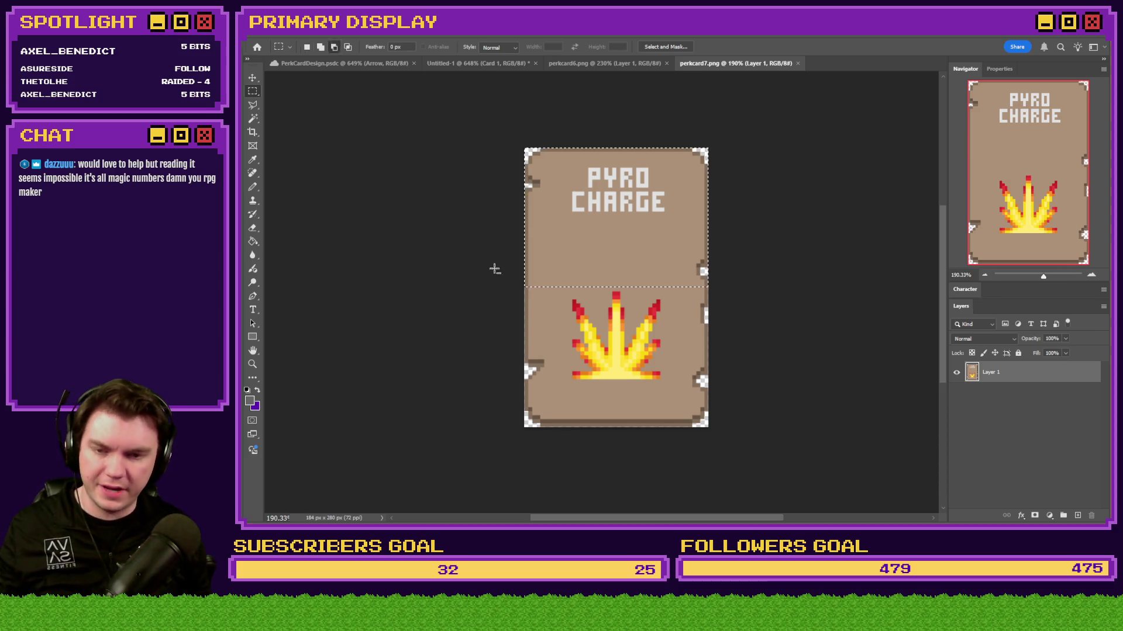
key(alt+Tab)
key(alt+Tab)
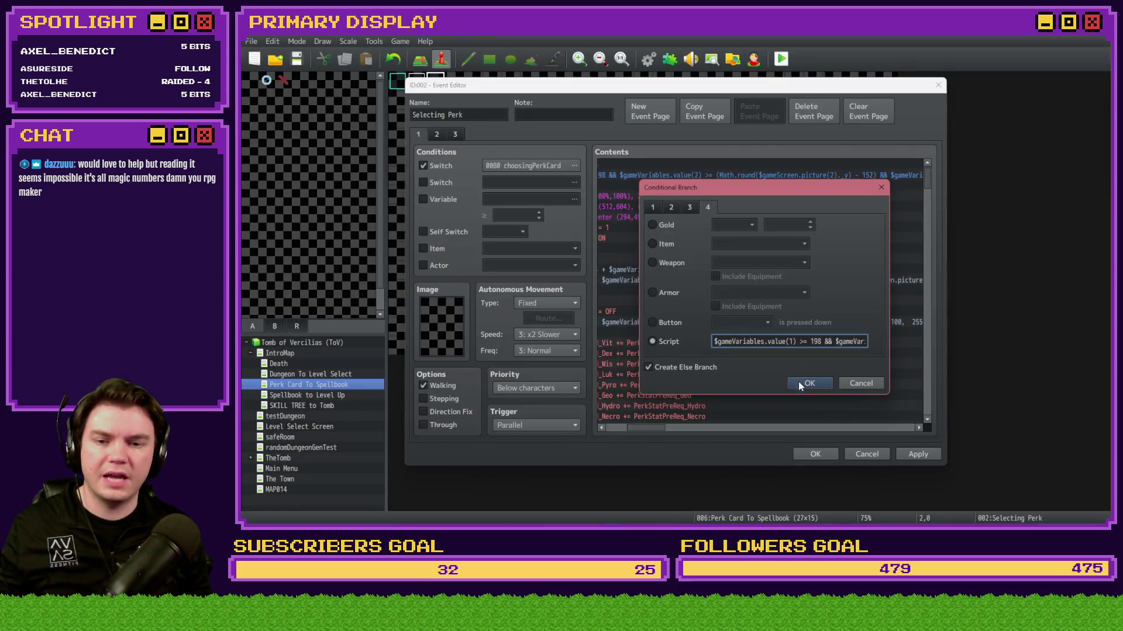
Step: Confirm the Conditional Branch and Event Editor, save, and playtest the three-card perk screen
click(807, 383)
click(815, 454)
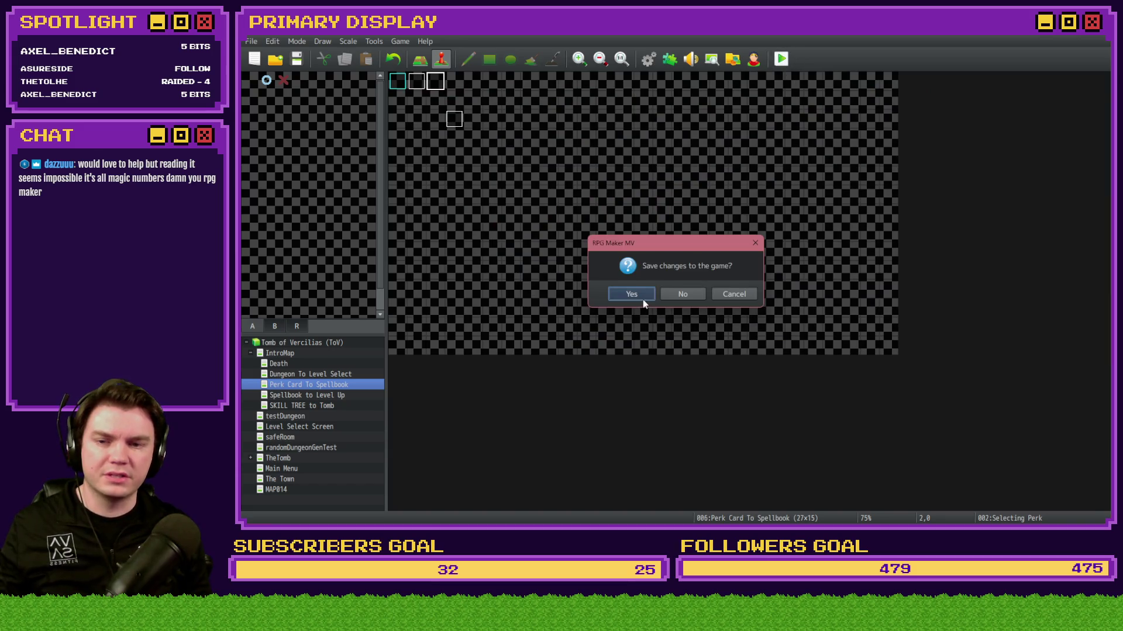
click(643, 299)
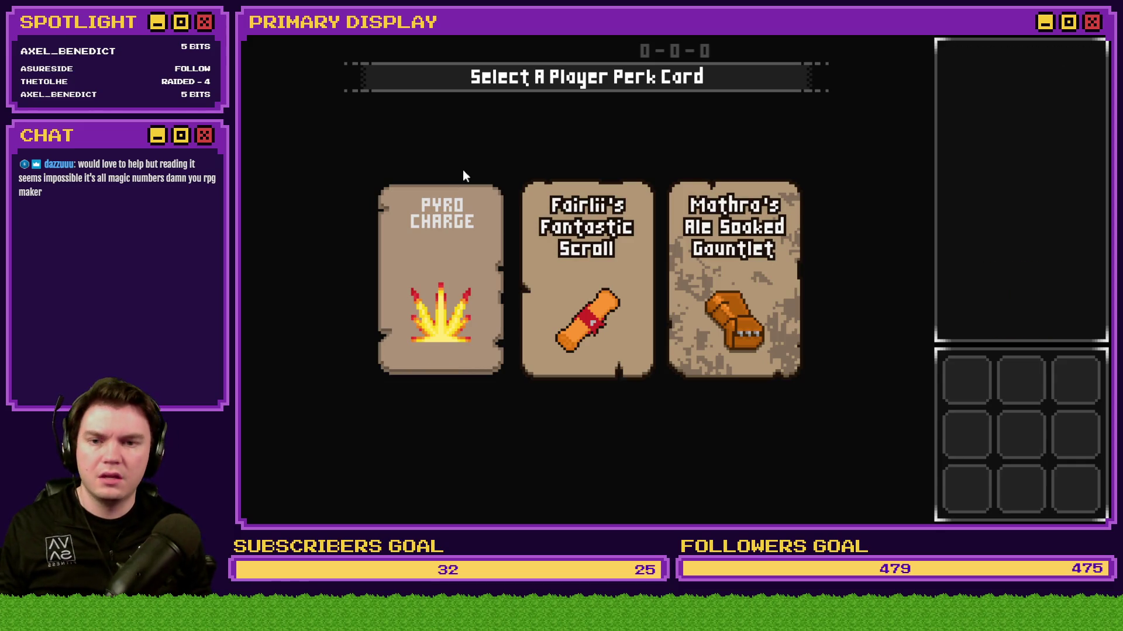
key(alt+Tab)
key(alt+Tab)
key(alt+Tab)
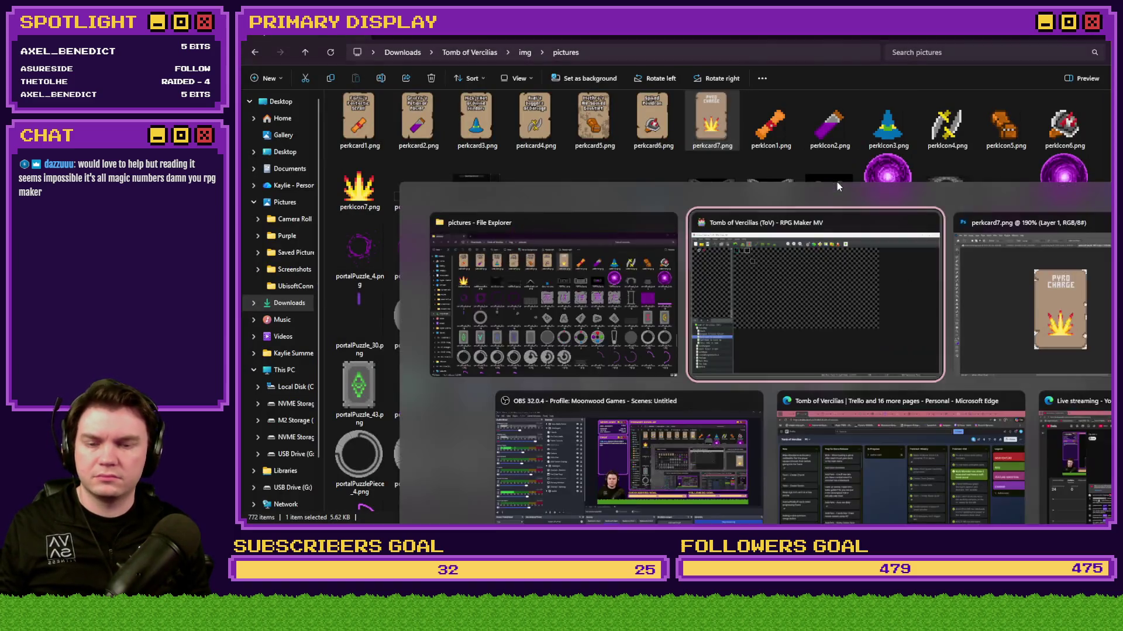
Step: Close the Pyro Charge and Spiked Pauldron images and reopen the Selecting Perk event
click(798, 63)
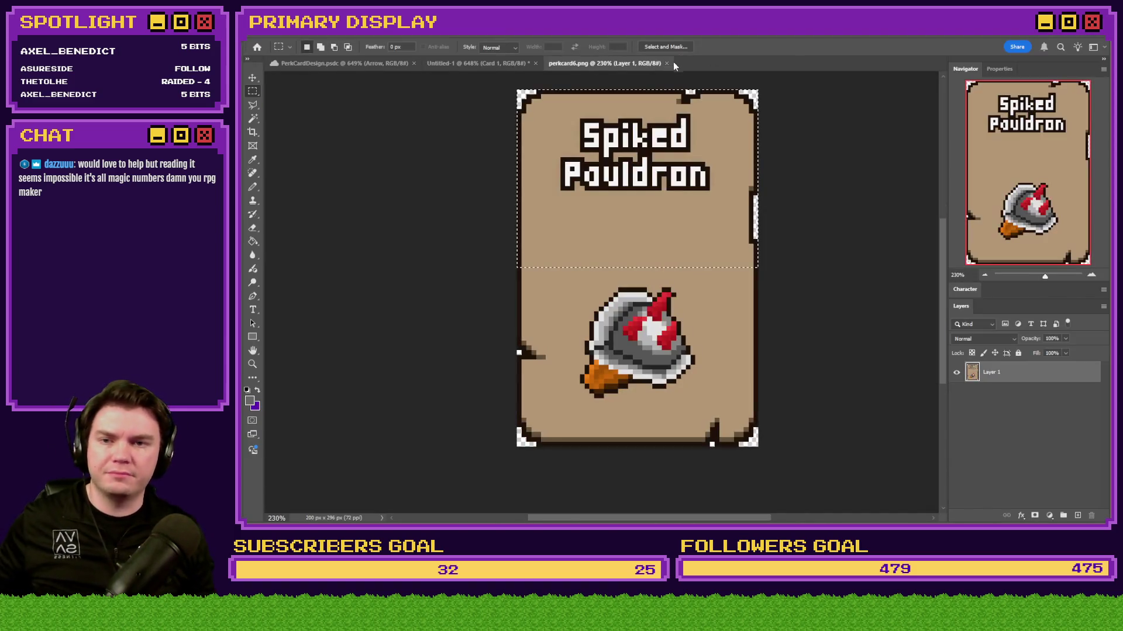
click(667, 64)
key(alt+Tab)
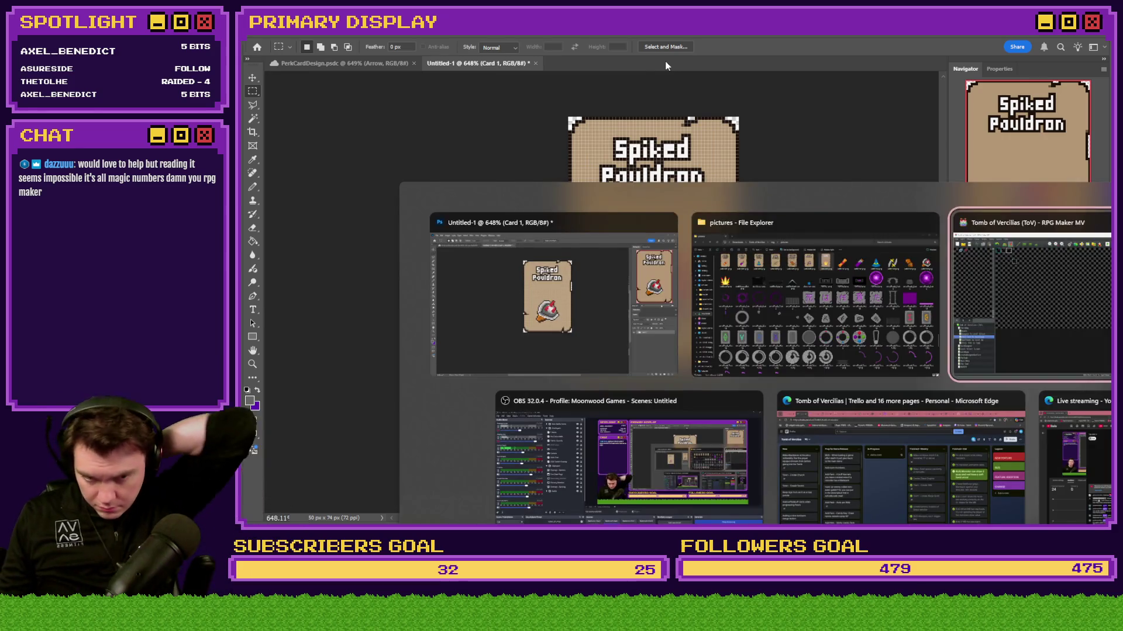
key(Return)
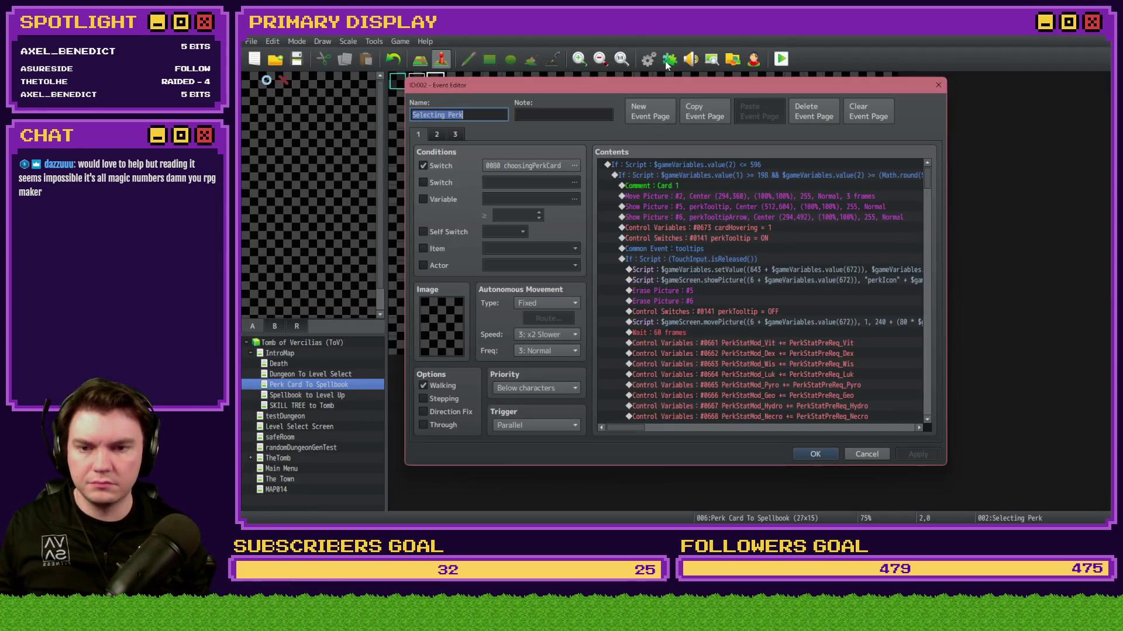
Step: Select card 3's If: Script block through its End and review the script
drag(929, 177, 930, 283)
scroll(929, 283, down, 2)
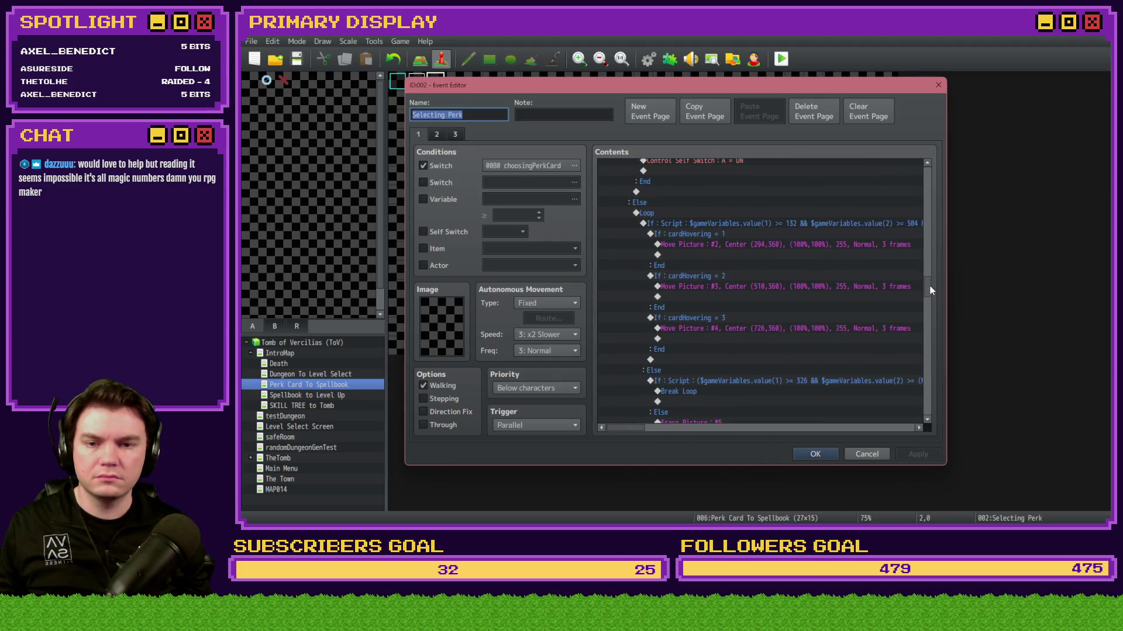
click(837, 224)
scroll(804, 283, down, 3)
click(805, 283)
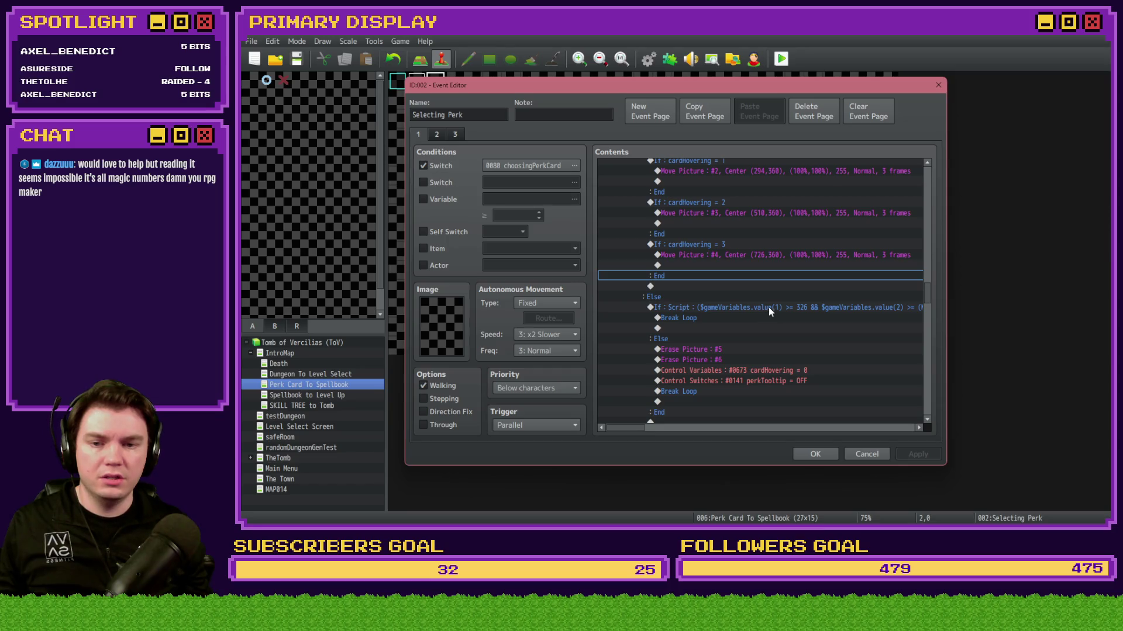
click(769, 307)
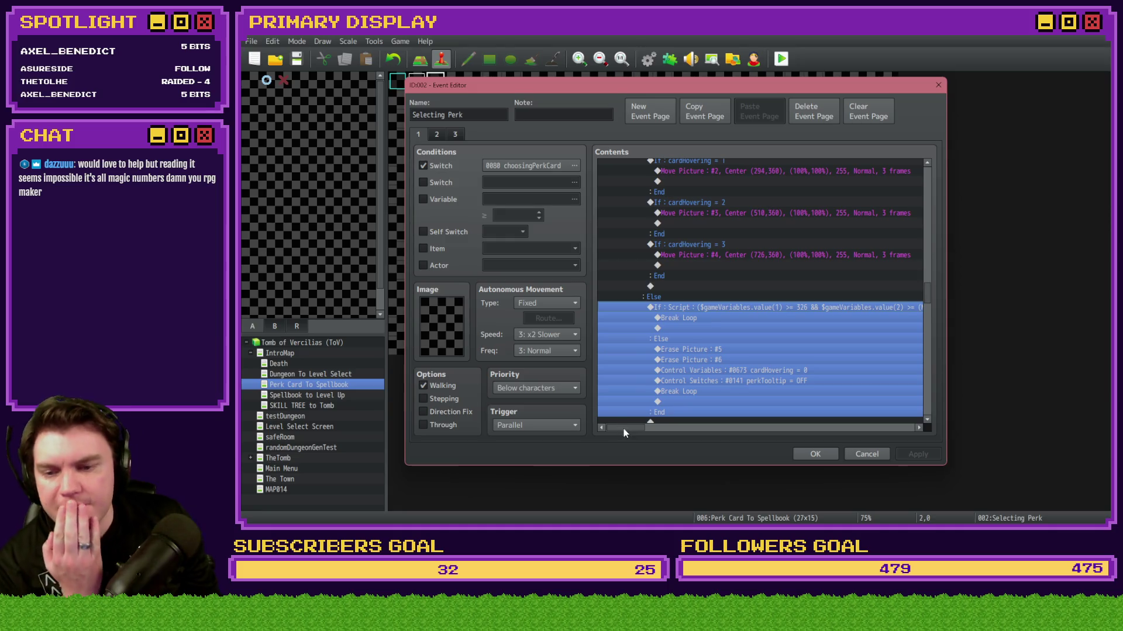
drag(626, 430, 718, 436)
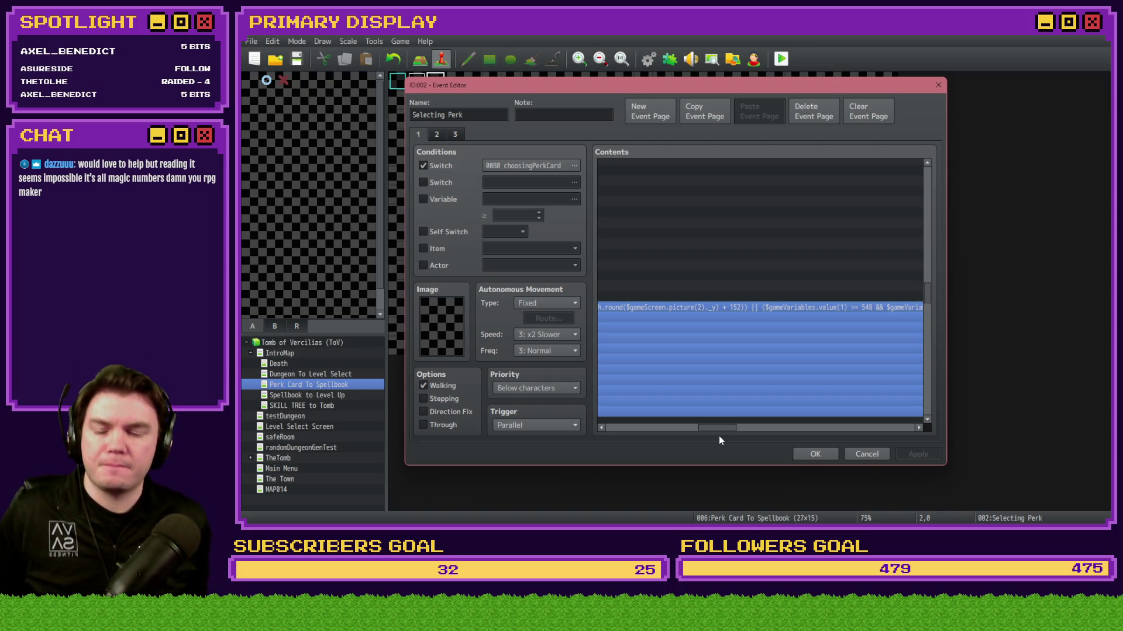
drag(718, 438, 608, 430)
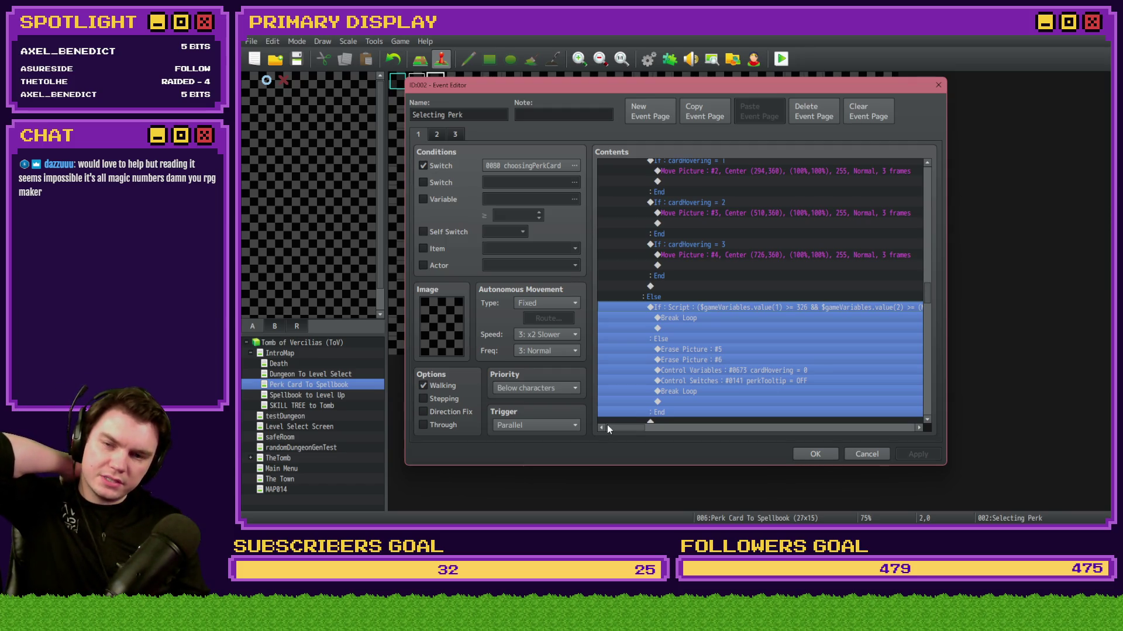
scroll(664, 358, down, 3)
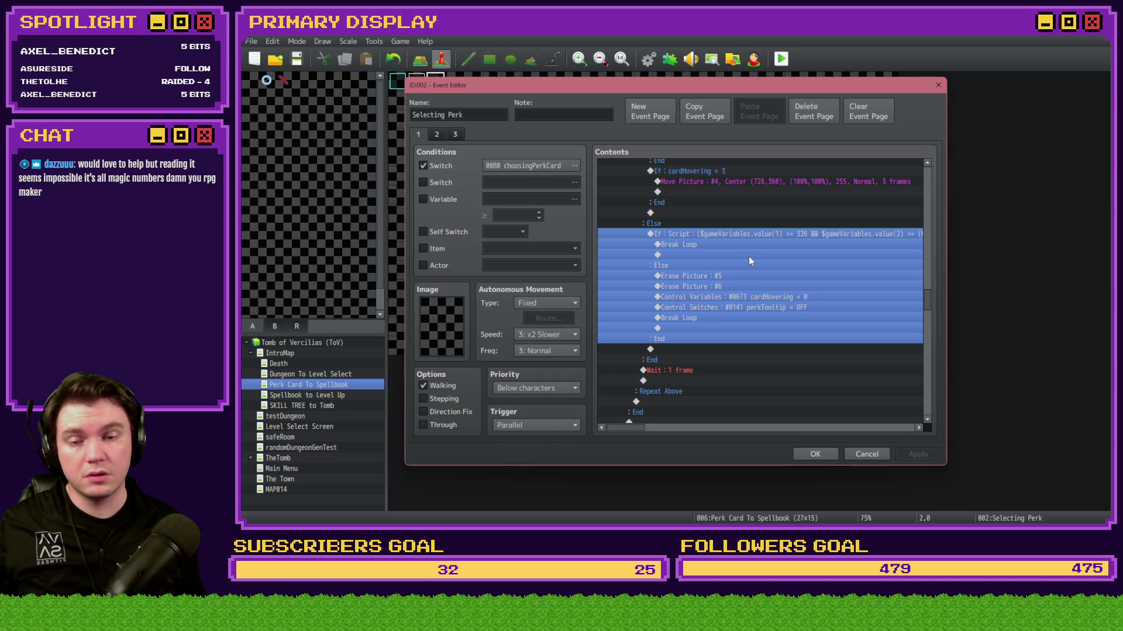
Step: Open the hover condition for editing and bring up the full perk card layout document
key(space)
key(alt+Tab)
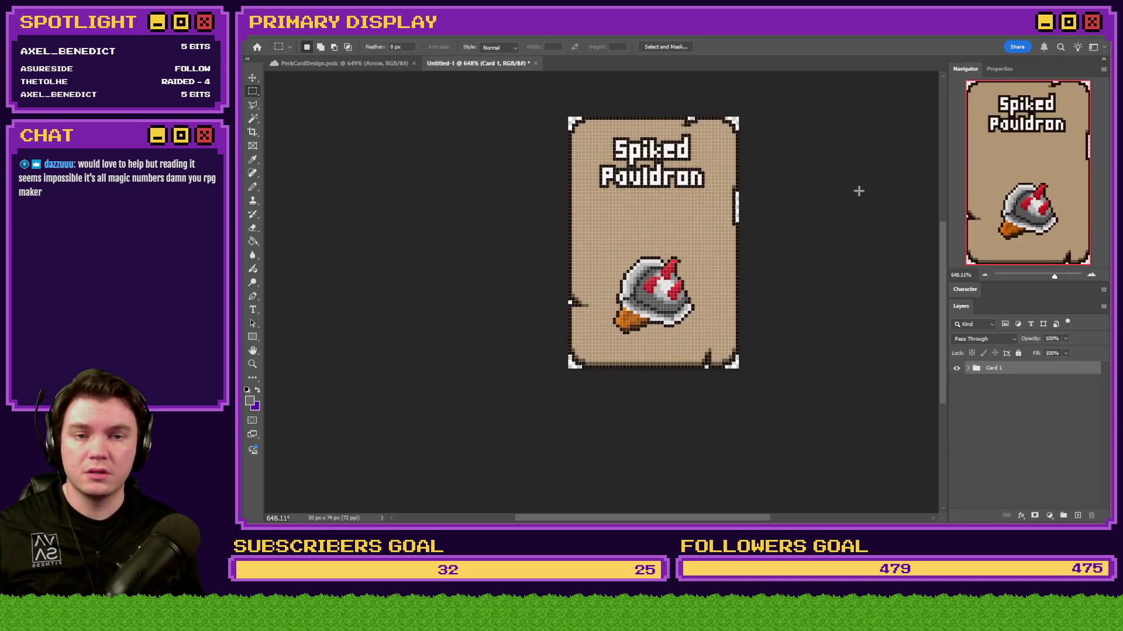
click(343, 63)
Step: Measure the first card's left edge and correct the first x-bound to 198
drag(306, 100, 891, 186)
mouse_move(336, 205)
mouse_down()
mouse_move(958, 327)
mouse_move(1045, 331)
mouse_move(783, 307)
mouse_move(763, 315)
mouse_up()
key(alt+Tab)
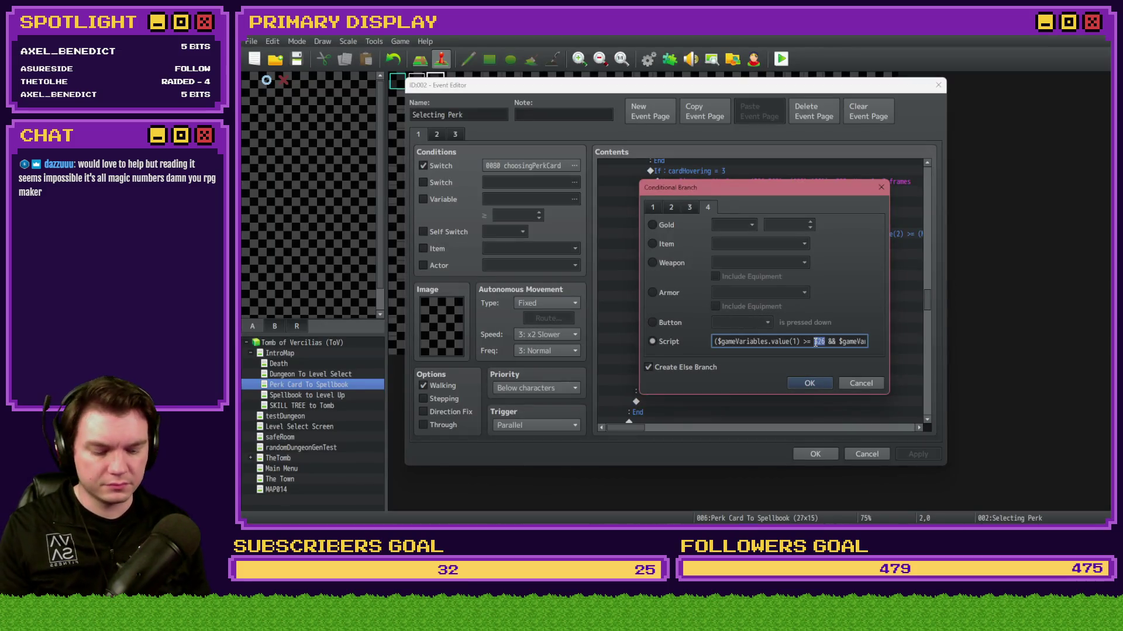
text(98)
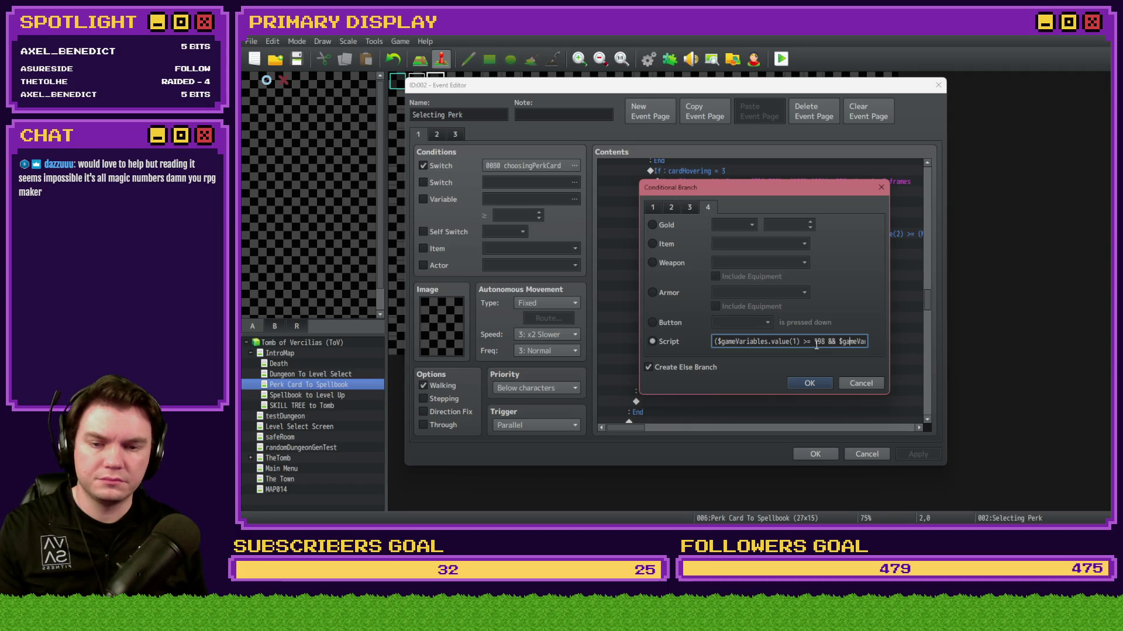
key(Right)
key(Right)
key(Right)
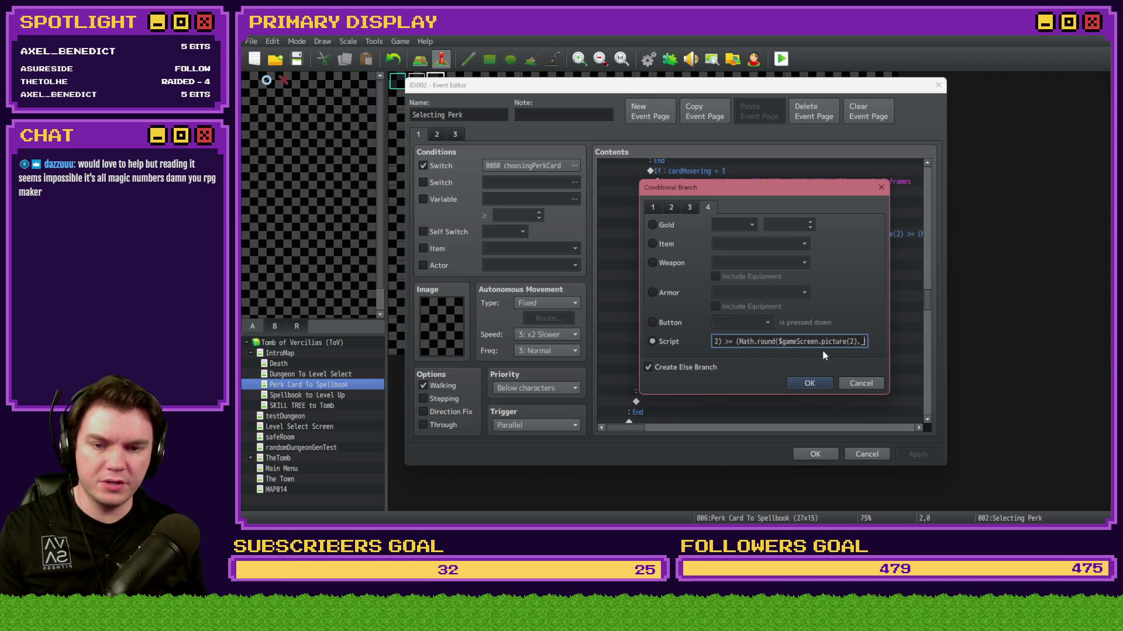
key(Left)
key(Left)
key(Left)
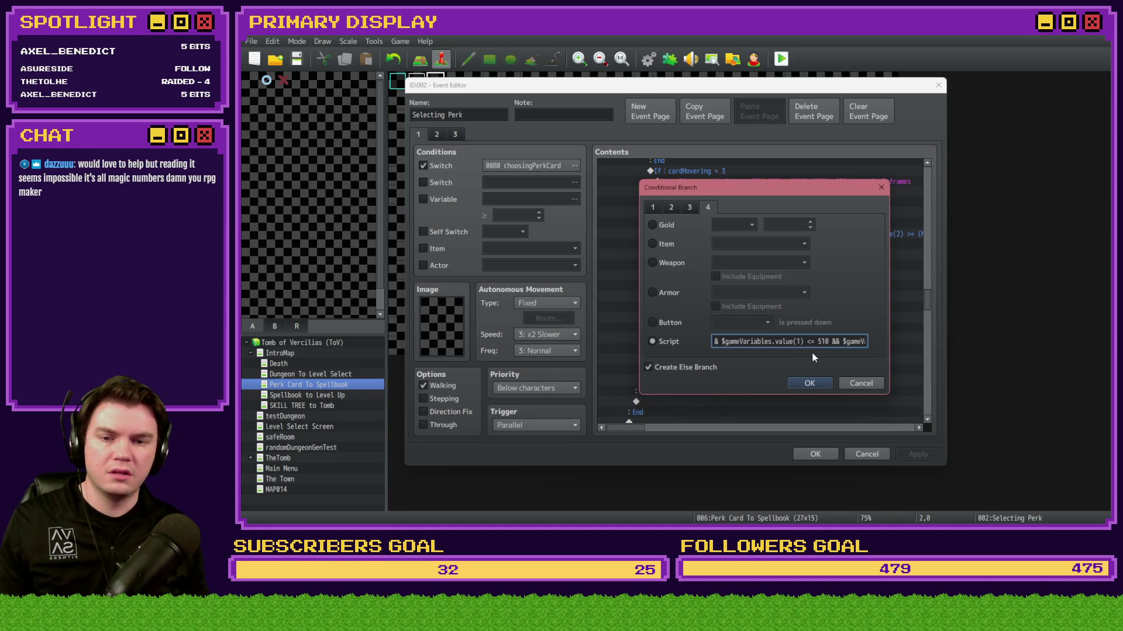
Step: Measure the first card's right edge and set its upper x-bound to 390
key(alt+Tab)
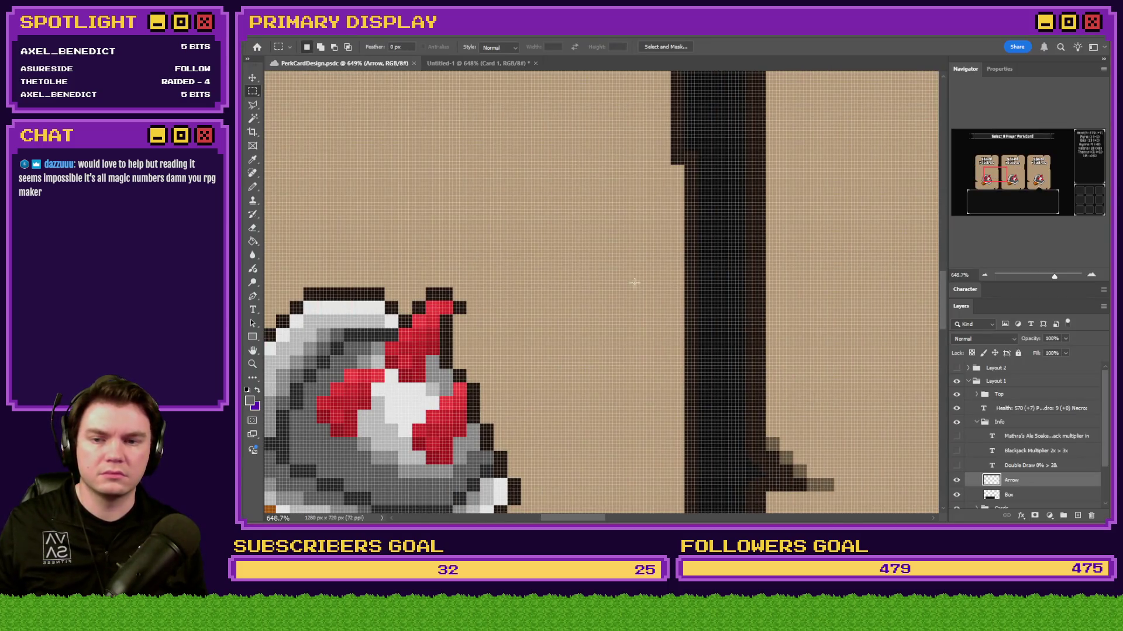
mouse_move(678, 265)
mouse_down()
mouse_move(467, 283)
mouse_move(269, 334)
mouse_move(307, 339)
mouse_up()
key(alt+Tab)
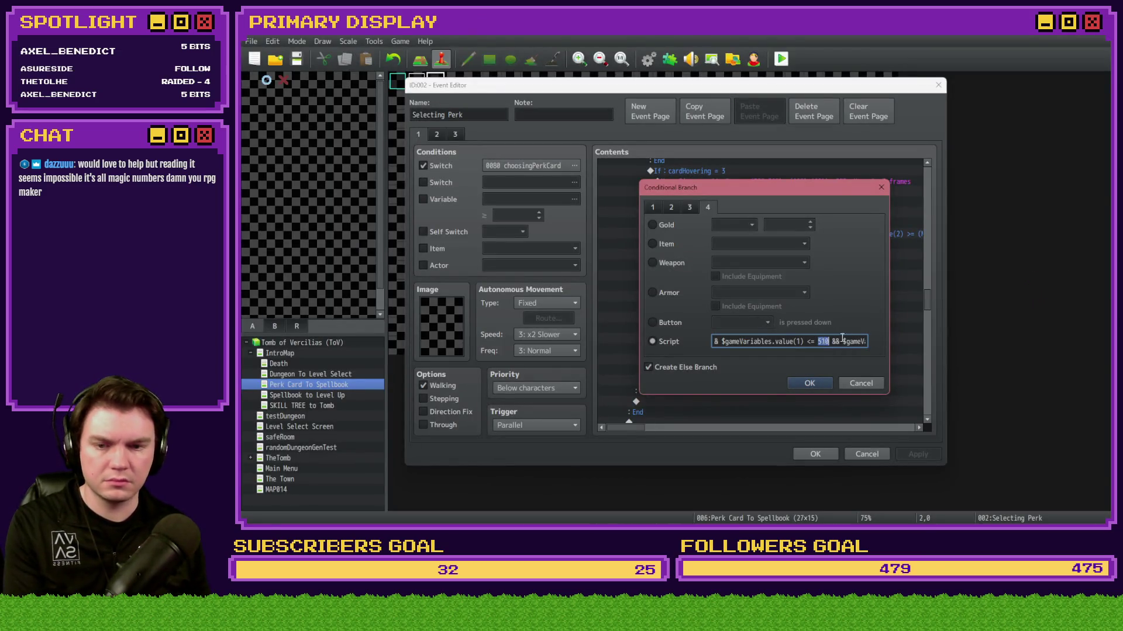
text(390)
key(Right)
key(Right)
key(Right)
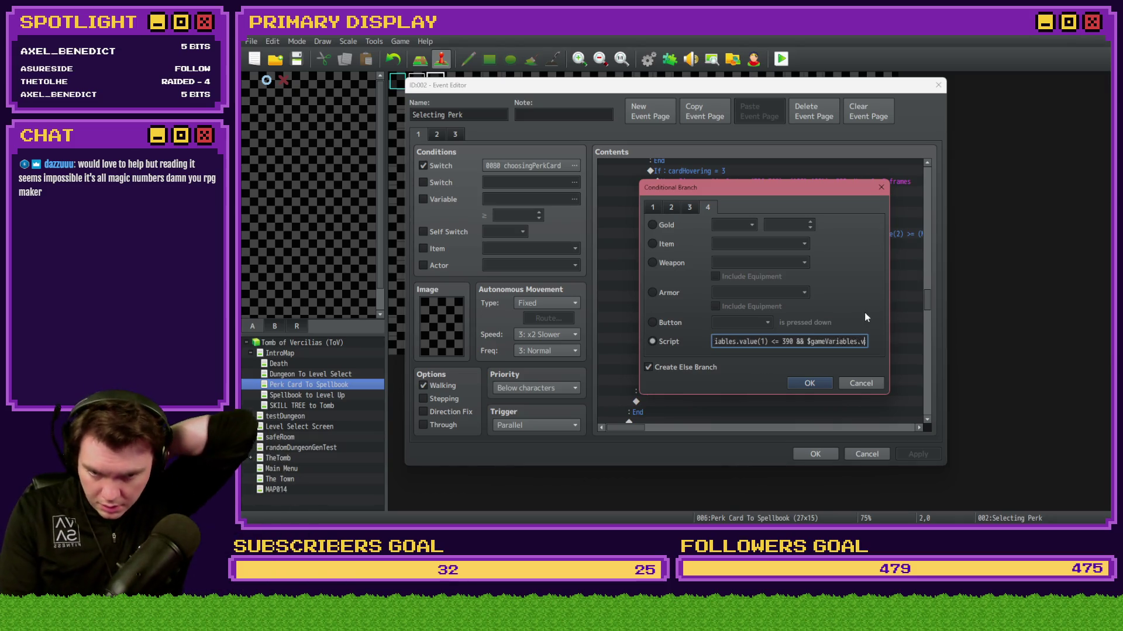
key(Right)
key(Right)
key(Right)
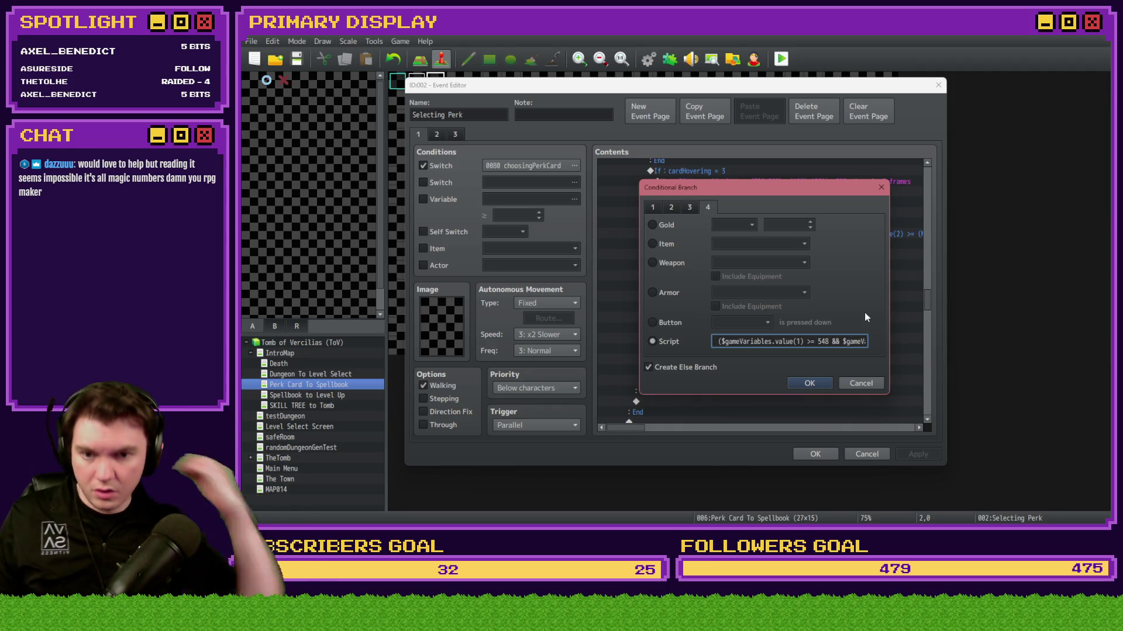
Step: Measure the second card's left edge and set its lower x-bound to 414
key(alt+Tab)
drag(974, 184, 992, 178)
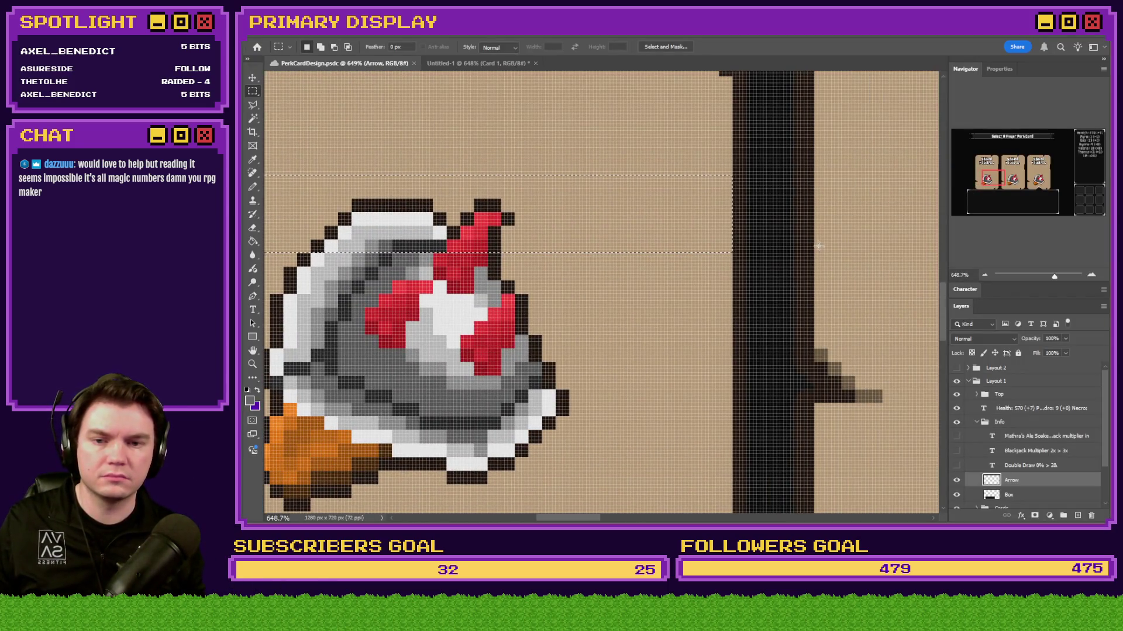
mouse_move(825, 237)
mouse_down()
mouse_move(243, 284)
mouse_move(346, 309)
mouse_up()
key(alt+Tab)
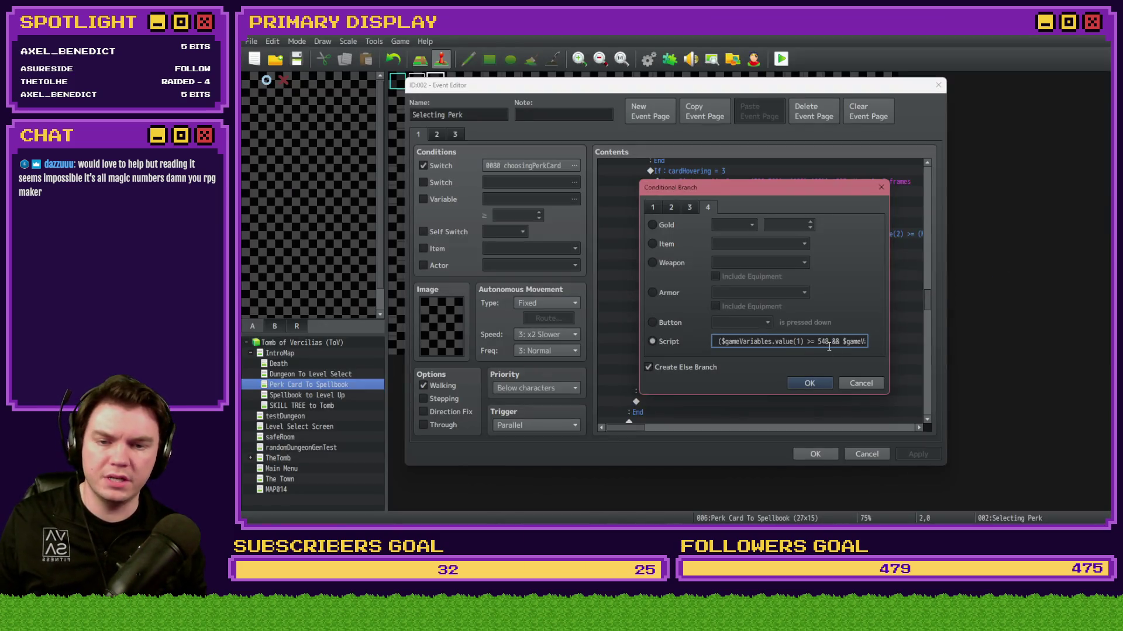
text(414)
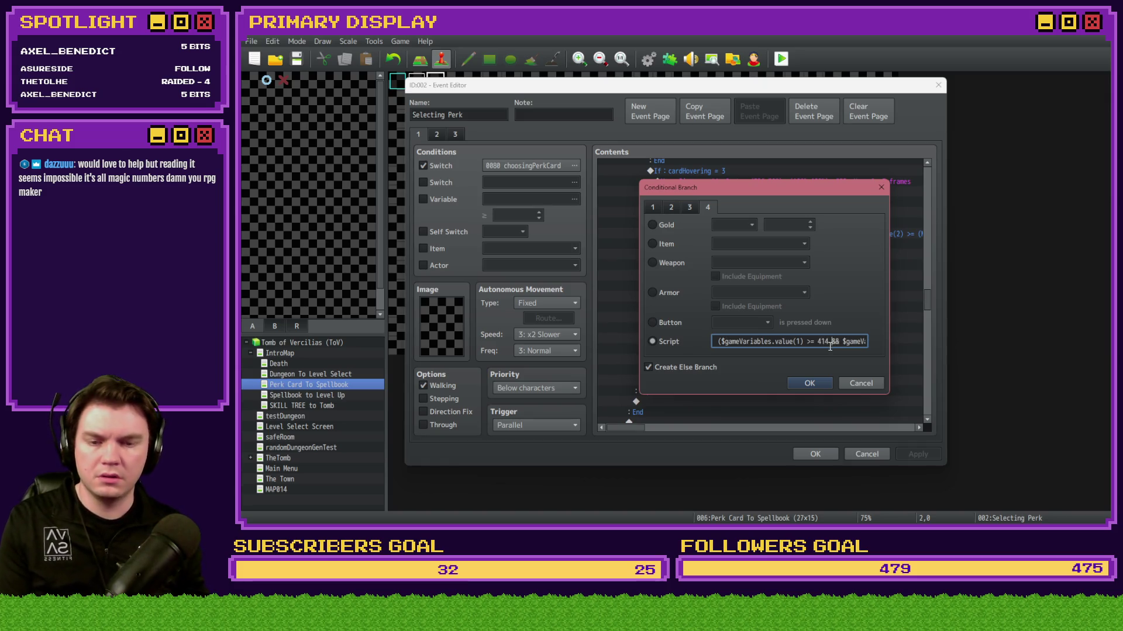
key(Right)
key(Right)
key(Right)
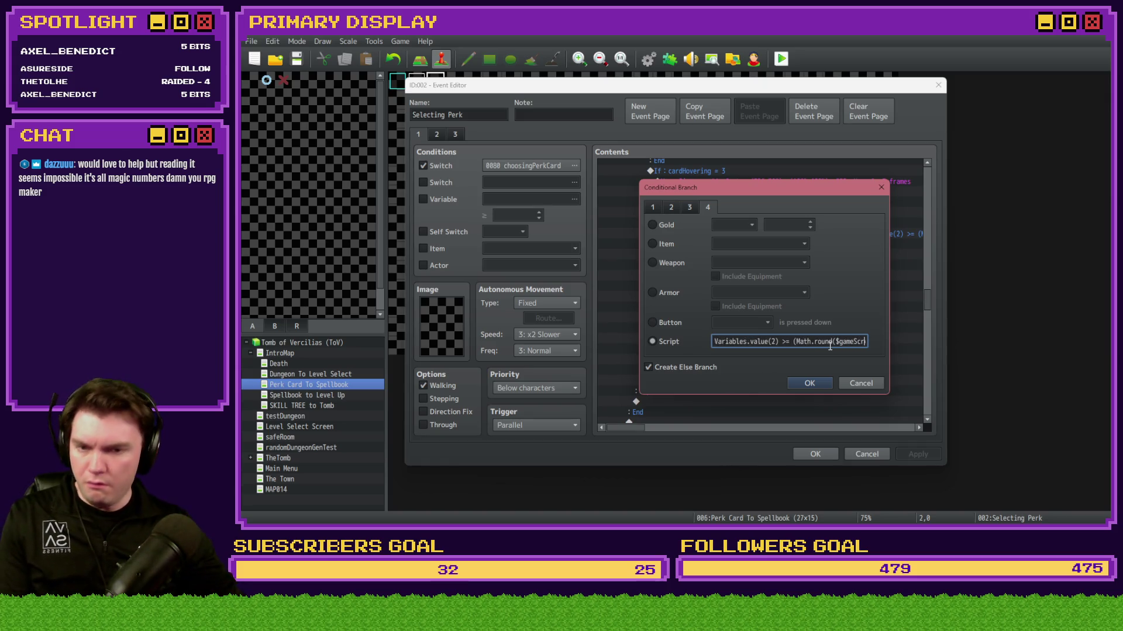
key(Right)
key(Right)
key(Right)
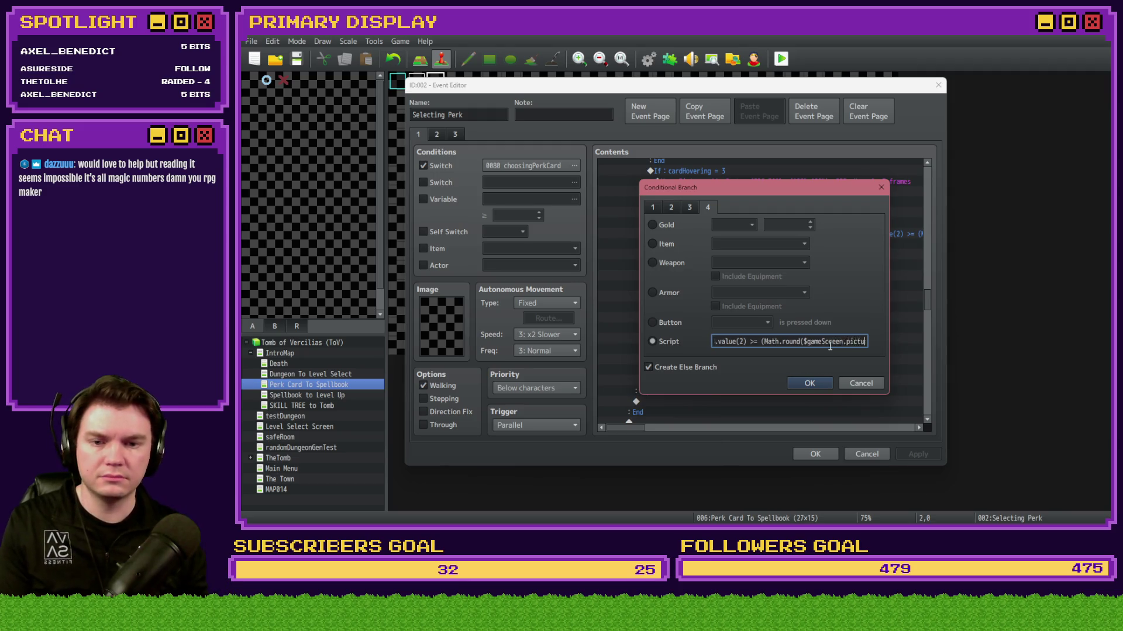
key(Left)
key(Left)
key(Left)
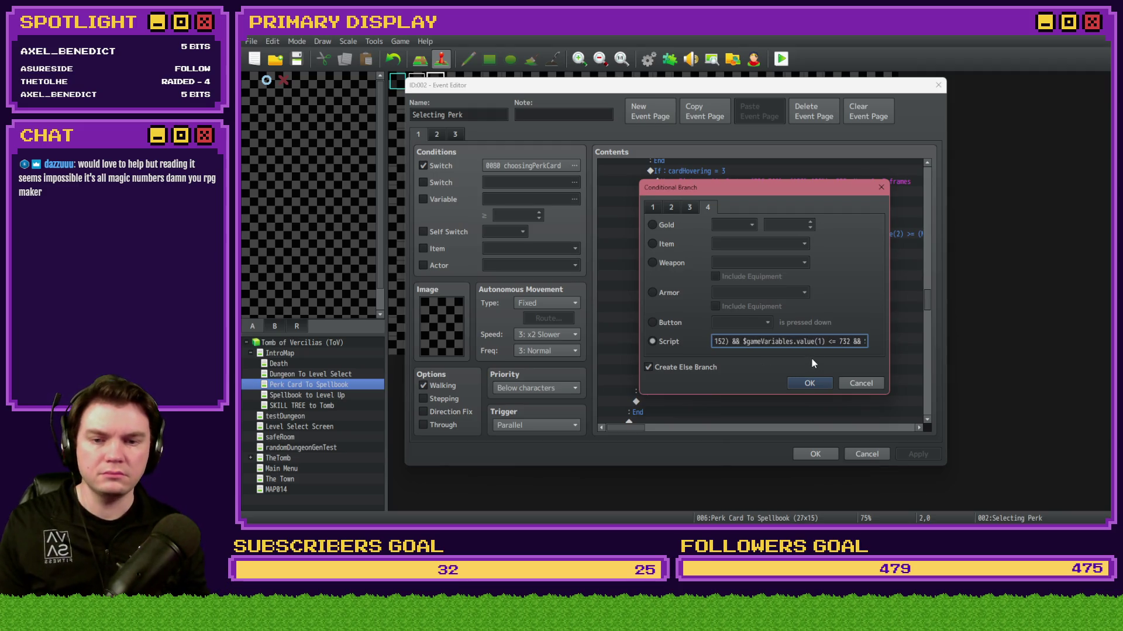
Step: Measure the second card's right edge and set its upper x-bound to 630
key(alt+Tab)
drag(1015, 186, 1012, 179)
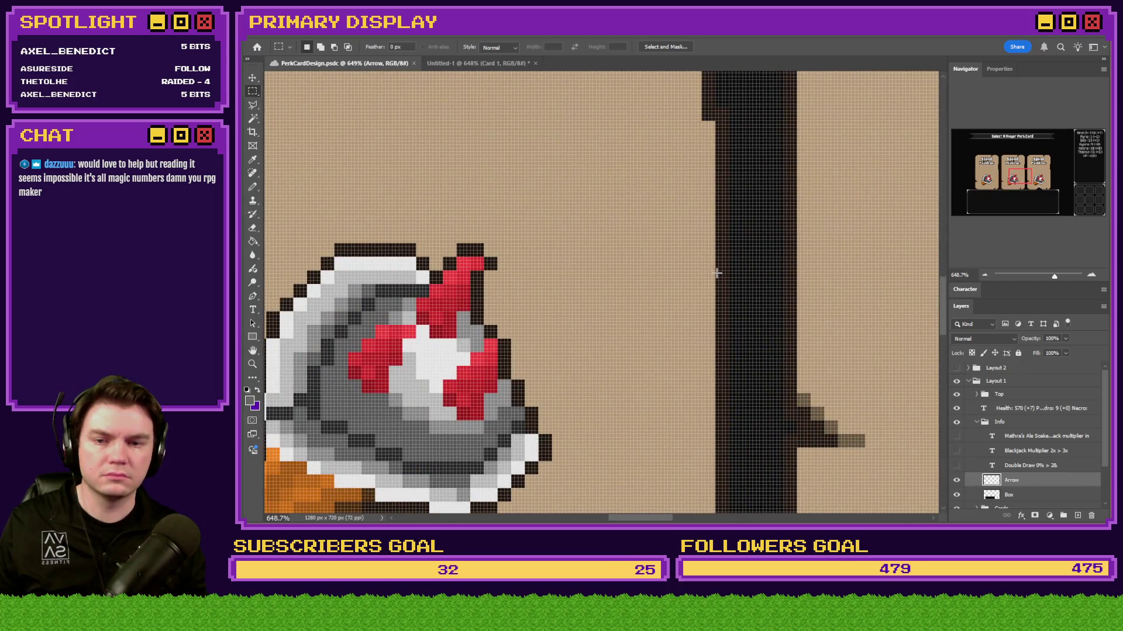
mouse_move(715, 271)
mouse_down()
mouse_move(261, 366)
mouse_move(471, 389)
mouse_up()
key(alt+Tab)
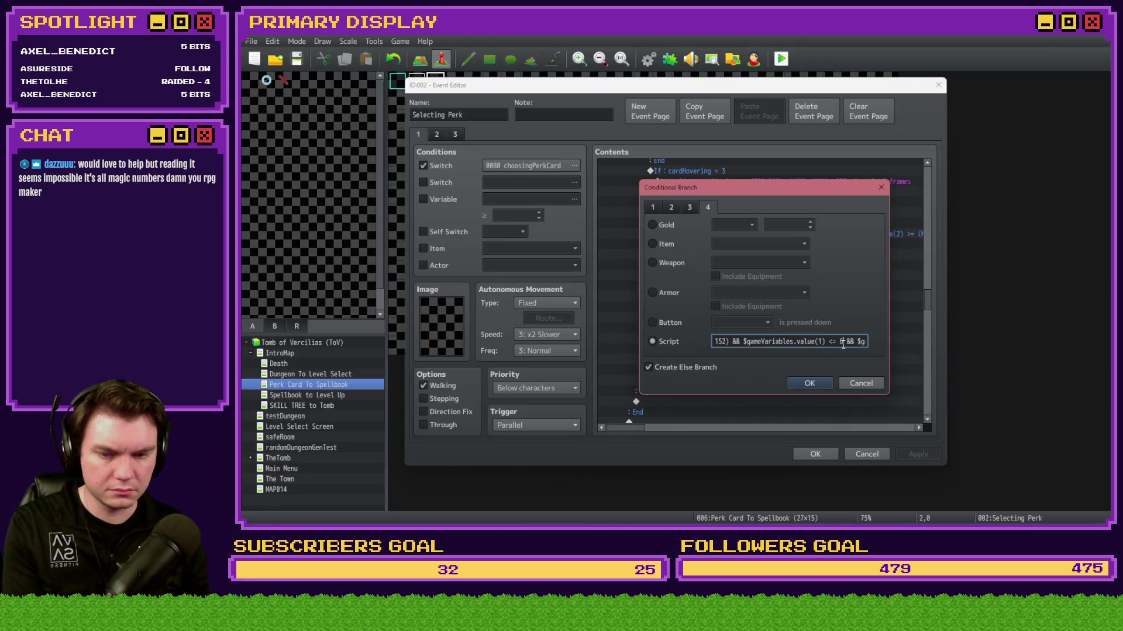
key(Right)
key(Right)
key(Right)
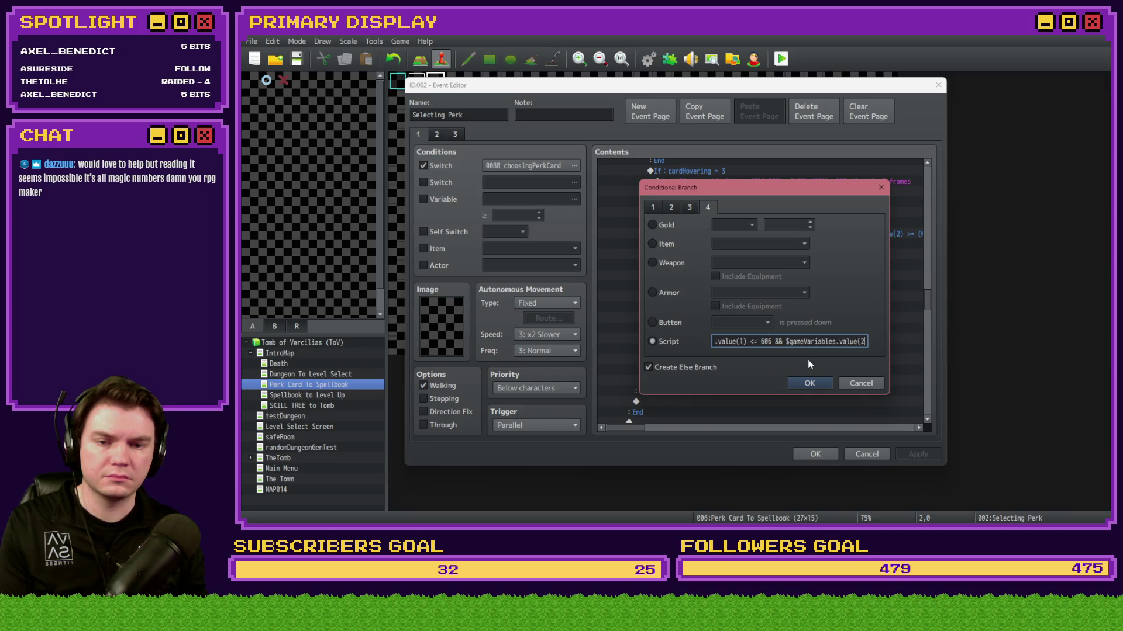
key(Right)
key(Right)
key(Right)
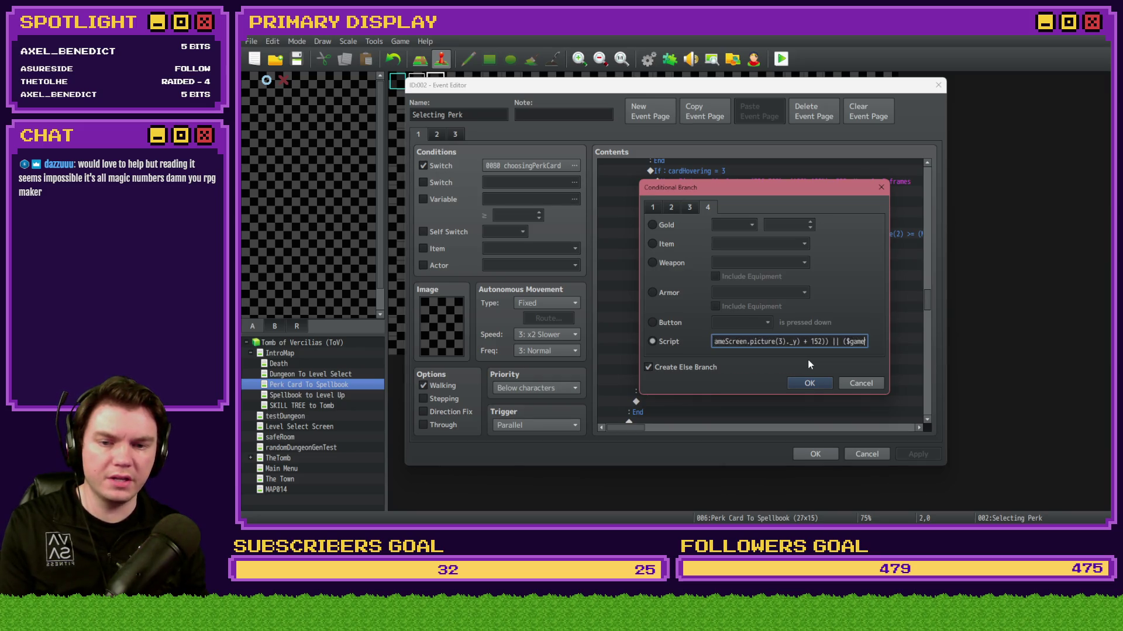
key(Right)
key(Right)
key(Right)
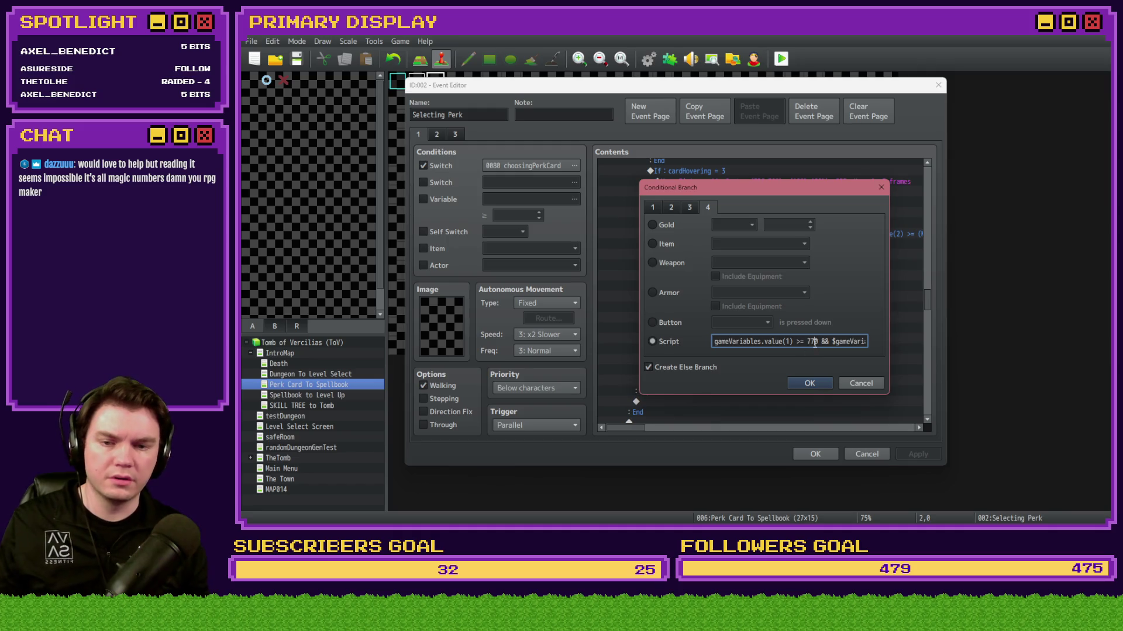
key(alt+Tab)
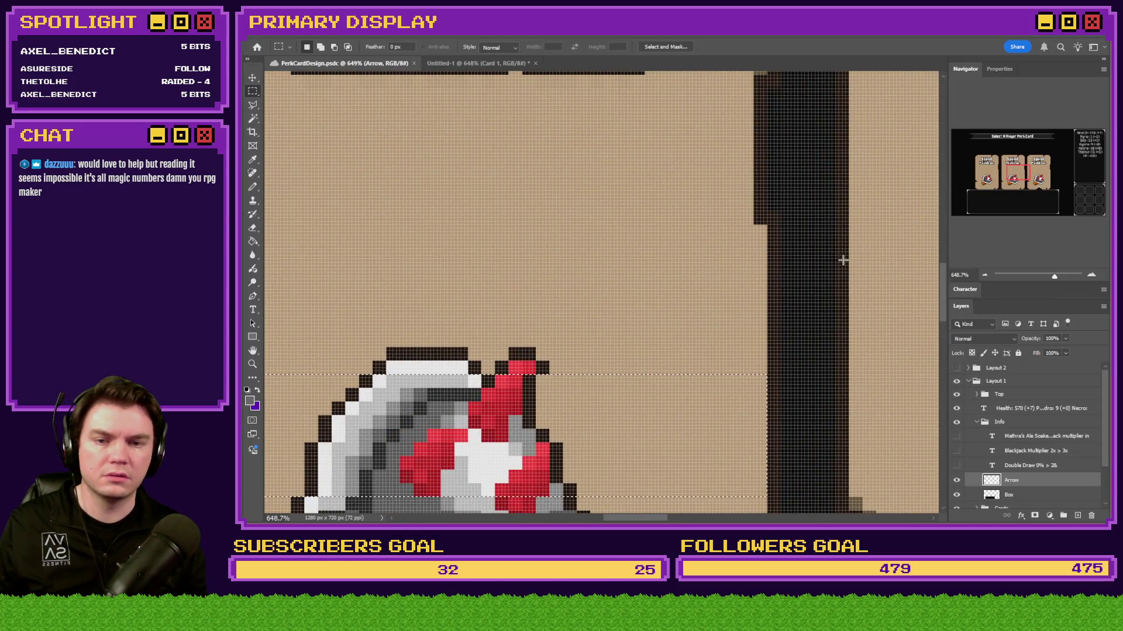
mouse_move(844, 260)
mouse_down()
mouse_move(258, 356)
mouse_move(554, 386)
mouse_up()
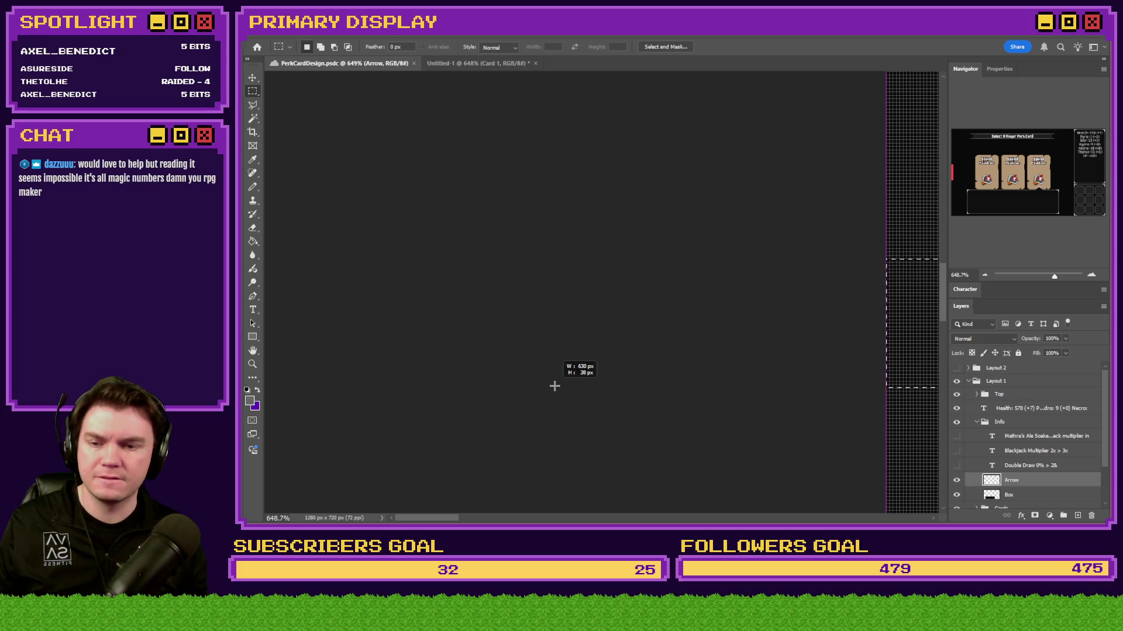
key(alt+Tab)
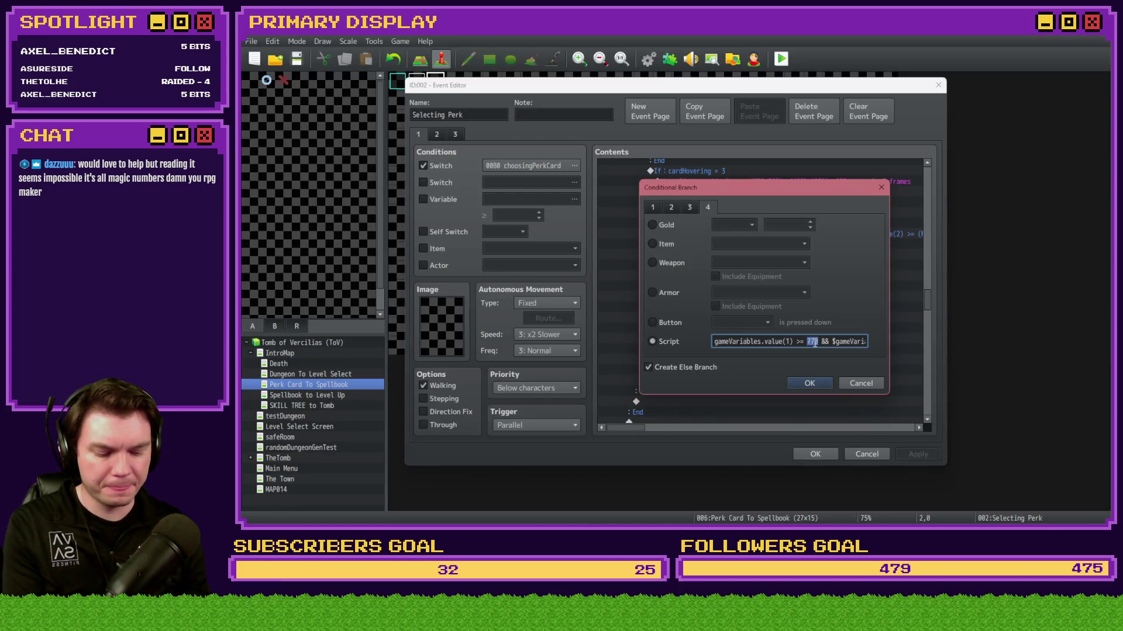
text(630)
key(Right)
key(Right)
key(Right)
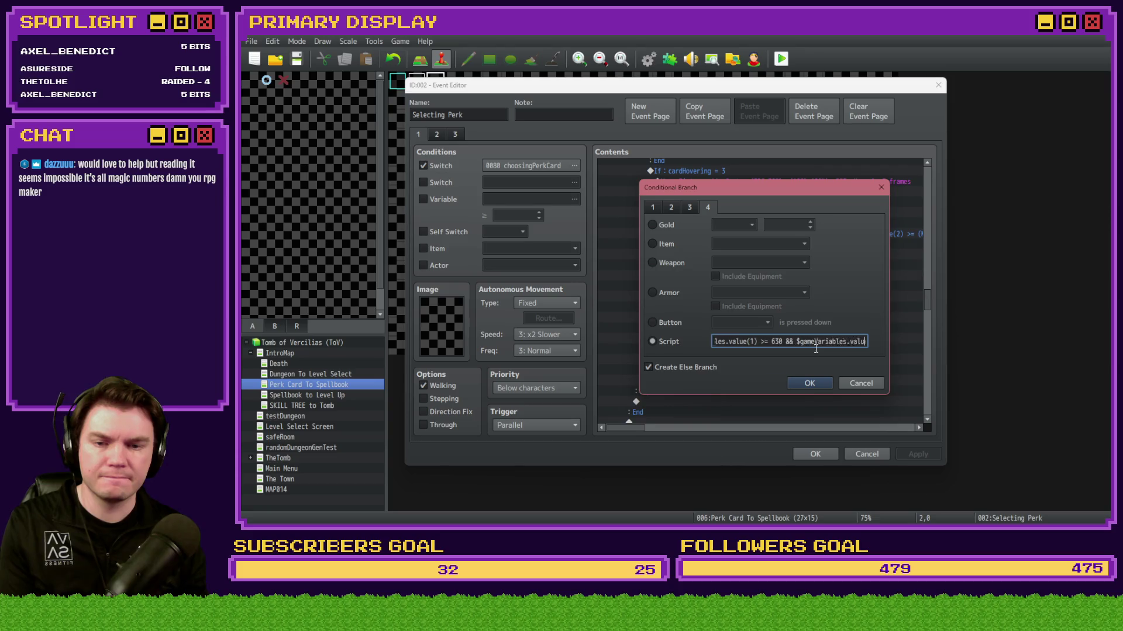
key(Right)
key(Right)
key(Right)
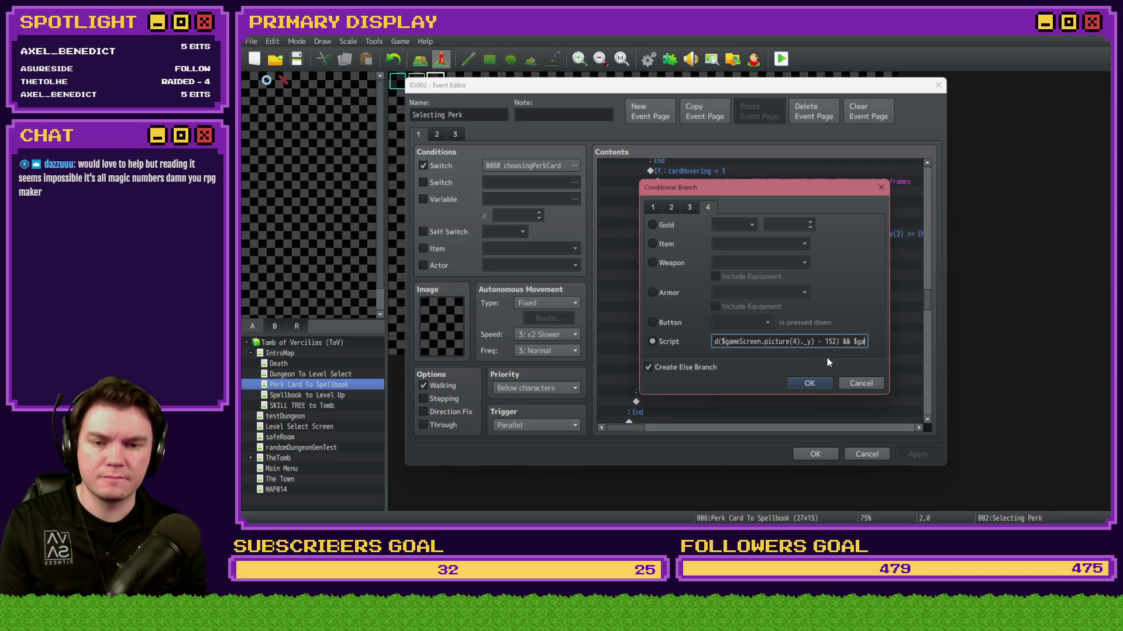
Step: Measure the third card, cap its upper bound at 822, and confirm the condition
key(alt+Tab)
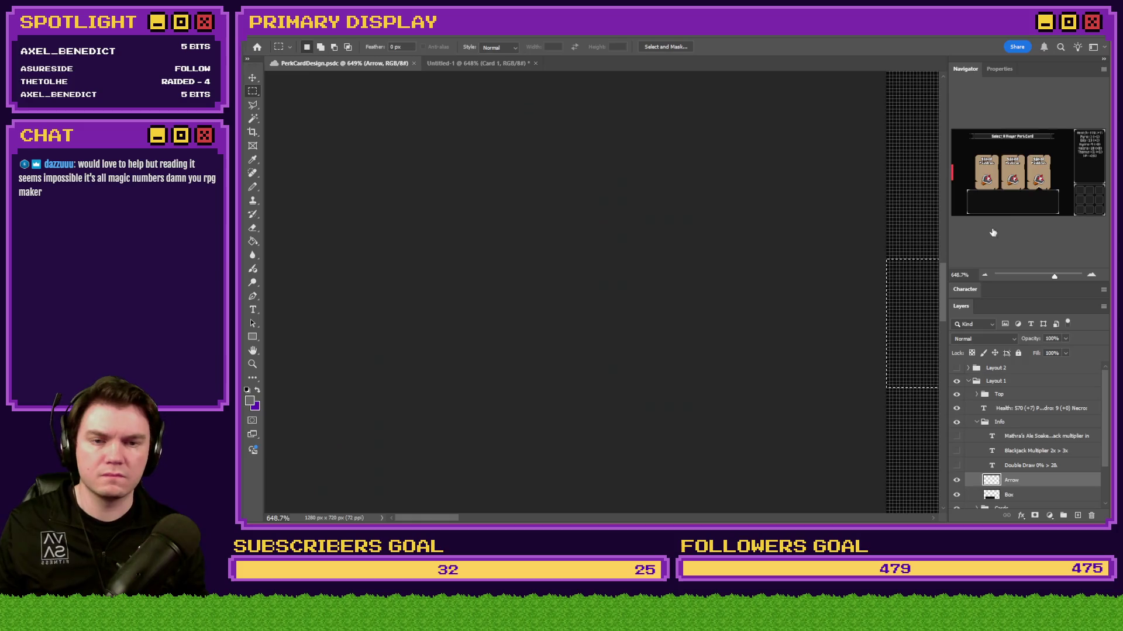
mouse_move(879, 256)
mouse_down()
mouse_move(266, 380)
mouse_move(546, 378)
mouse_up()
key(alt+Tab)
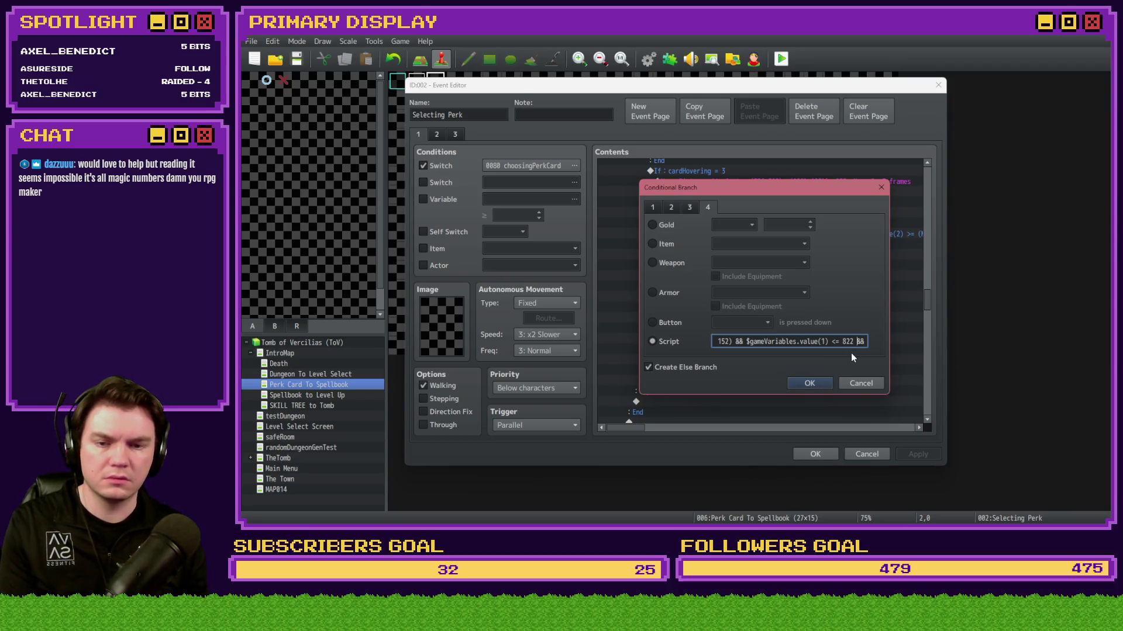
key(Right)
key(Right)
key(Right)
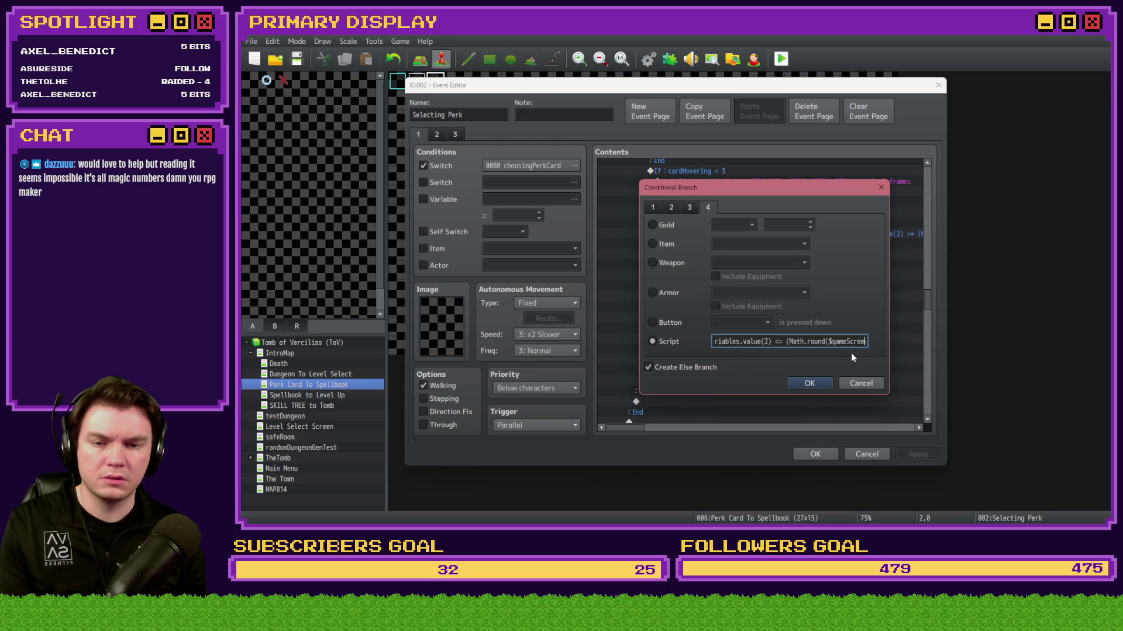
key(Right)
key(Right)
key(Right)
click(817, 385)
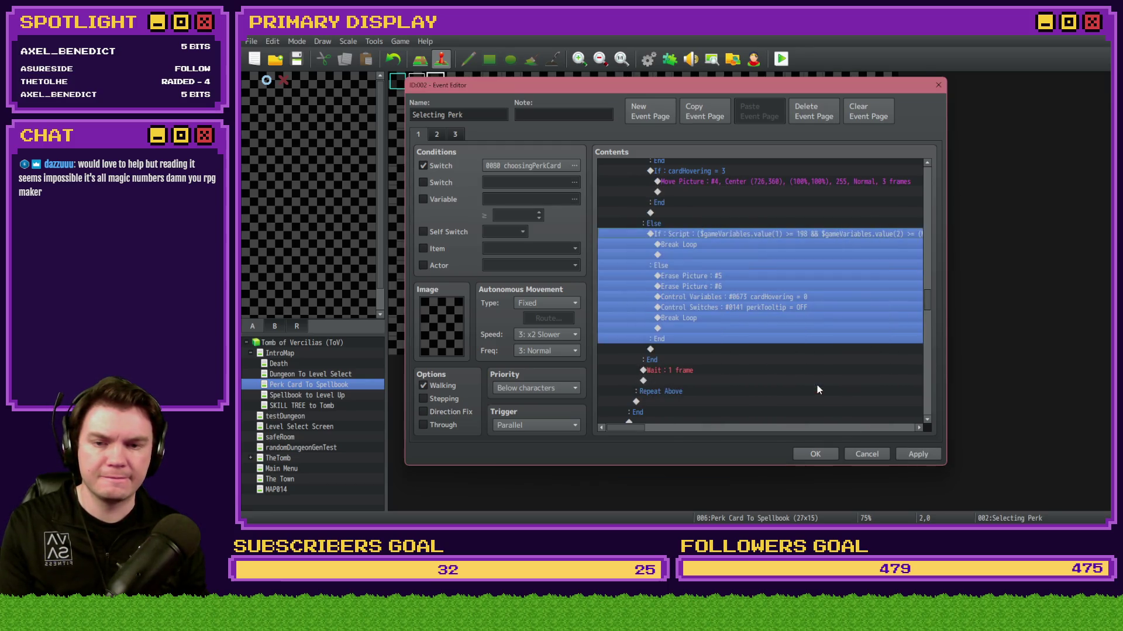
Step: Accept the event changes, save the project and start a playtest
click(902, 456)
click(811, 456)
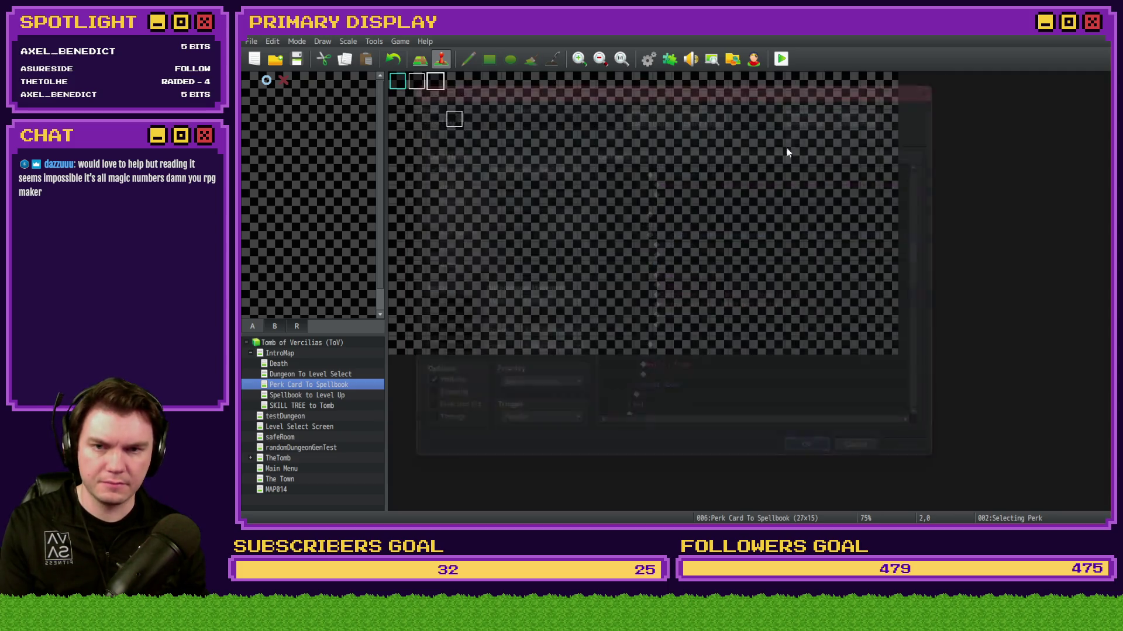
click(780, 60)
click(629, 290)
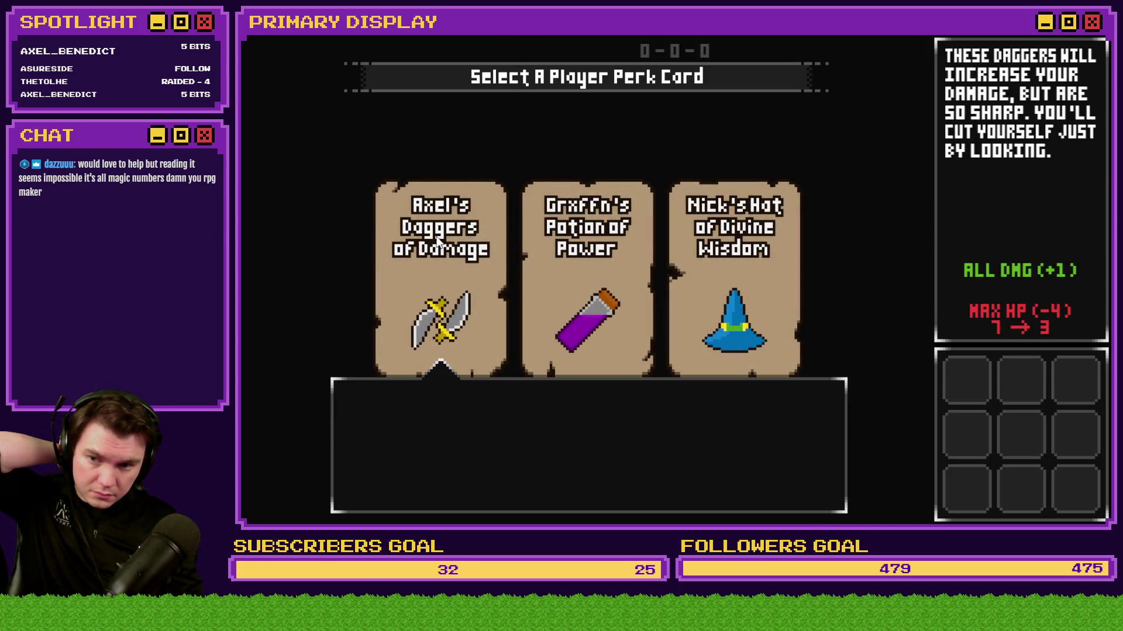
Step: Hover each of the three perk cards to check their tooltips, then close the game
mouse_move(583, 237)
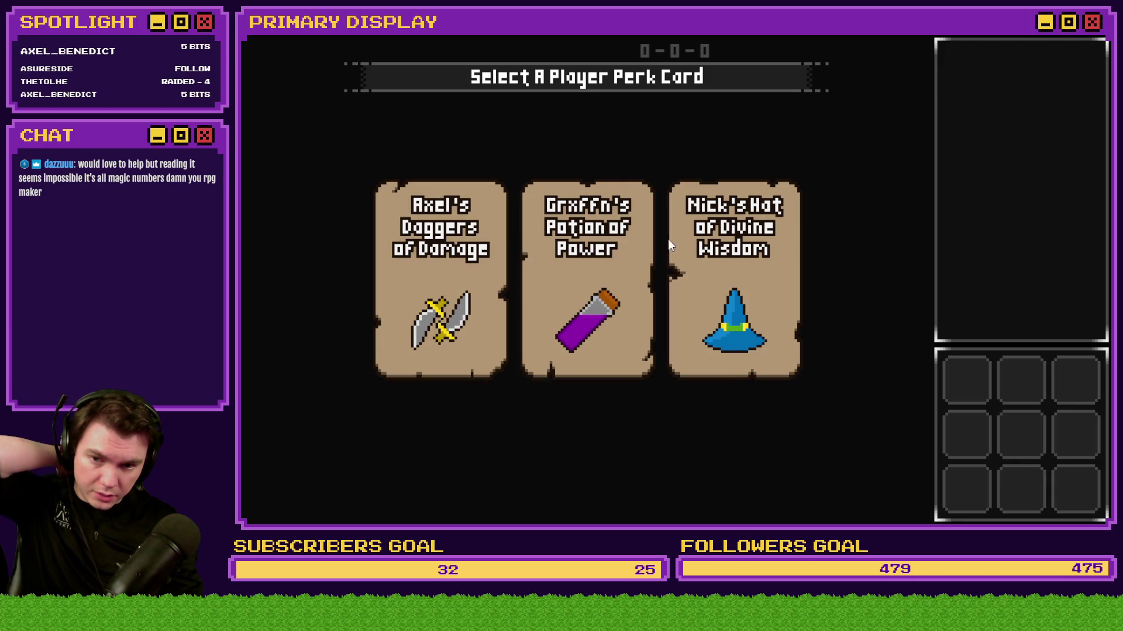
mouse_move(780, 239)
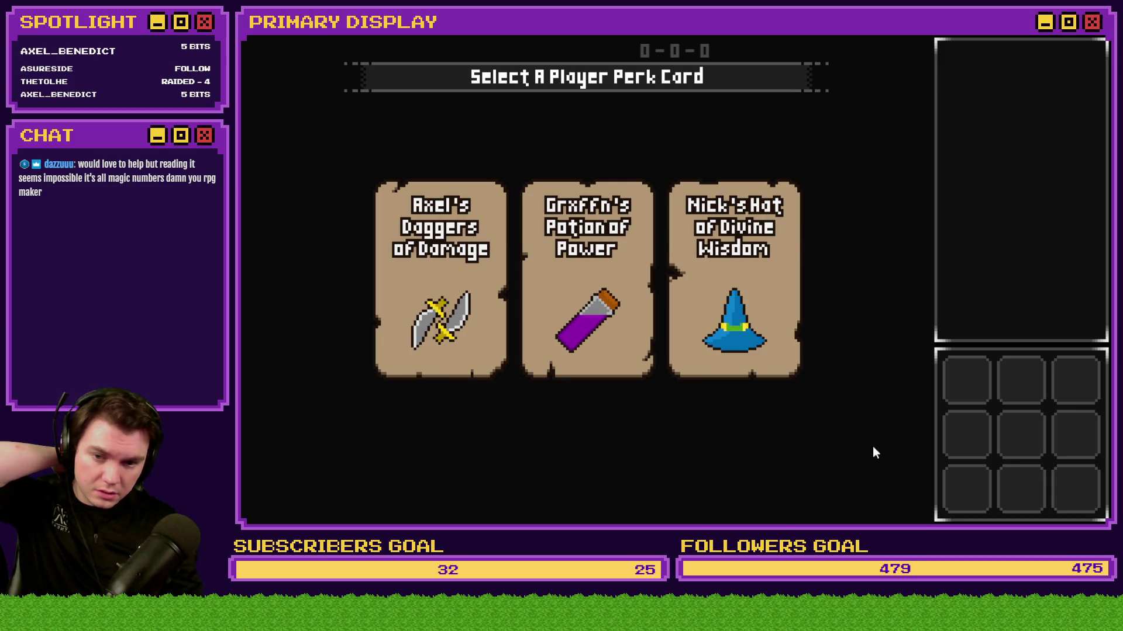
mouse_move(728, 388)
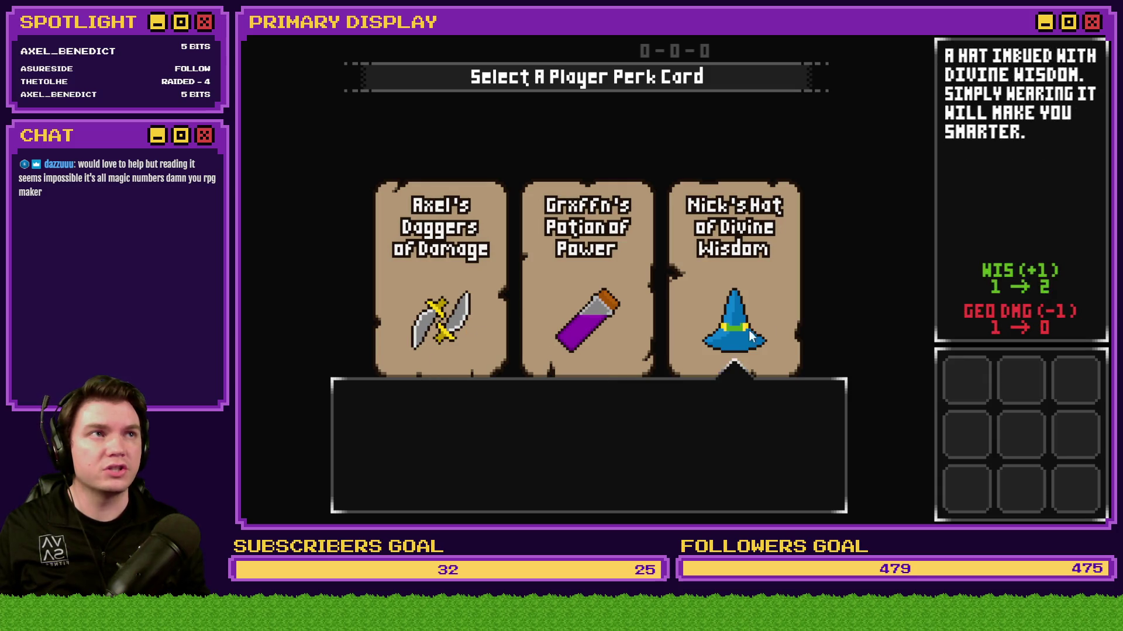
mouse_move(464, 323)
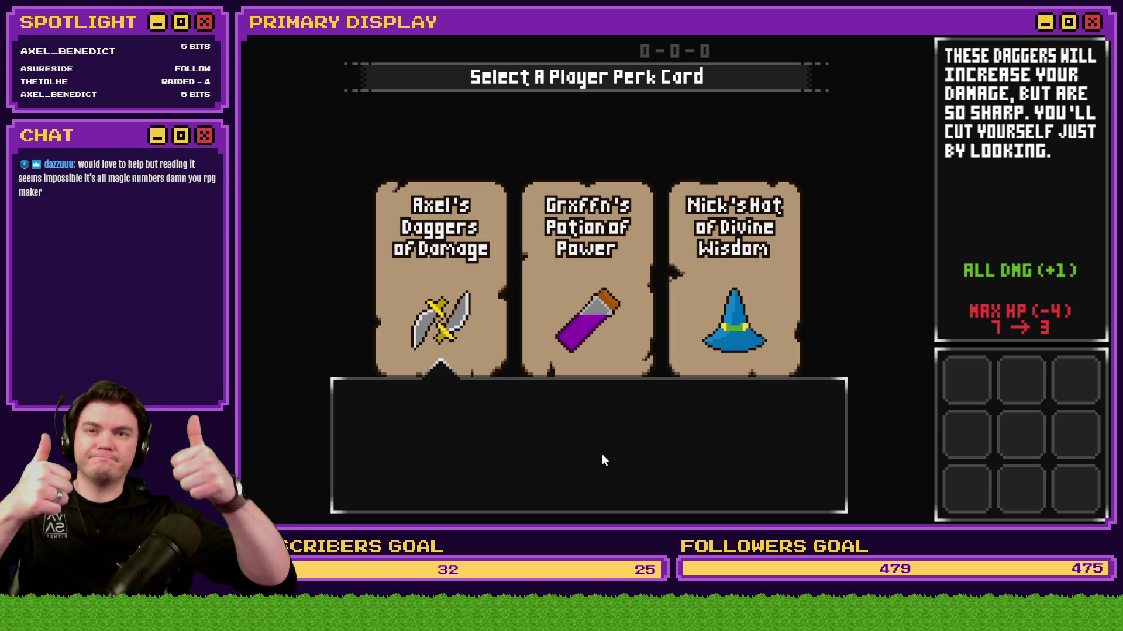
key(Right)
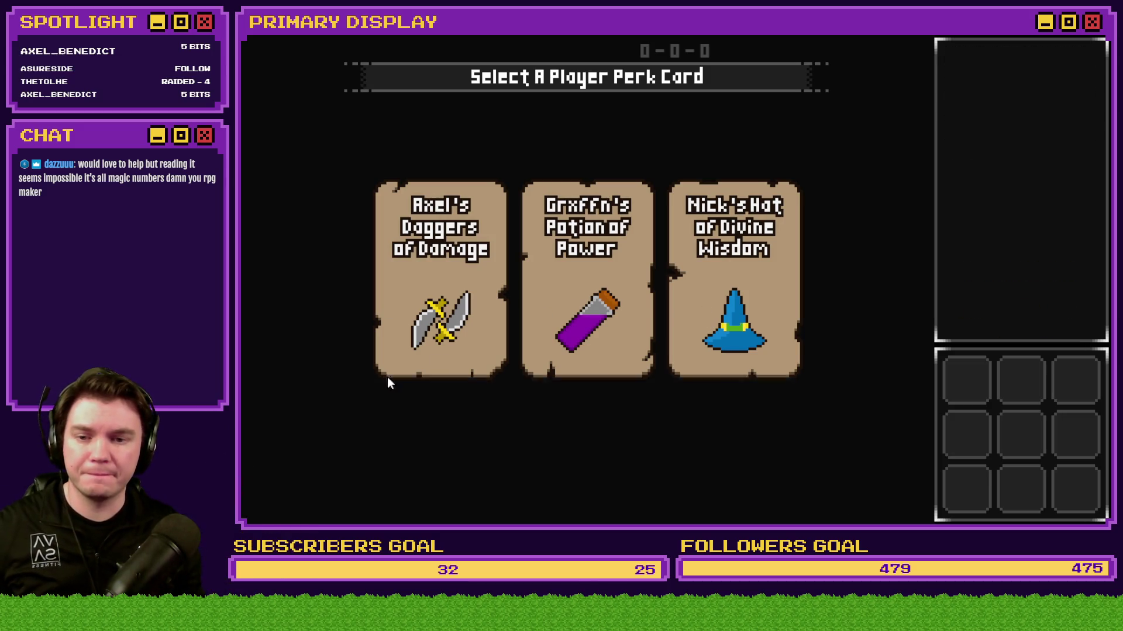
key(alt+F4)
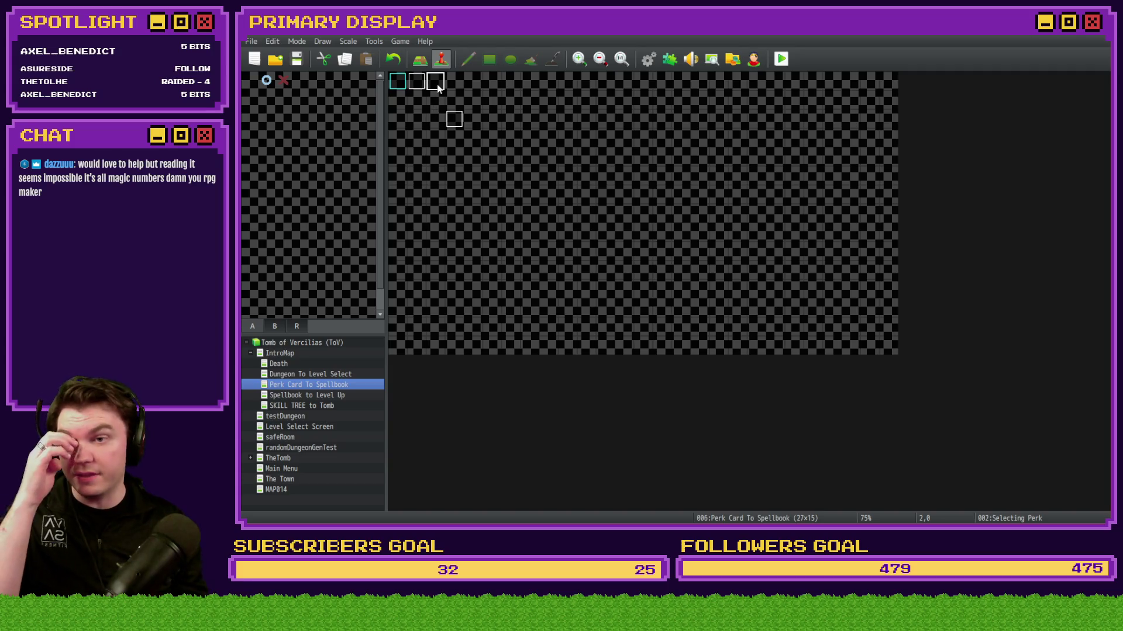
Step: Open the Selecting Perk event and look between its first and second pages
double_click(438, 85)
click(439, 135)
click(419, 135)
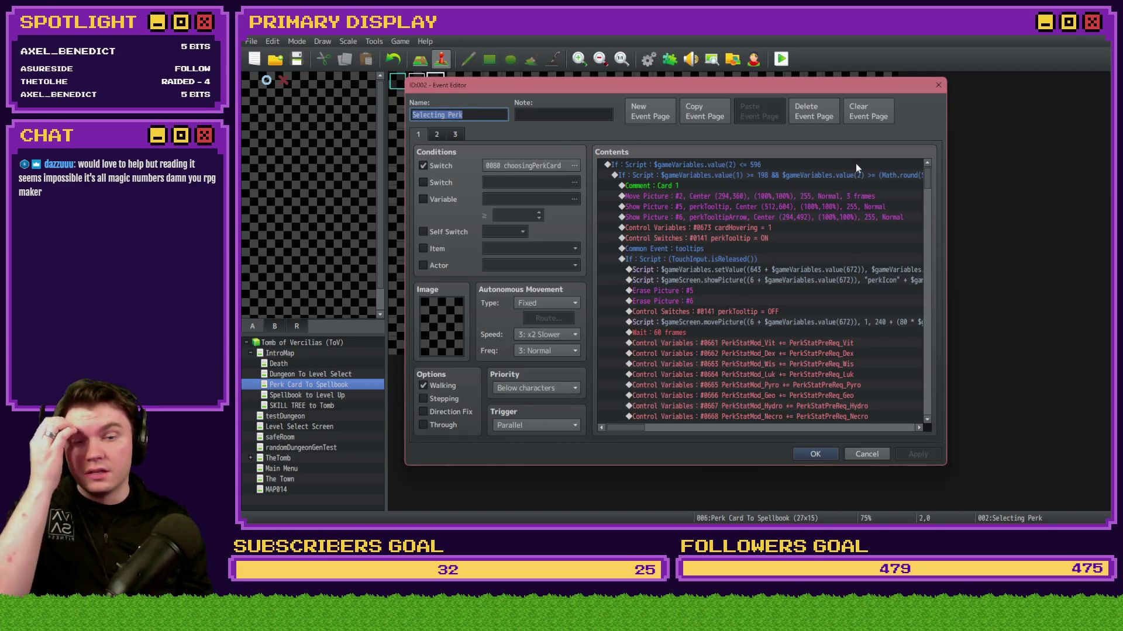
Step: Review the Slot 1–5 tooltip branches, then close the Selecting Perk event with OK
drag(923, 173, 942, 314)
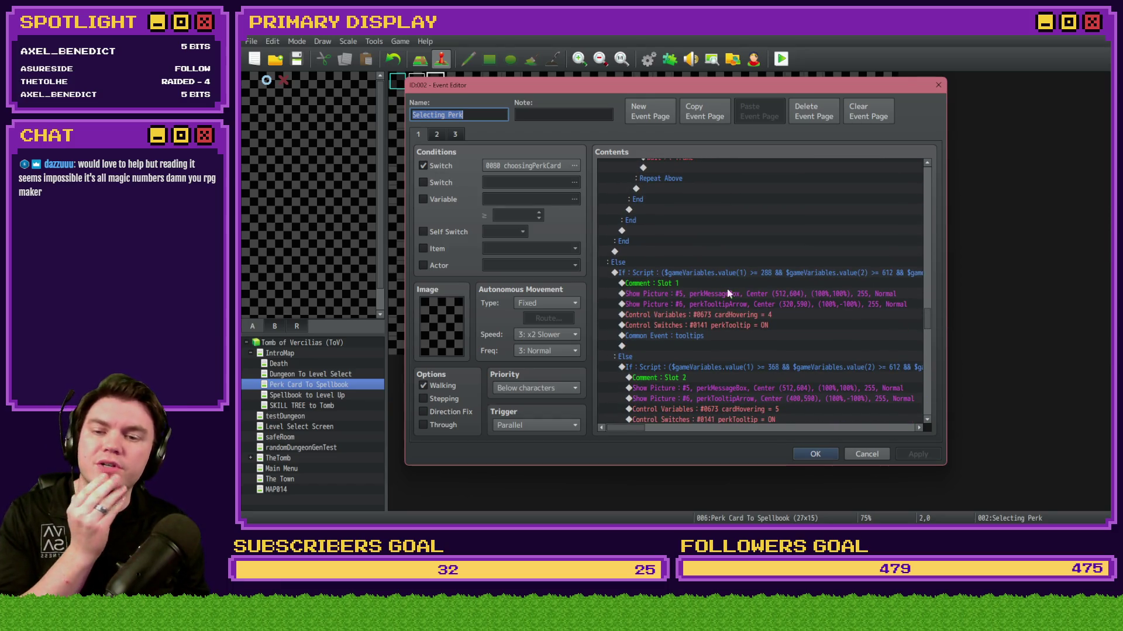
scroll(928, 321, down, 3)
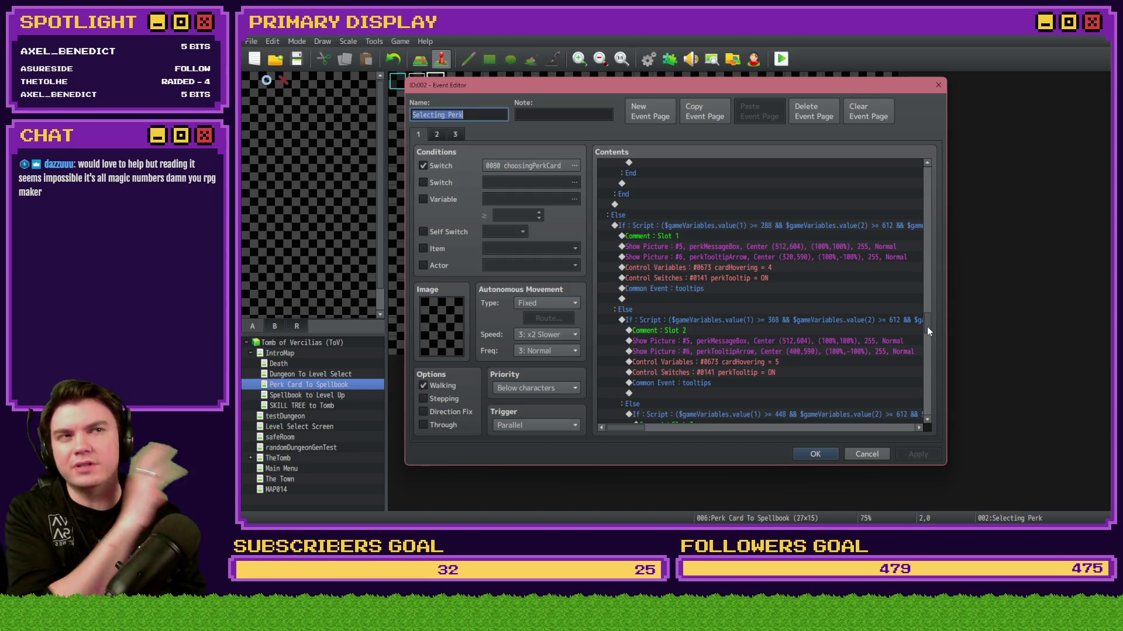
mouse_move(927, 331)
mouse_down()
mouse_move(927, 402)
mouse_move(928, 340)
mouse_up()
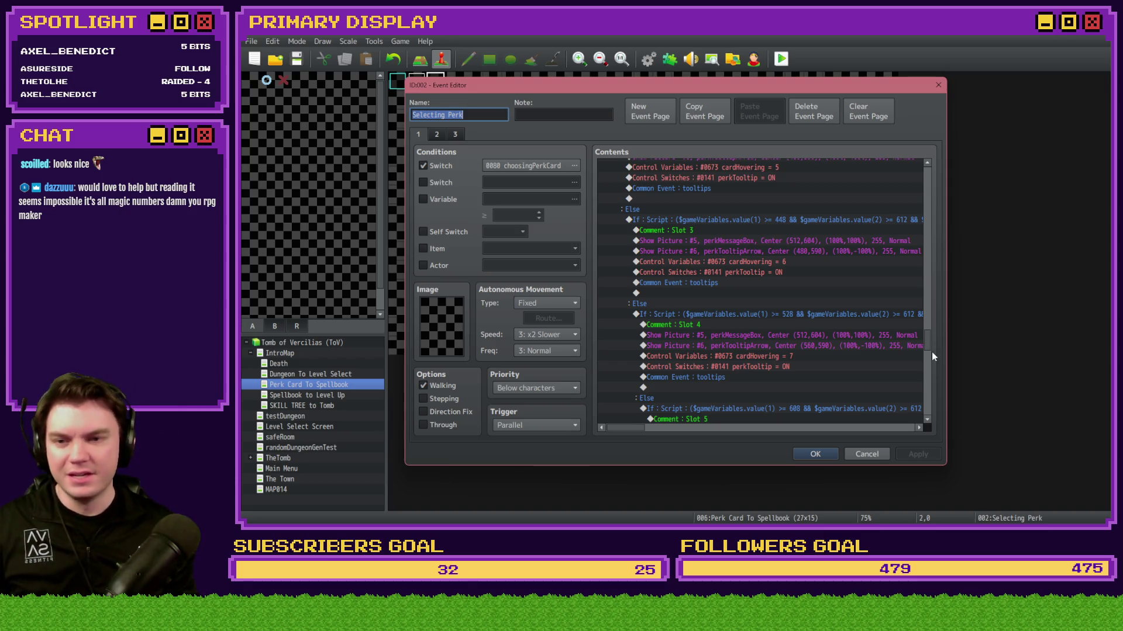
click(815, 454)
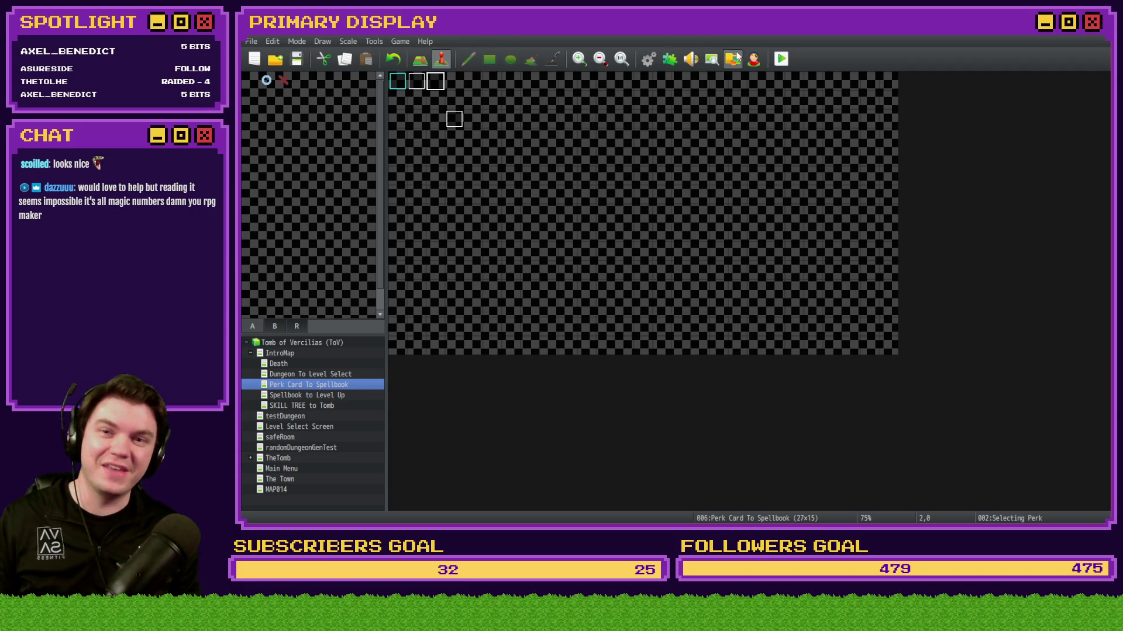
Step: Playtest to check the potion card's MAX HP tooltip, then open event EV001
click(781, 59)
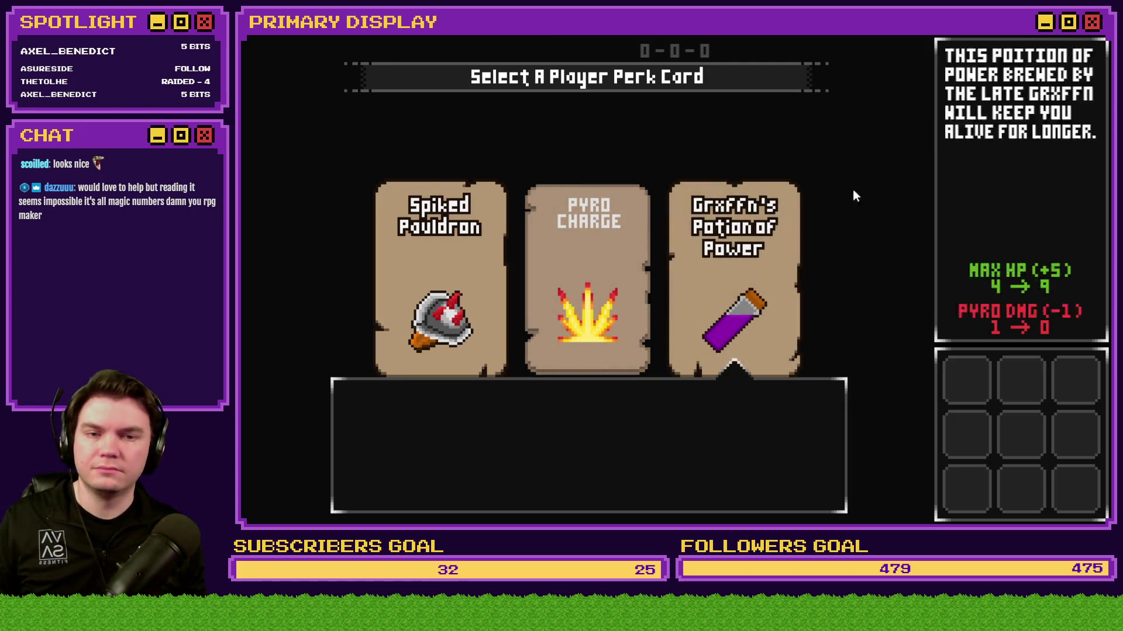
click(1092, 38)
double_click(416, 85)
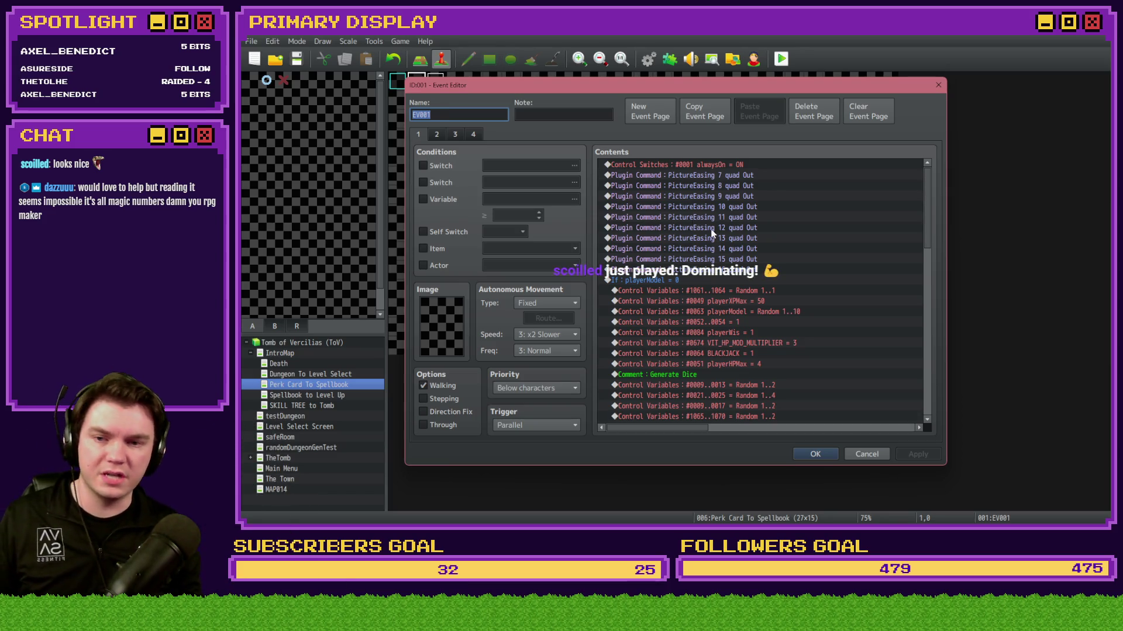
Step: Set EV001's first-pass Move Picture commands for pictures #2–#4 to Y 336
scroll(701, 221, down, 15)
scroll(817, 249, down, 2)
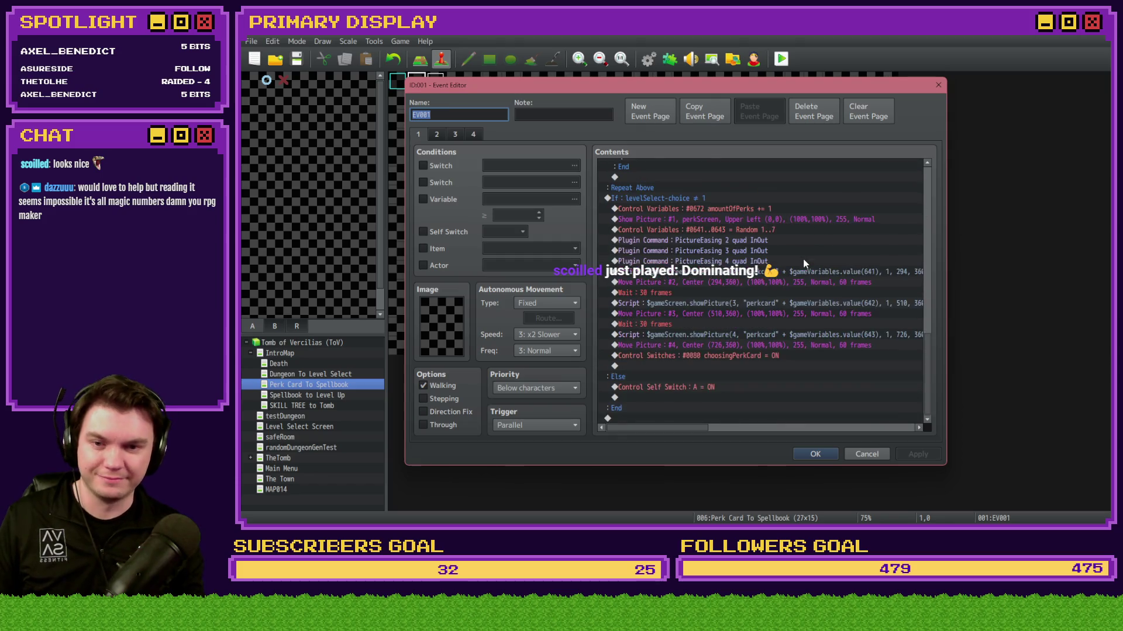
click(801, 282)
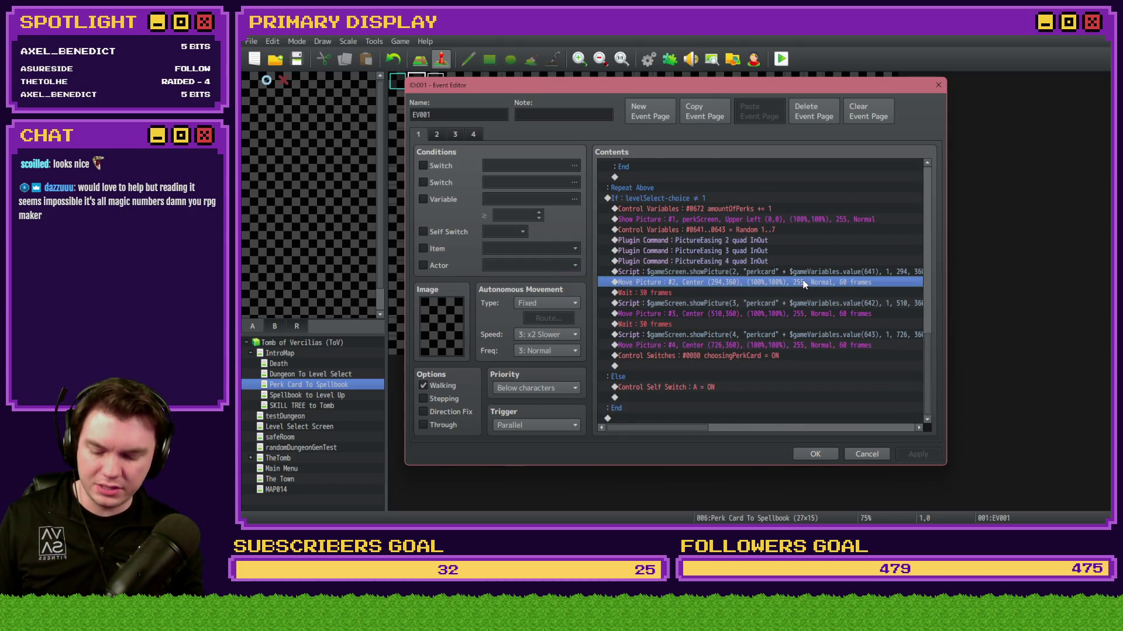
double_click(802, 283)
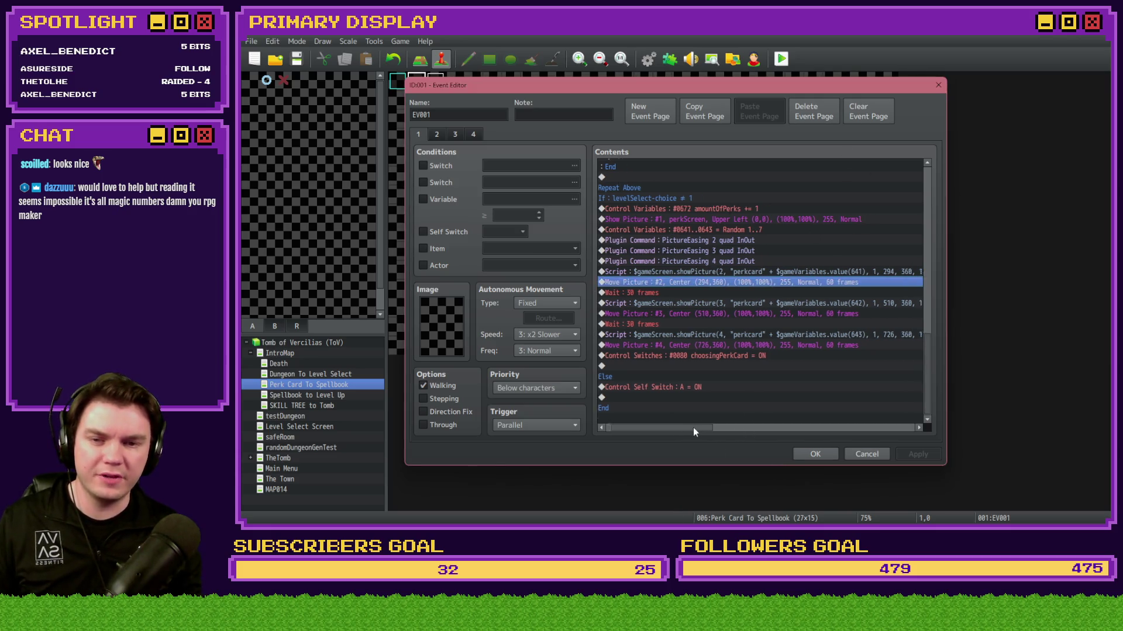
drag(693, 427, 738, 429)
key(Return)
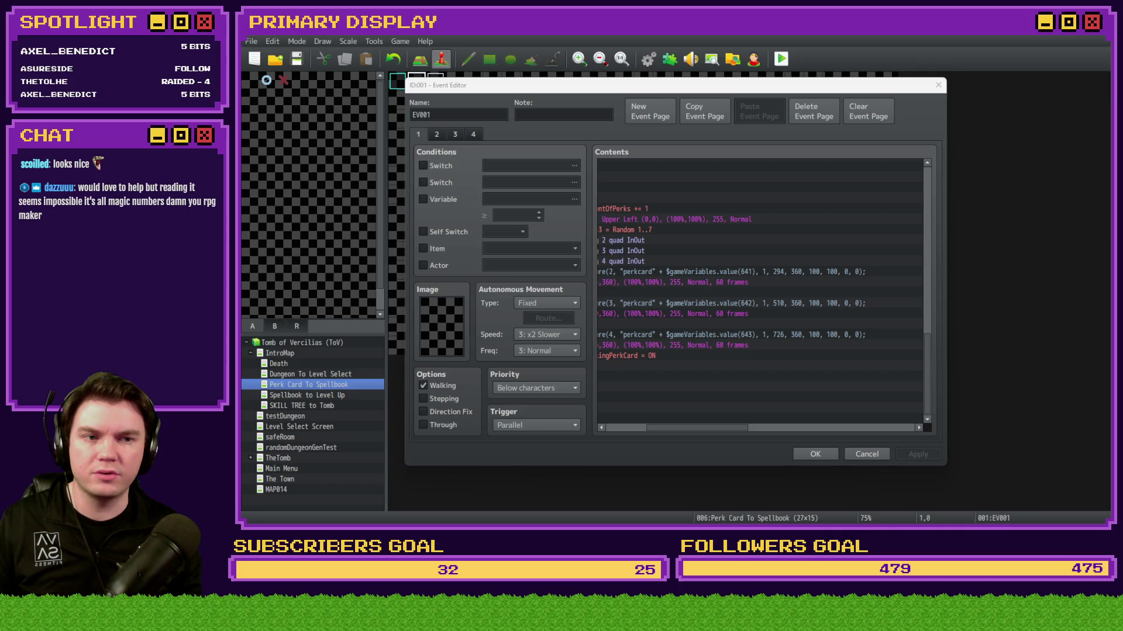
click(672, 281)
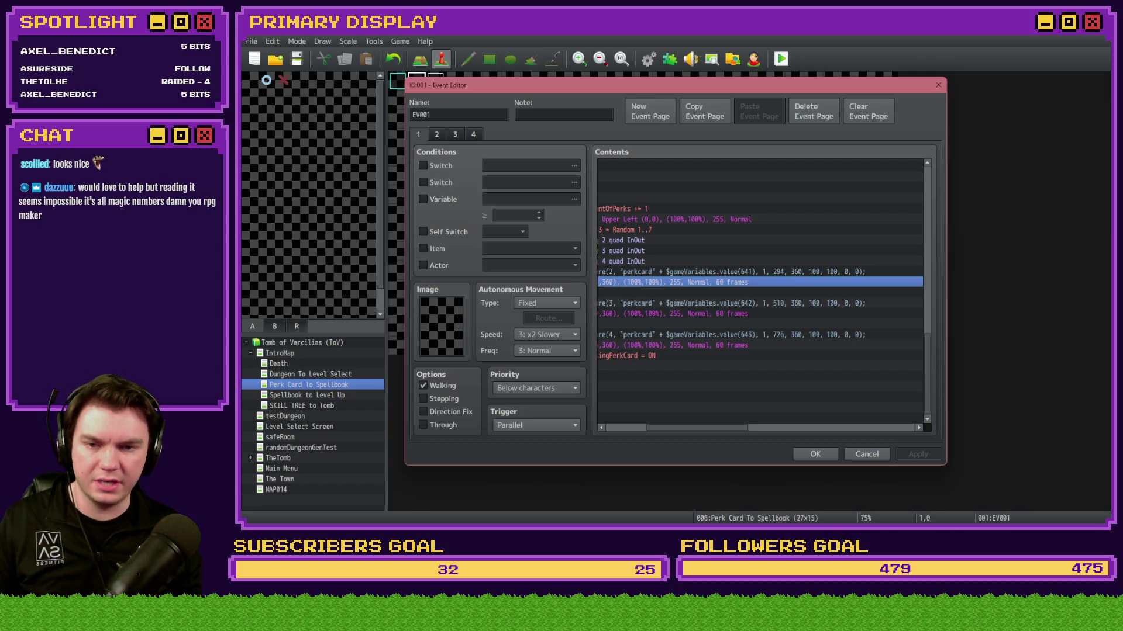
double_click(767, 287)
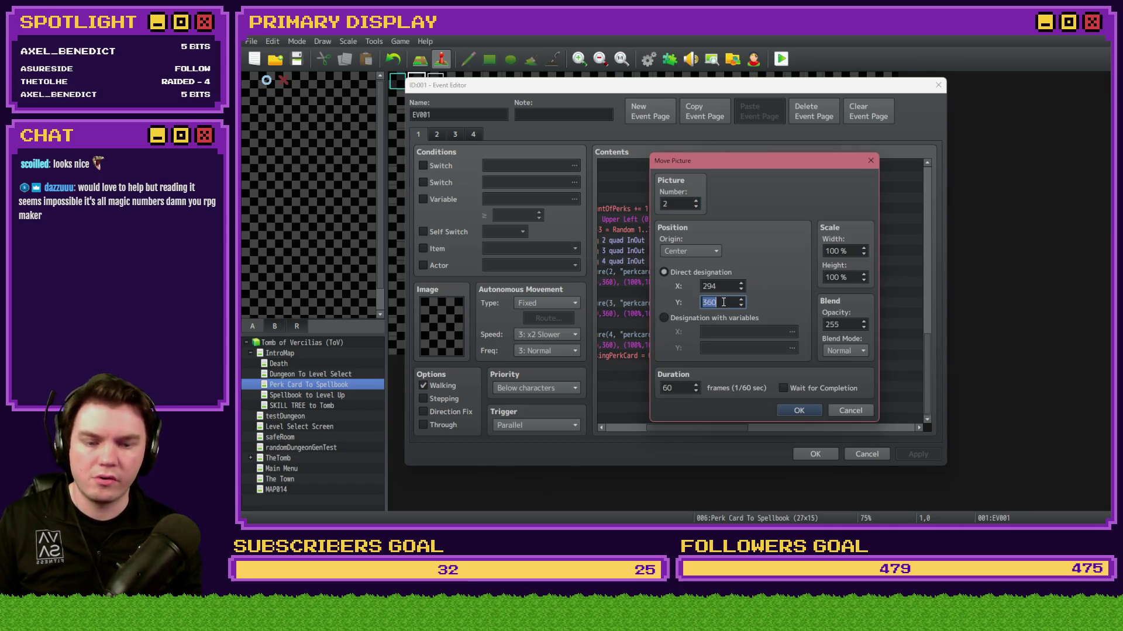
click(798, 410)
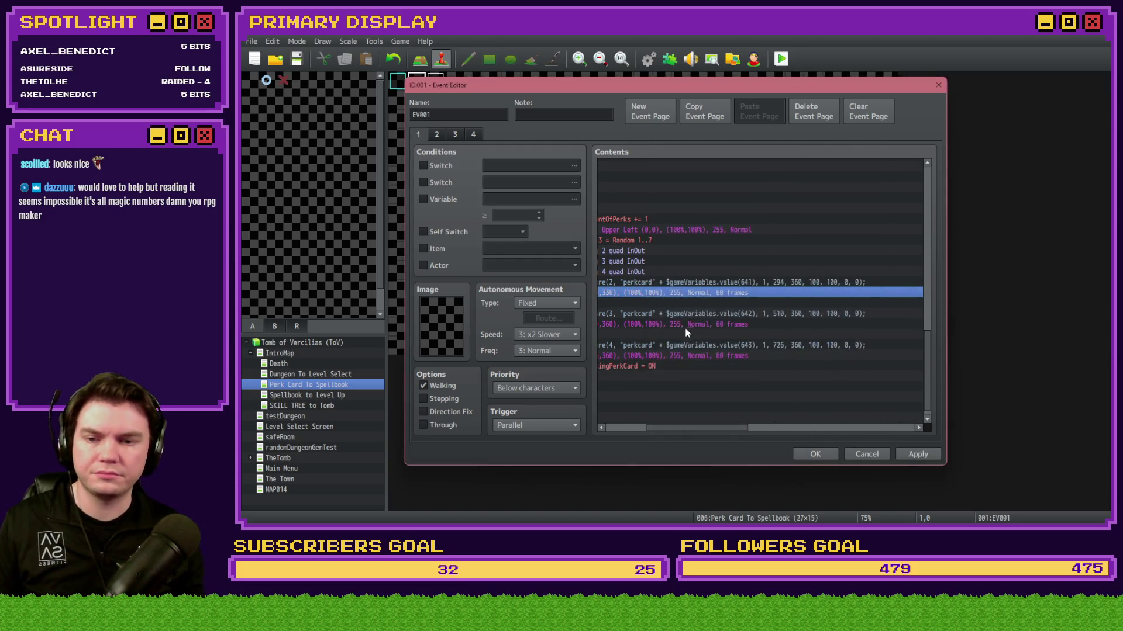
double_click(685, 325)
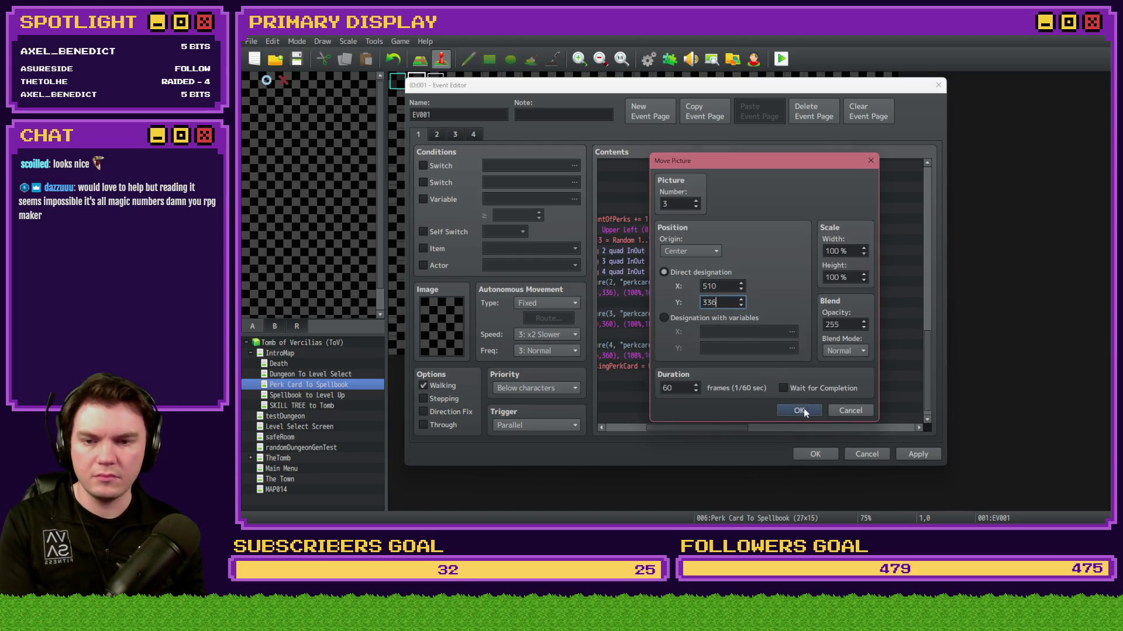
click(799, 411)
double_click(724, 354)
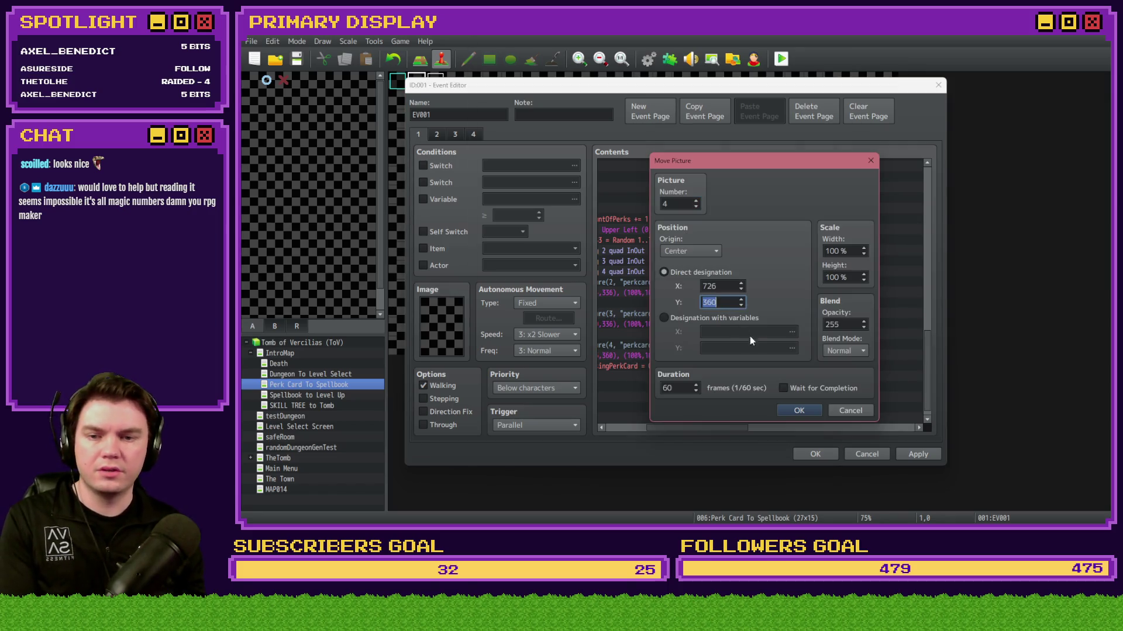
click(814, 408)
Step: On the second page, confirm the second Move Picture #2 at Y 336
click(436, 134)
double_click(725, 186)
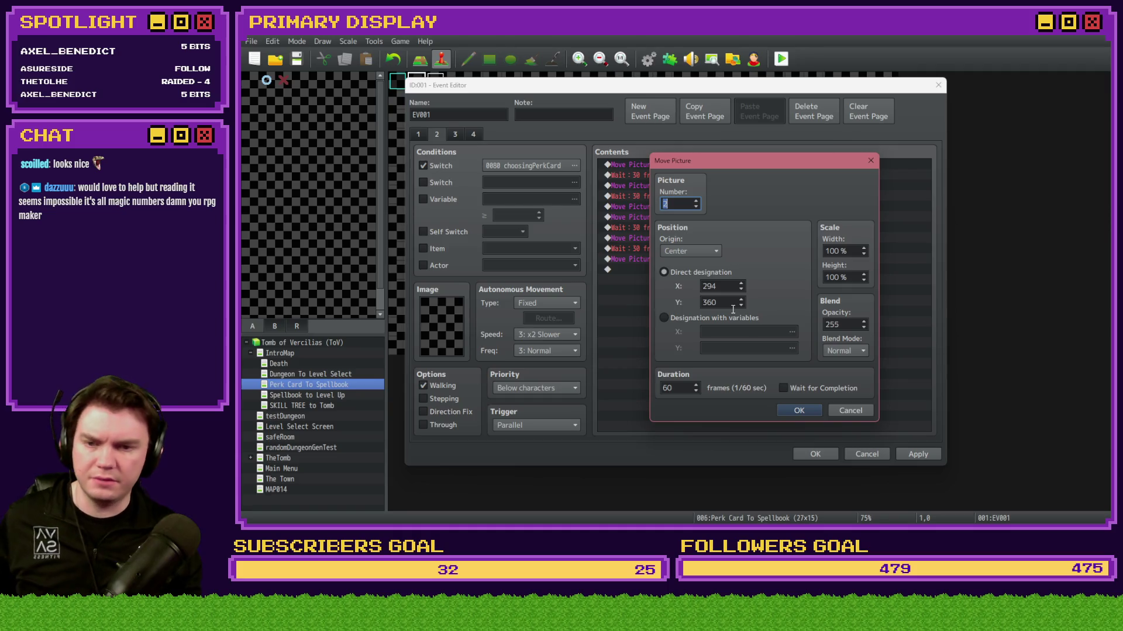
click(812, 410)
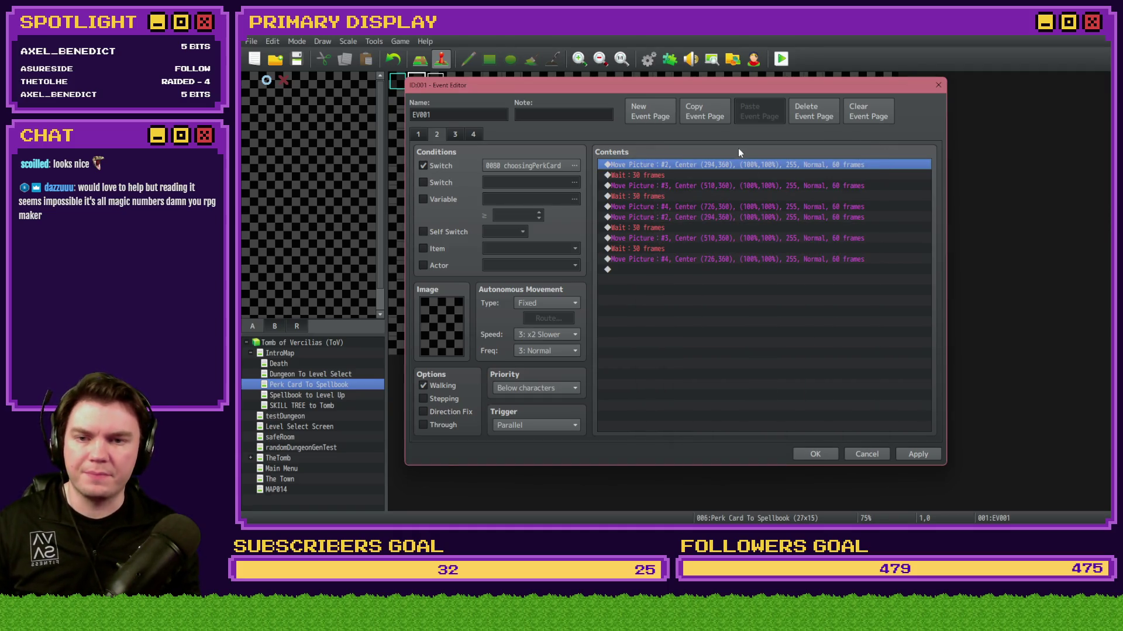
click(728, 183)
click(729, 208)
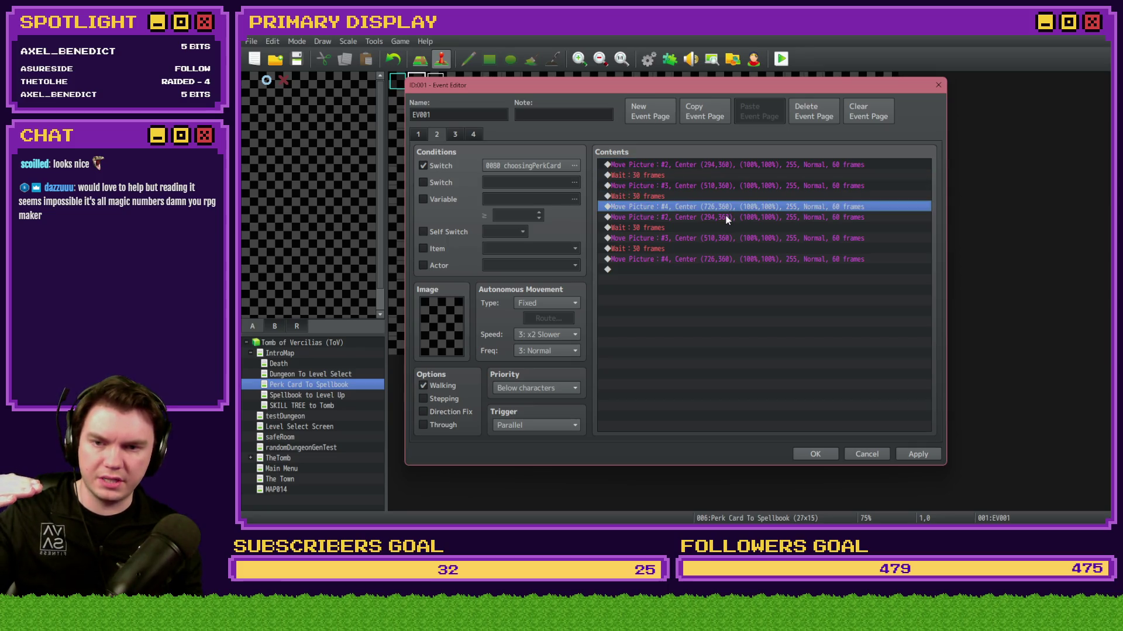
double_click(727, 217)
double_click(727, 302)
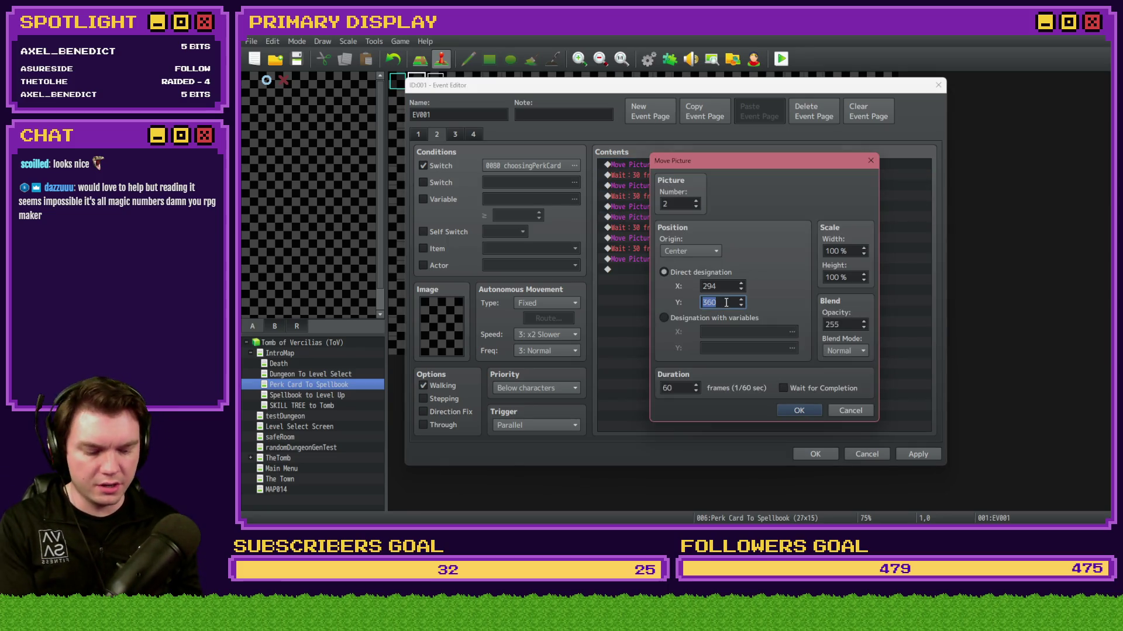
click(799, 410)
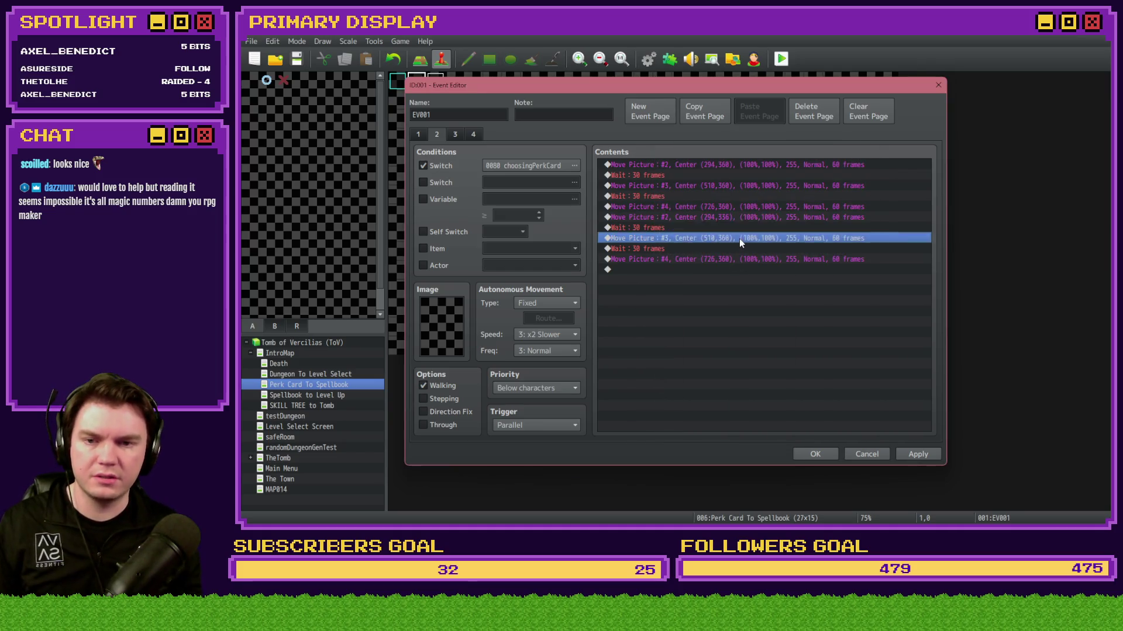
Step: Set pictures #3 and #4 to end at Y 336 and close the event editor
double_click(739, 239)
key(BackSpace)
key(BackSpace)
key(BackSpace)
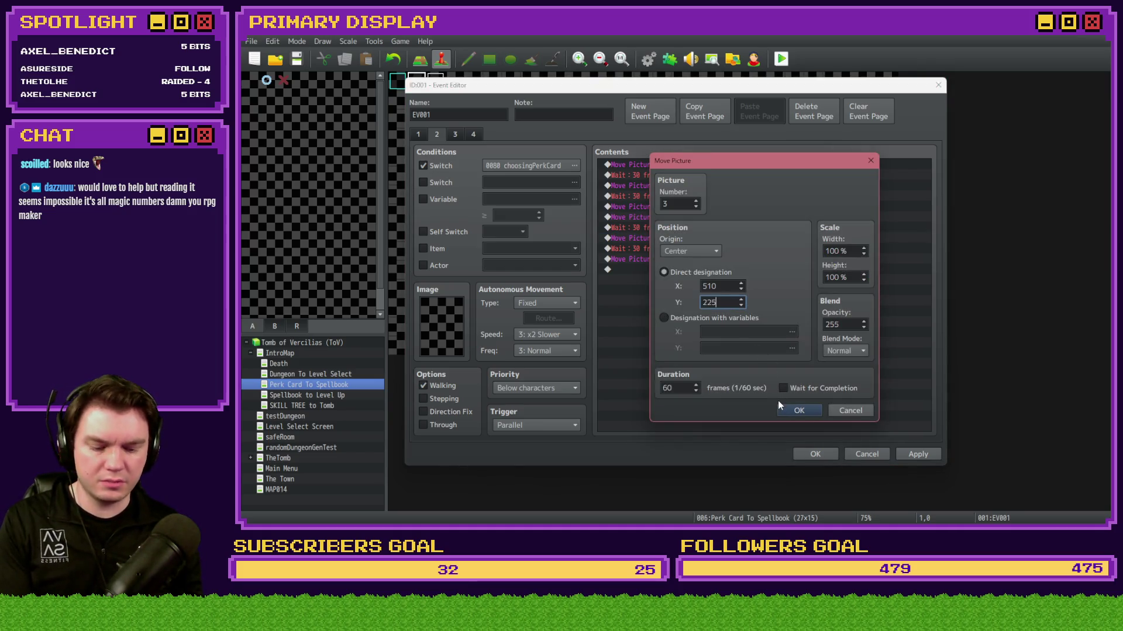
text(336)
click(792, 411)
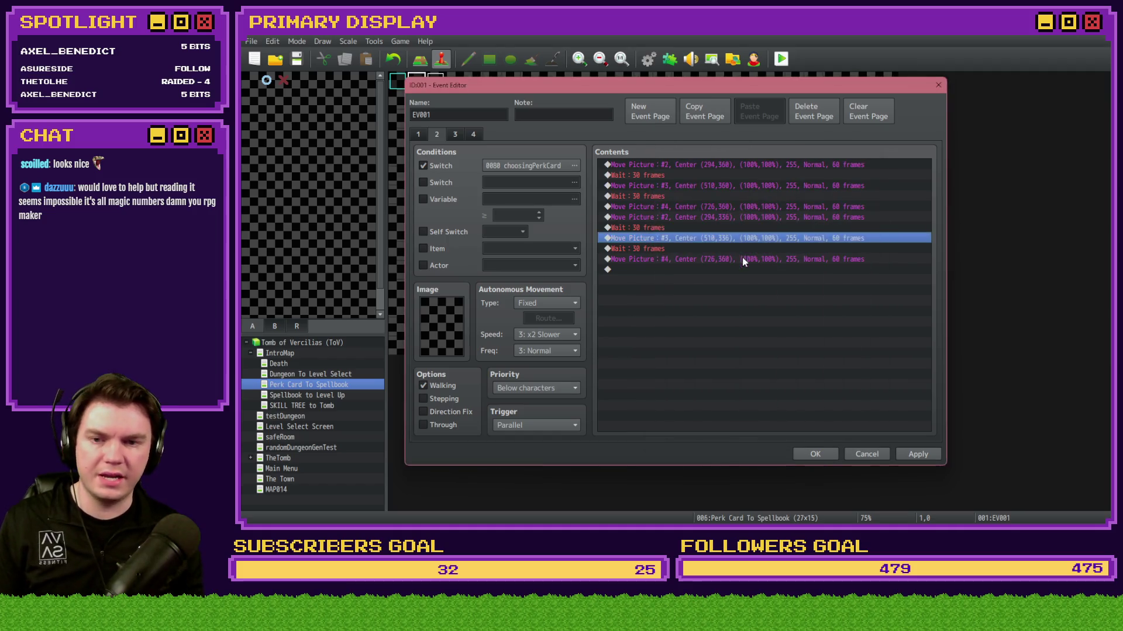
double_click(742, 260)
text(336)
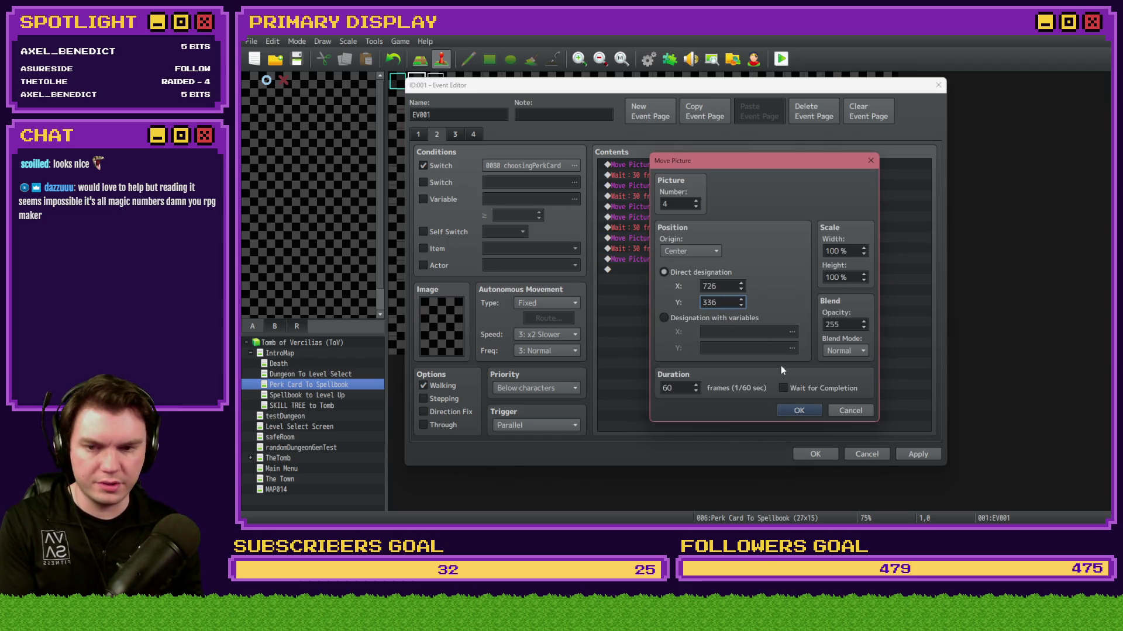
click(799, 411)
click(815, 454)
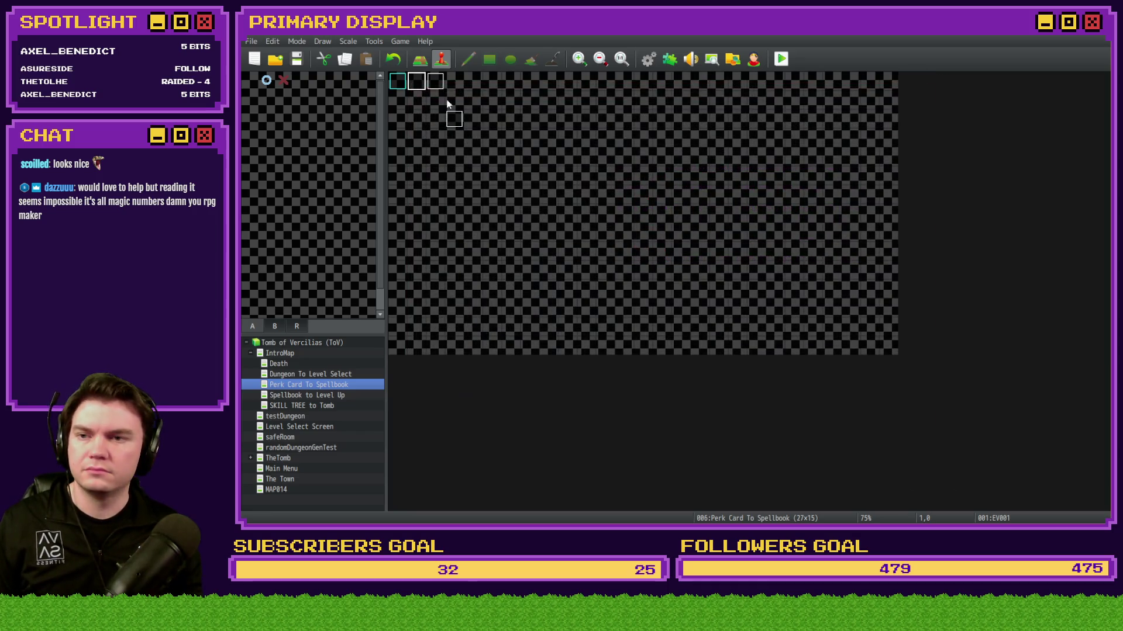
Step: In the Selecting Perk event, raise Card 1 and Card 2's Move Picture Y to 336
double_click(440, 85)
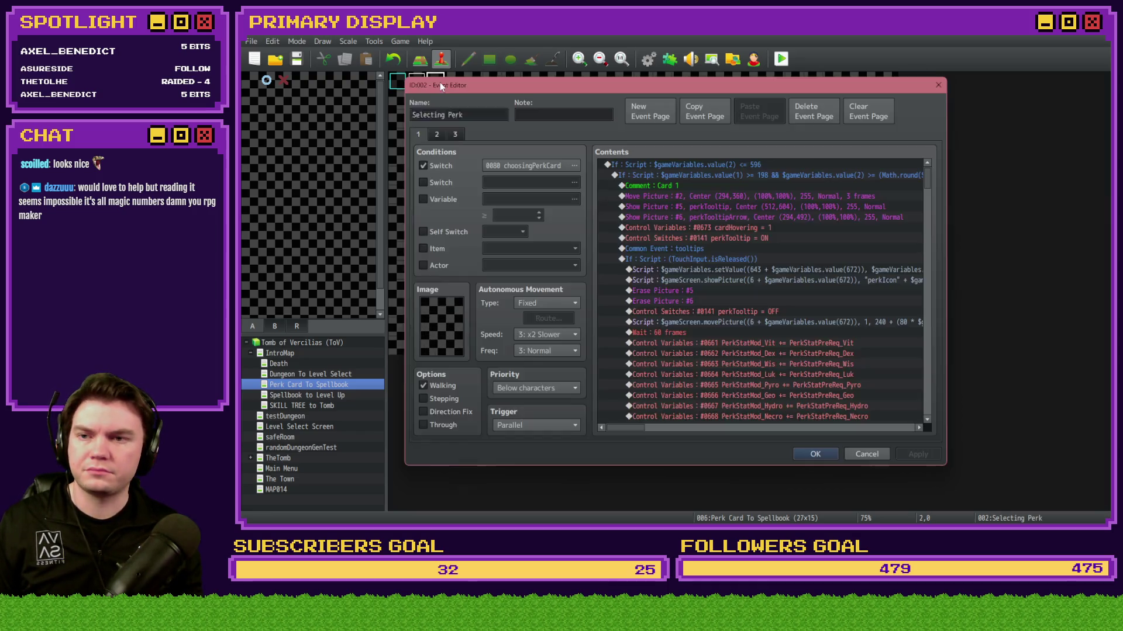
click(725, 184)
double_click(724, 196)
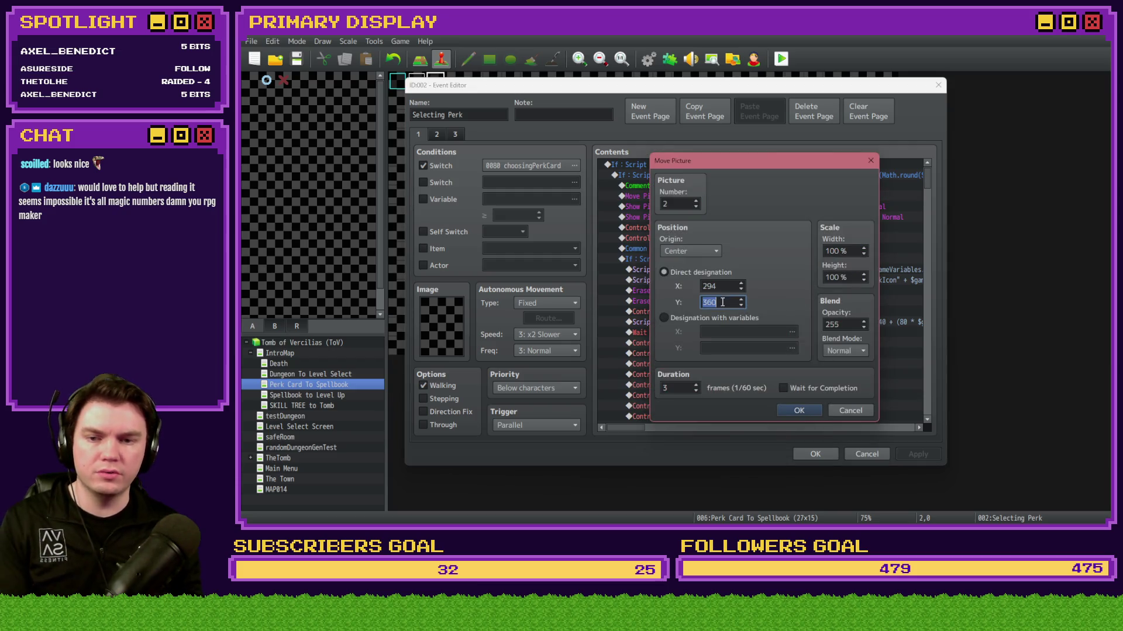
click(812, 413)
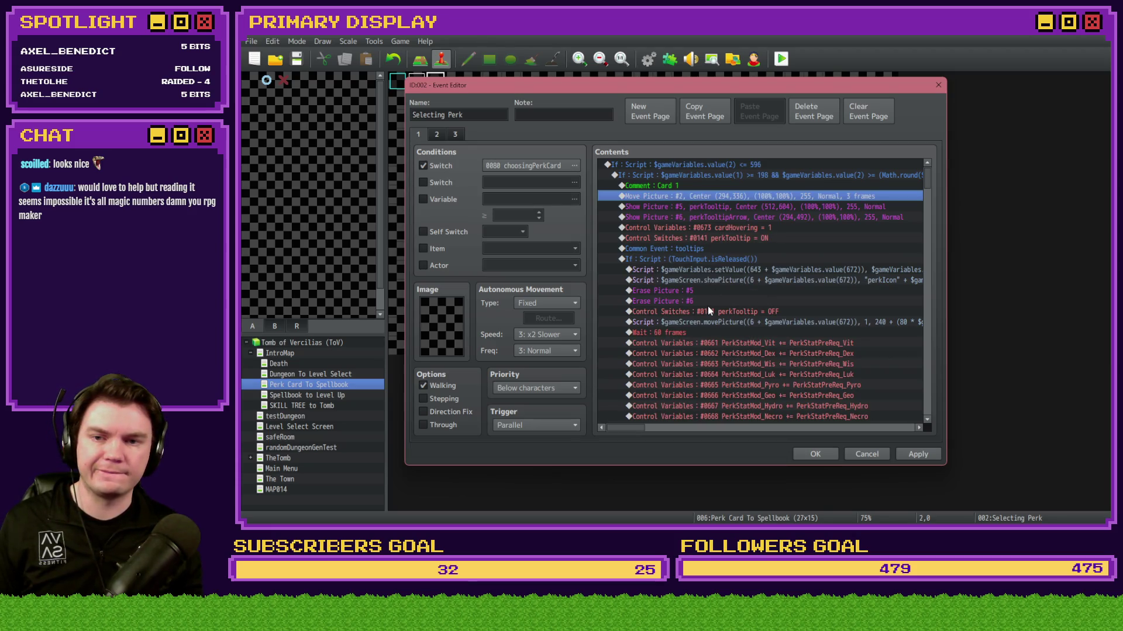
scroll(710, 307, down, 5)
scroll(710, 304, up, 7)
double_click(744, 258)
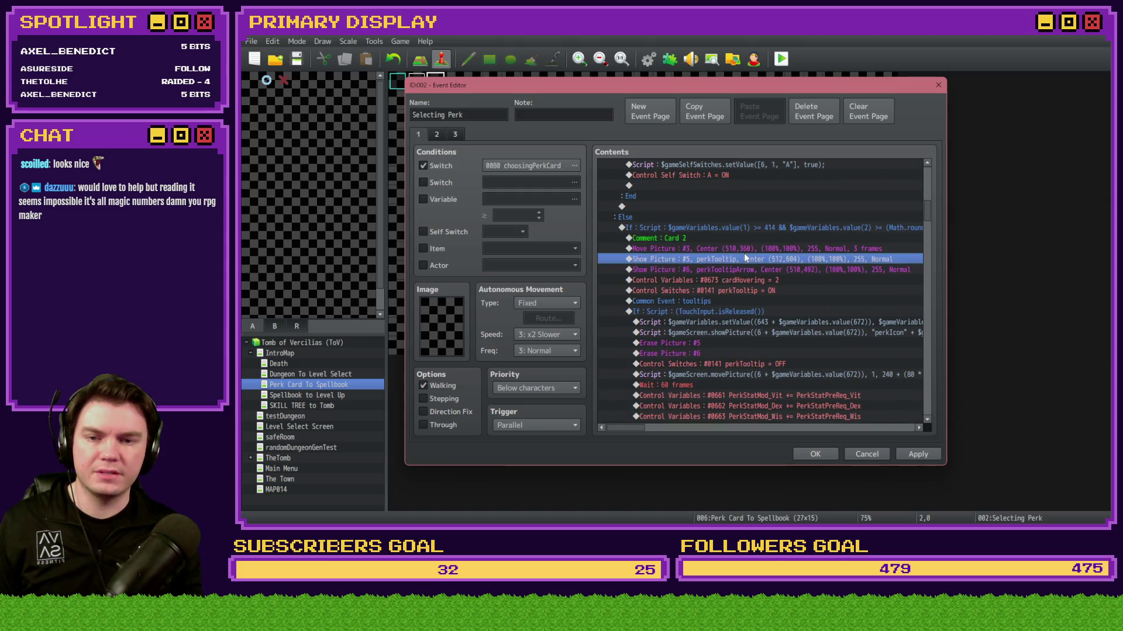
key(Escape)
double_click(753, 248)
double_click(734, 300)
text(336)
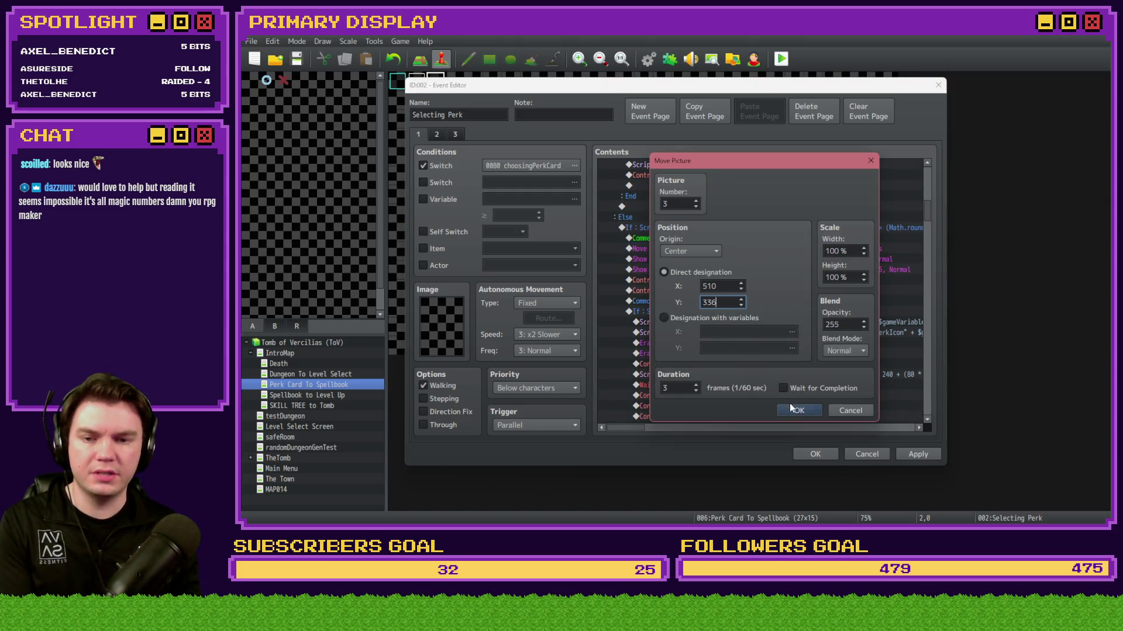
click(796, 410)
Step: Raise Card 3's Move Picture Y position from 360 to 336
scroll(732, 322, up, 5)
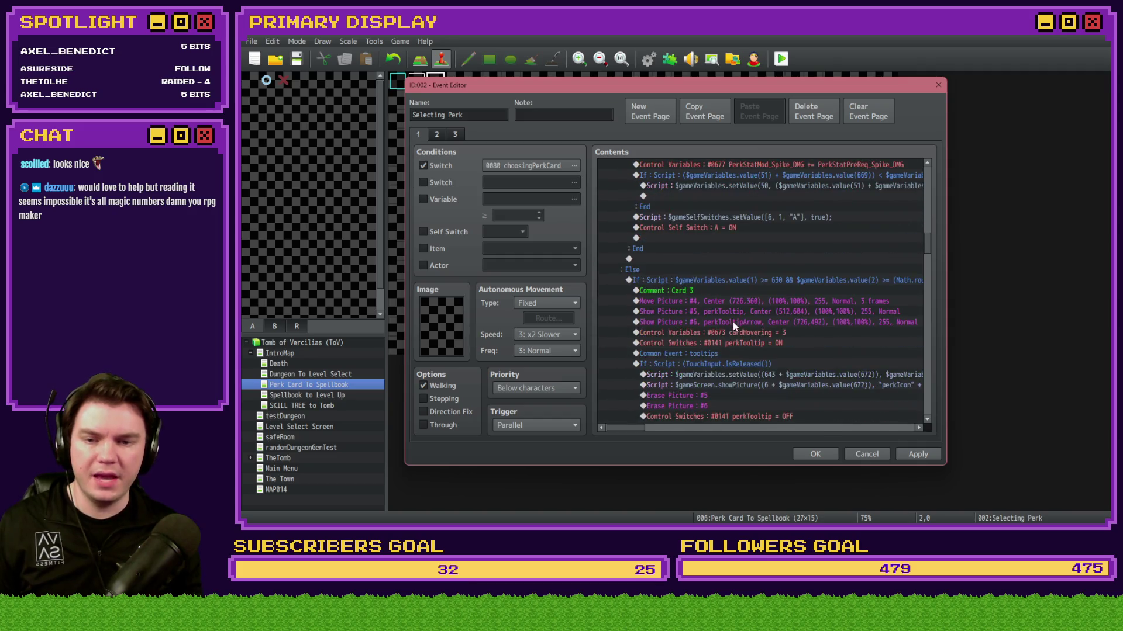
click(749, 304)
double_click(749, 304)
double_click(725, 302)
text(336)
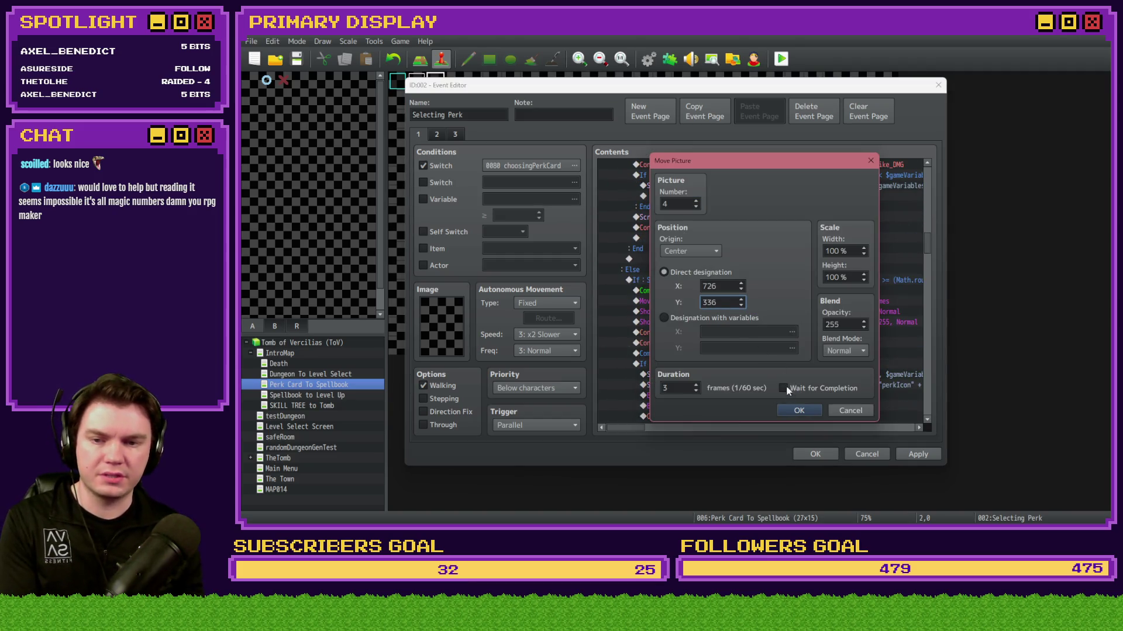
click(797, 407)
Step: Set the hover-loop moves for cards 1–3 to Y 336 and close the event editor
scroll(760, 387, down, 10)
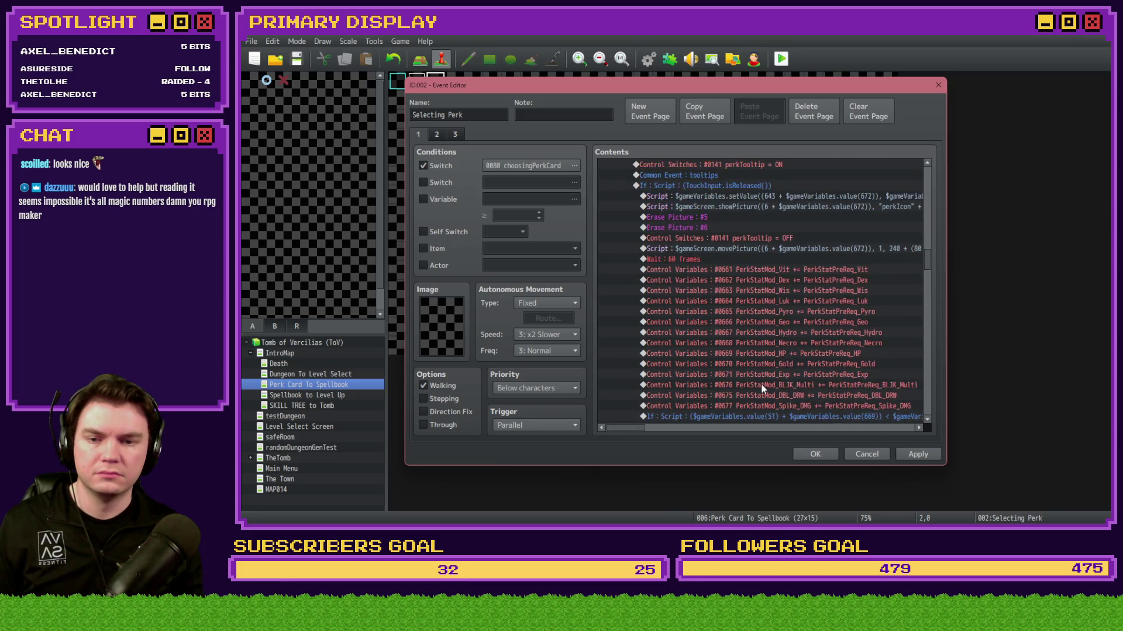
scroll(760, 383, down, 5)
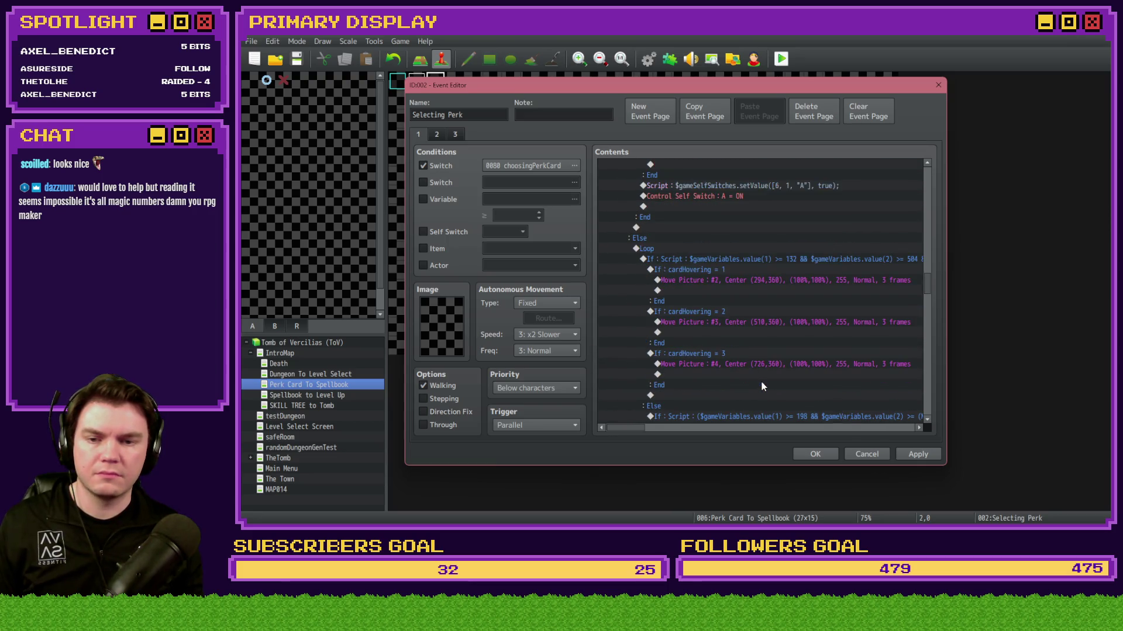
click(787, 280)
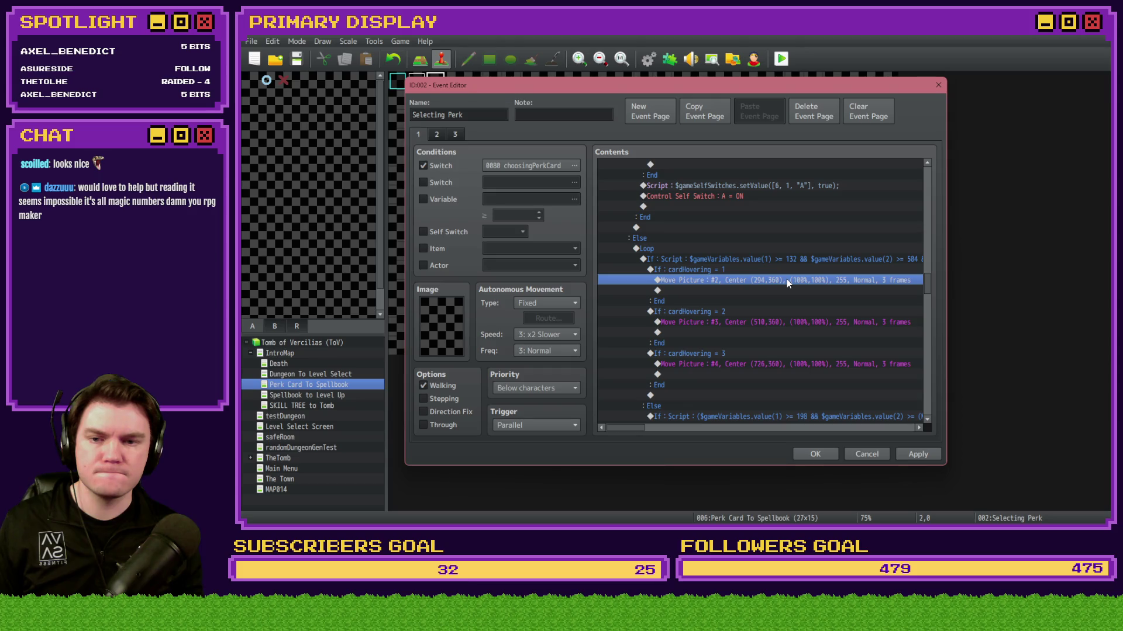
double_click(787, 279)
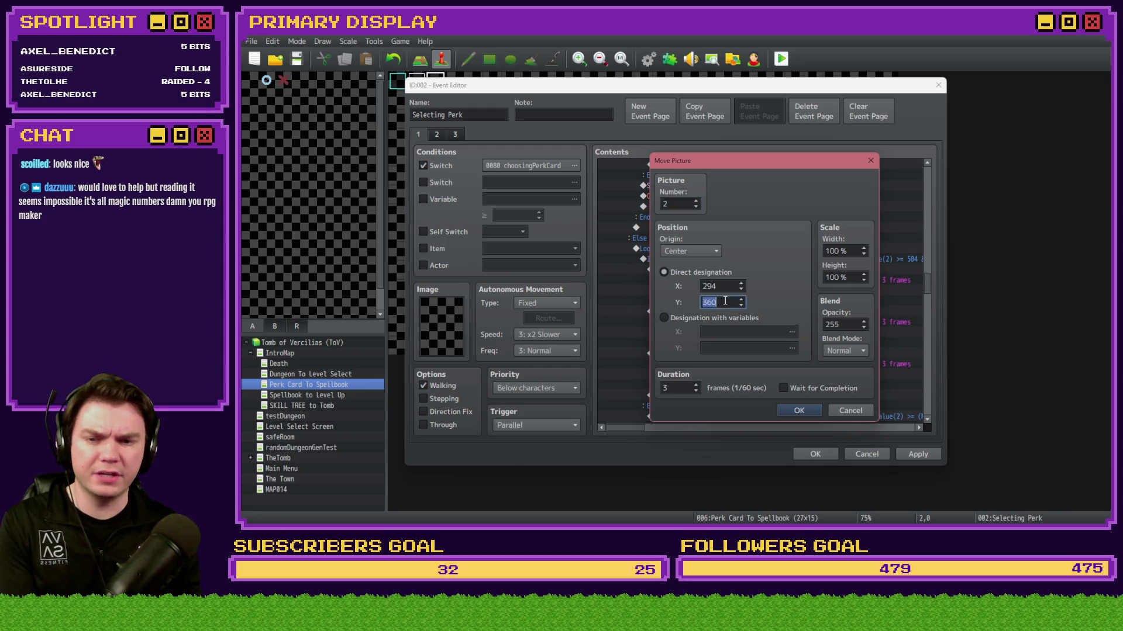
key(Return)
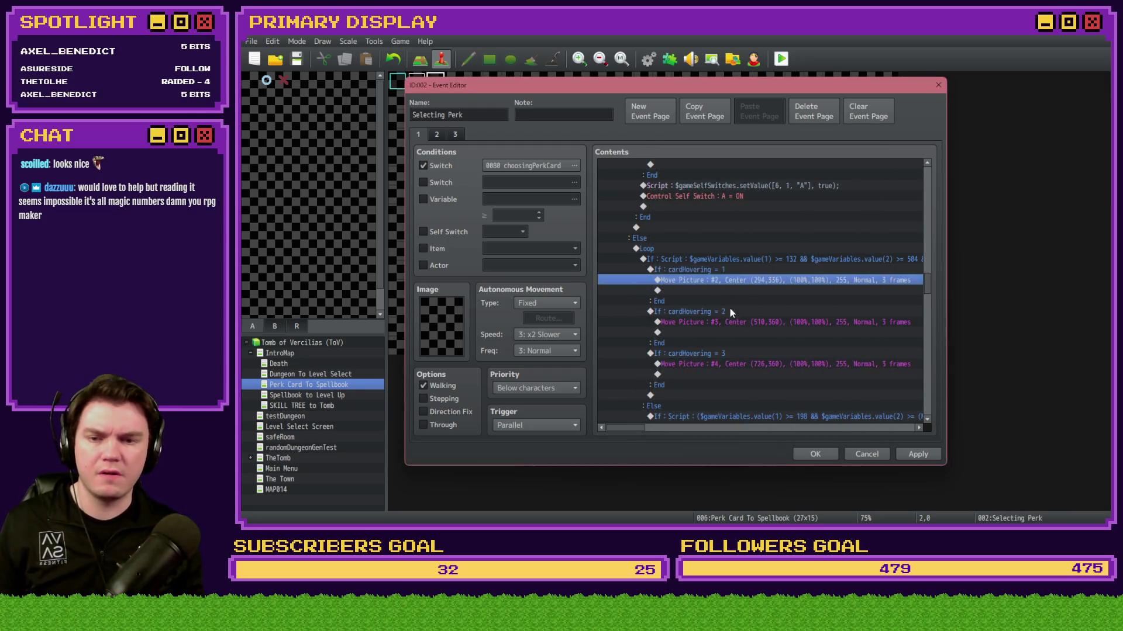
double_click(730, 307)
key(Tab)
key(Tab)
key(Tab)
text(33)
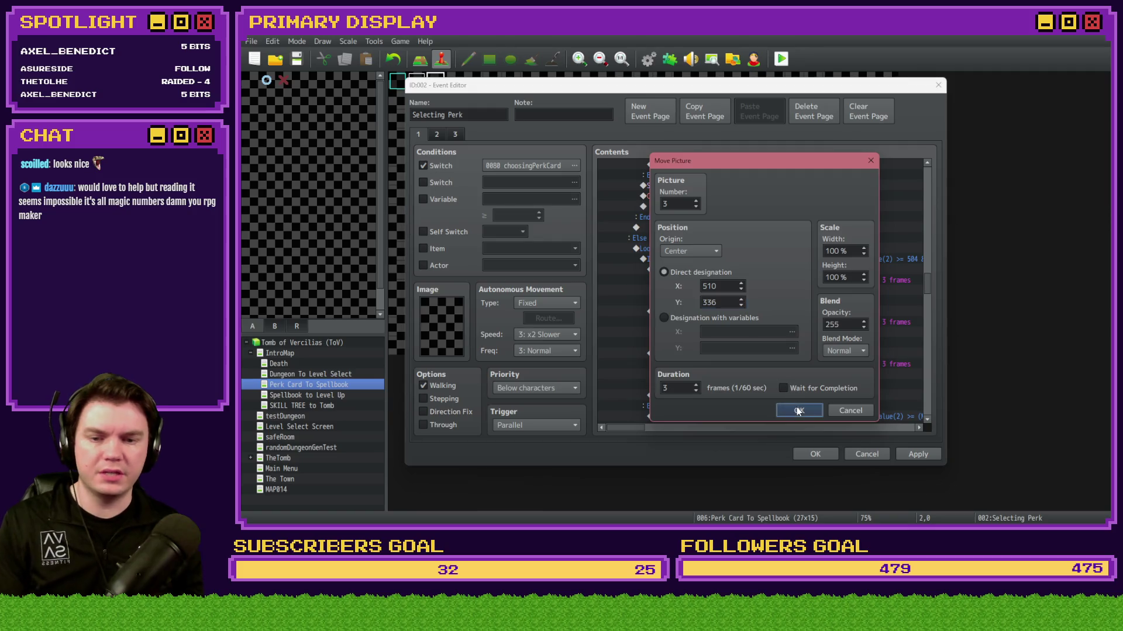
click(798, 411)
double_click(767, 354)
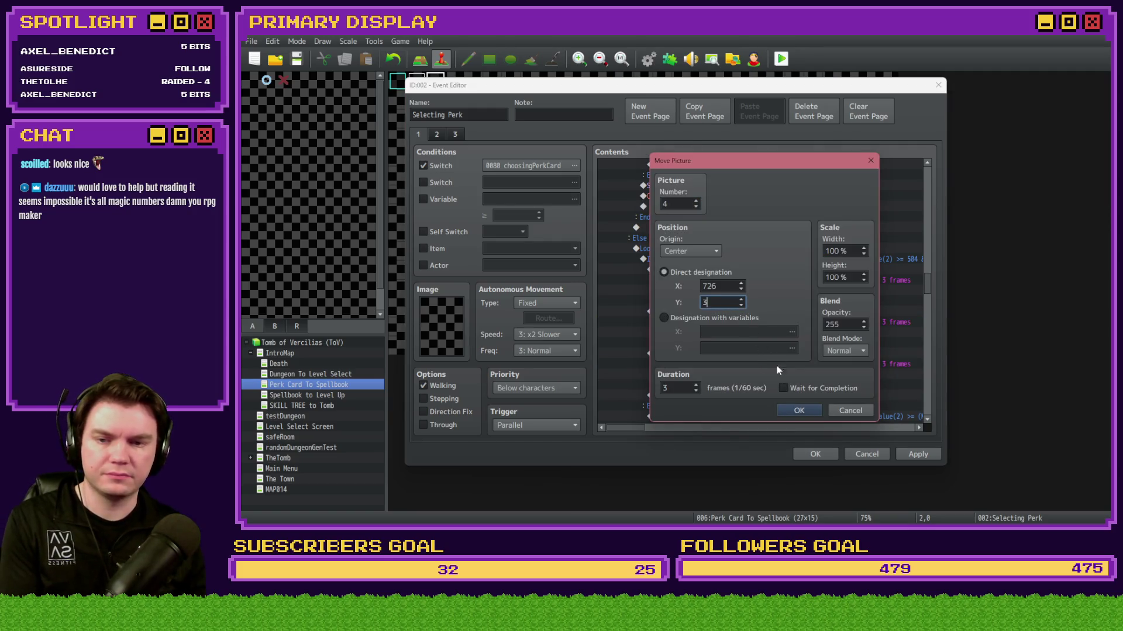
click(814, 410)
key(Escape)
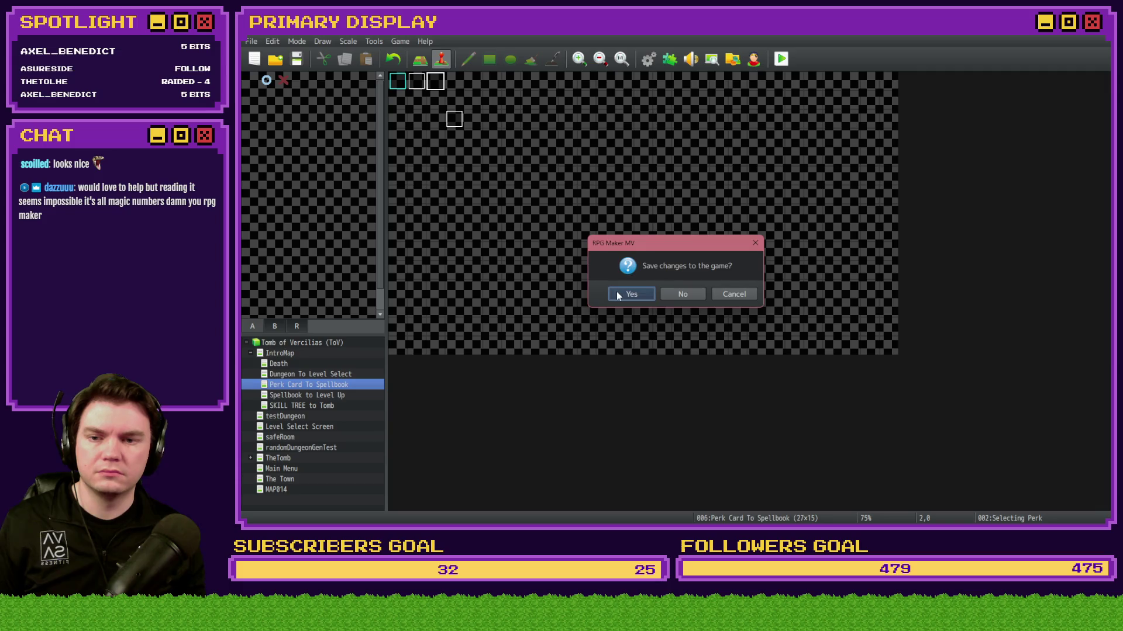
Step: Save and playtest, hovering cards to see the raised hat card's WIS +1 / GEO DMG -1 tooltip
key(Return)
key(F12)
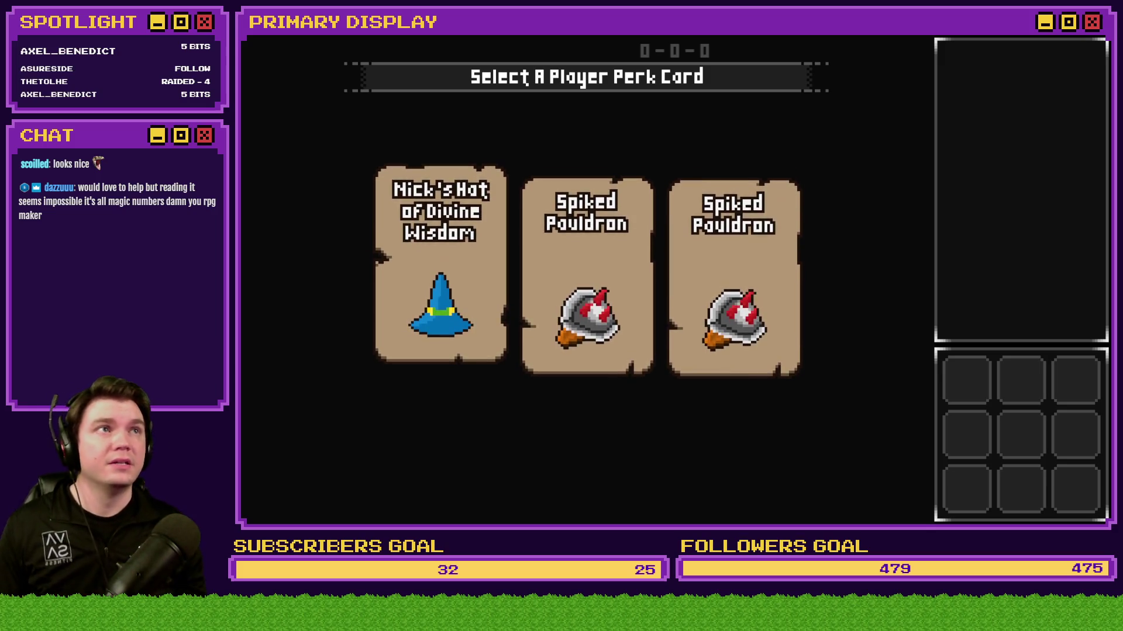
mouse_move(753, 233)
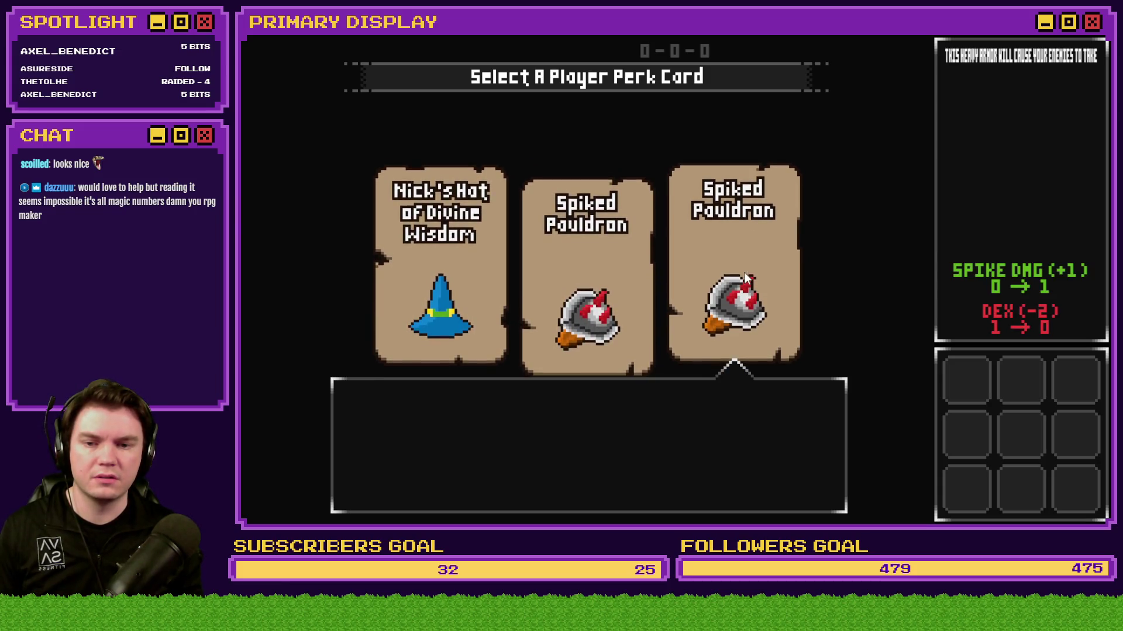
mouse_move(731, 338)
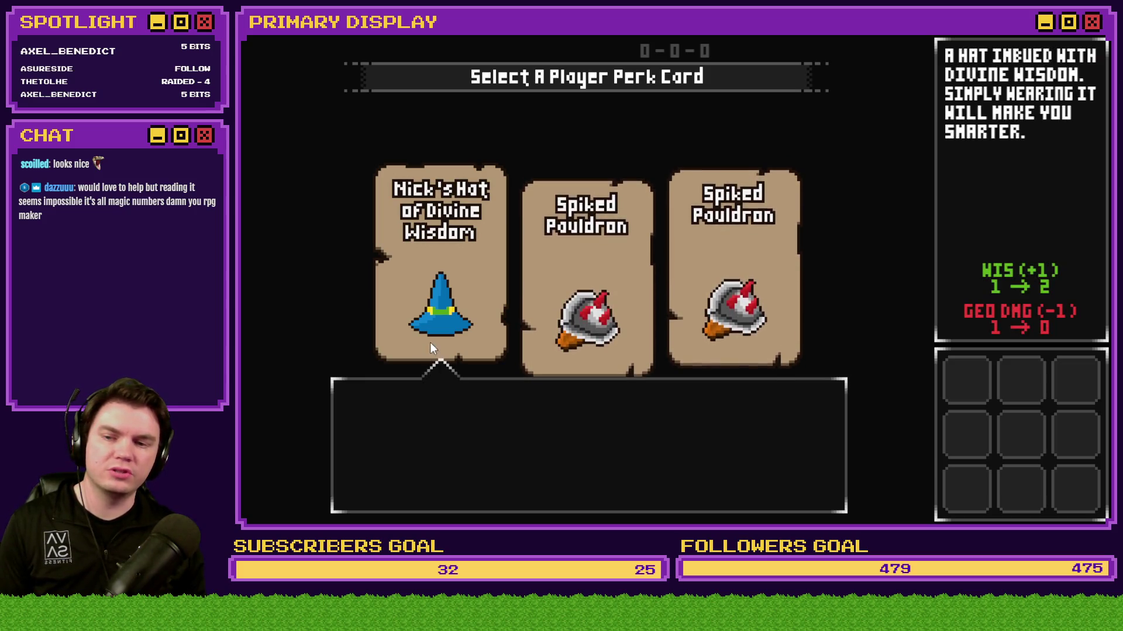
mouse_move(433, 346)
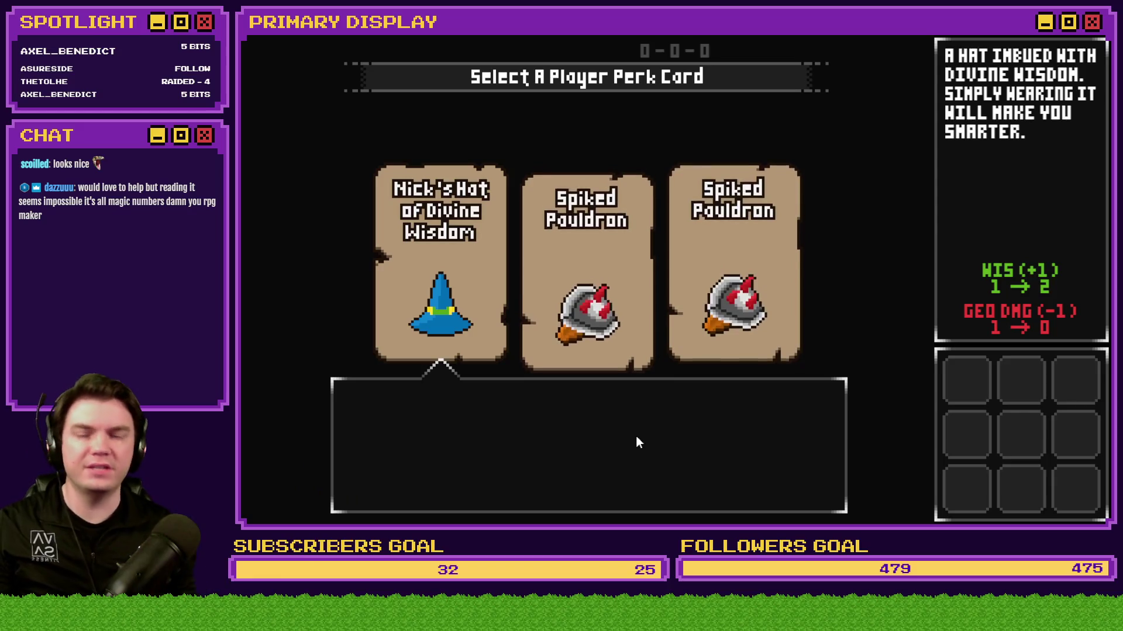
click(437, 416)
click(444, 315)
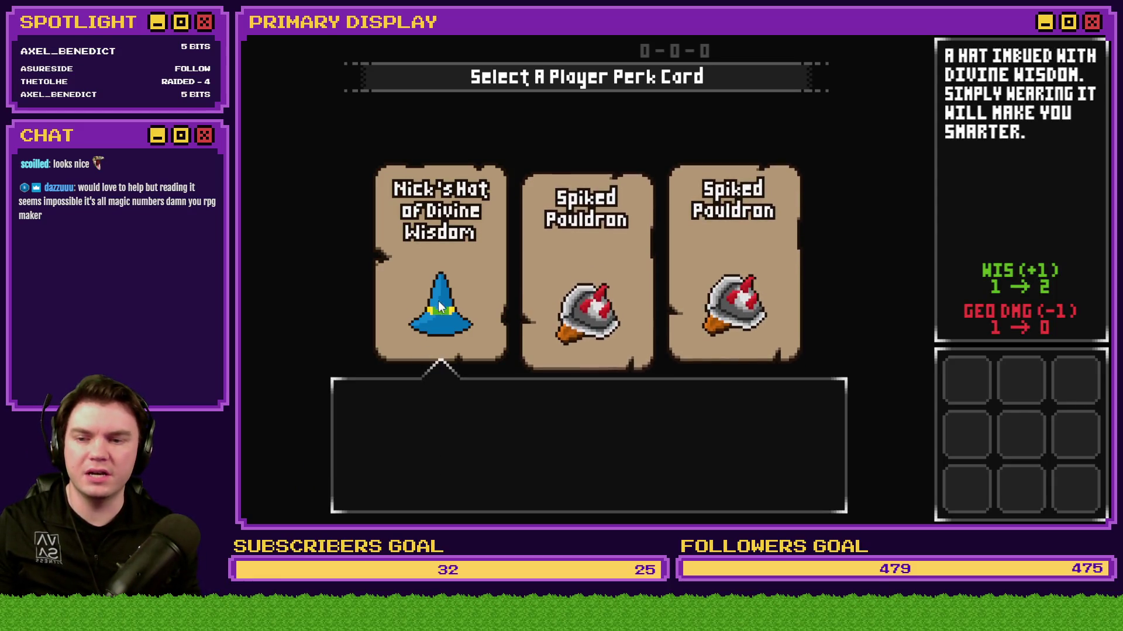
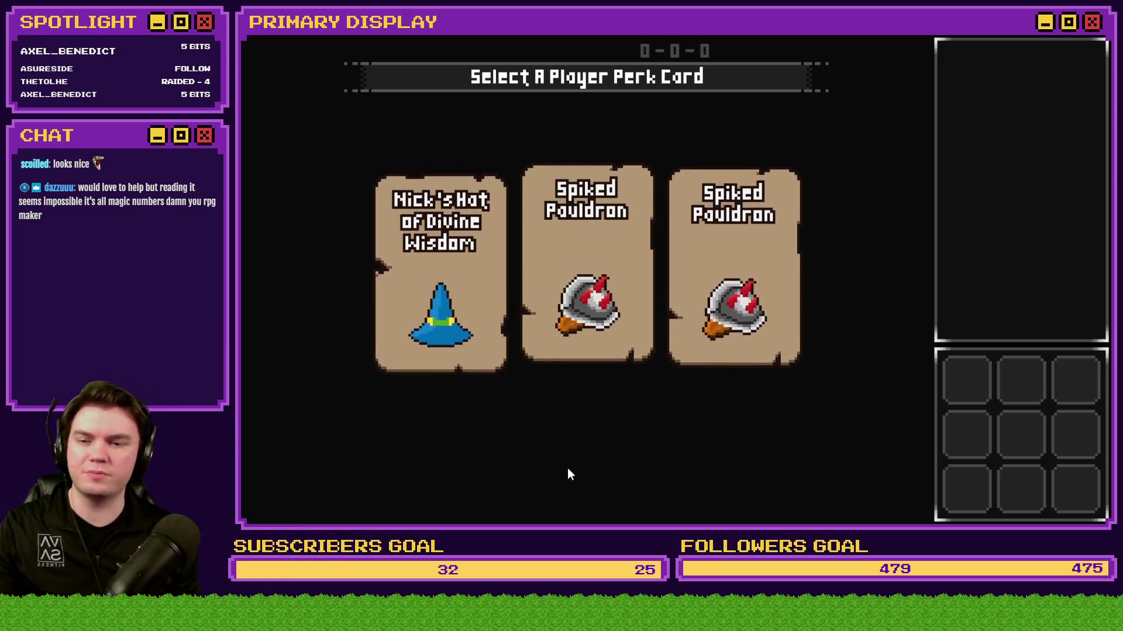
Step: Look over the perk cards in the test game, then close the playtest
mouse_move(582, 339)
mouse_move(427, 287)
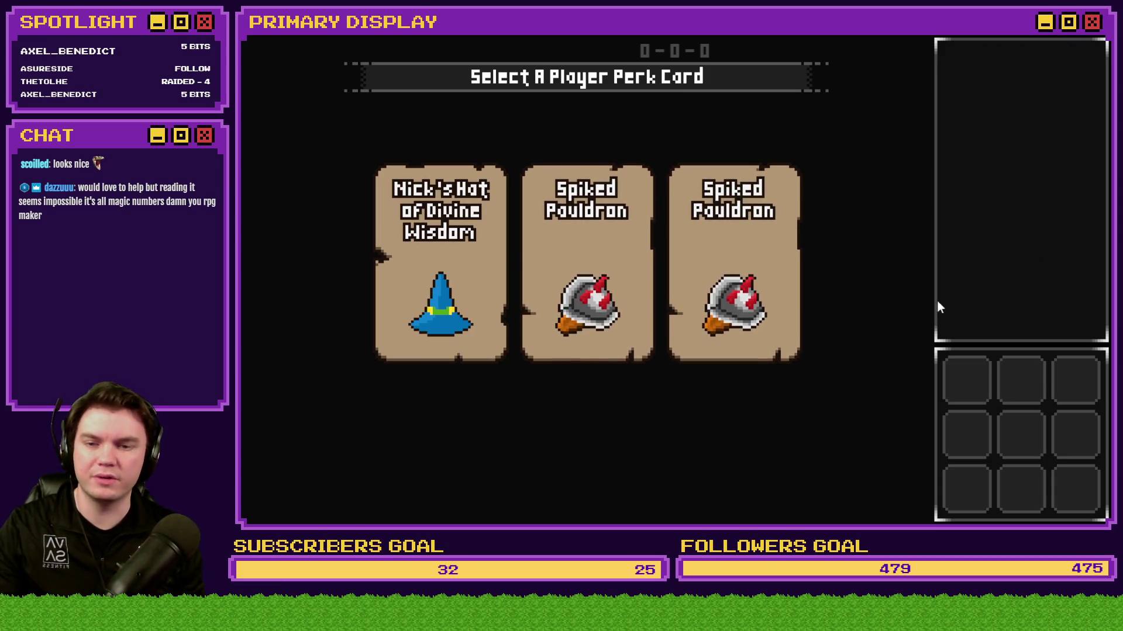
key(alt+F4)
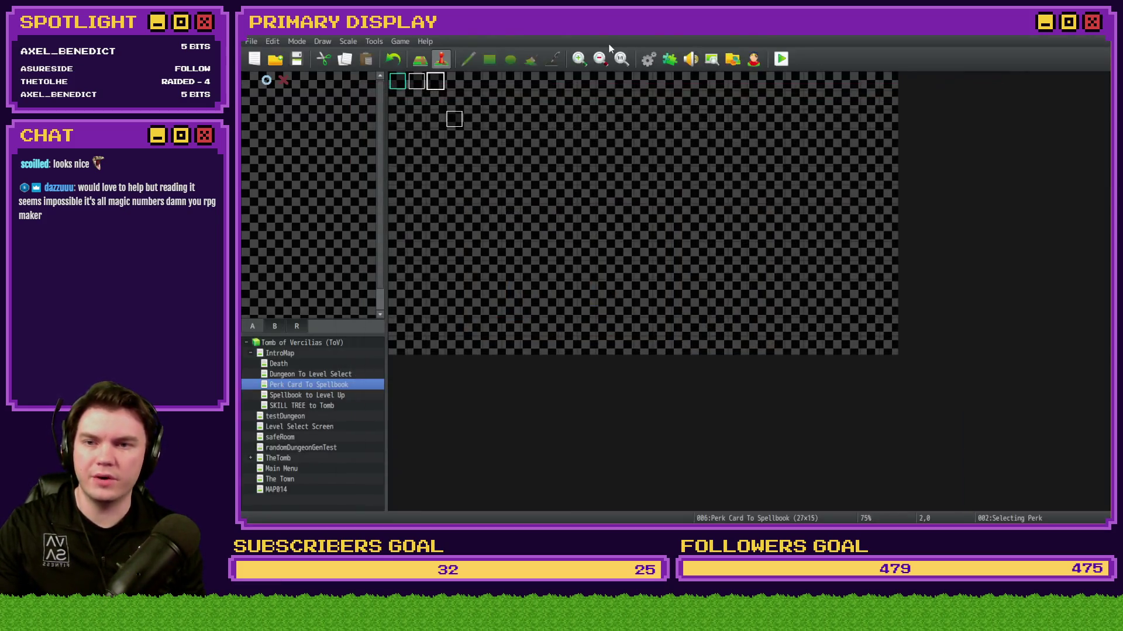
Step: Change the Selecting Perk event's trigger from Parallel to Action Button and confirm
double_click(435, 82)
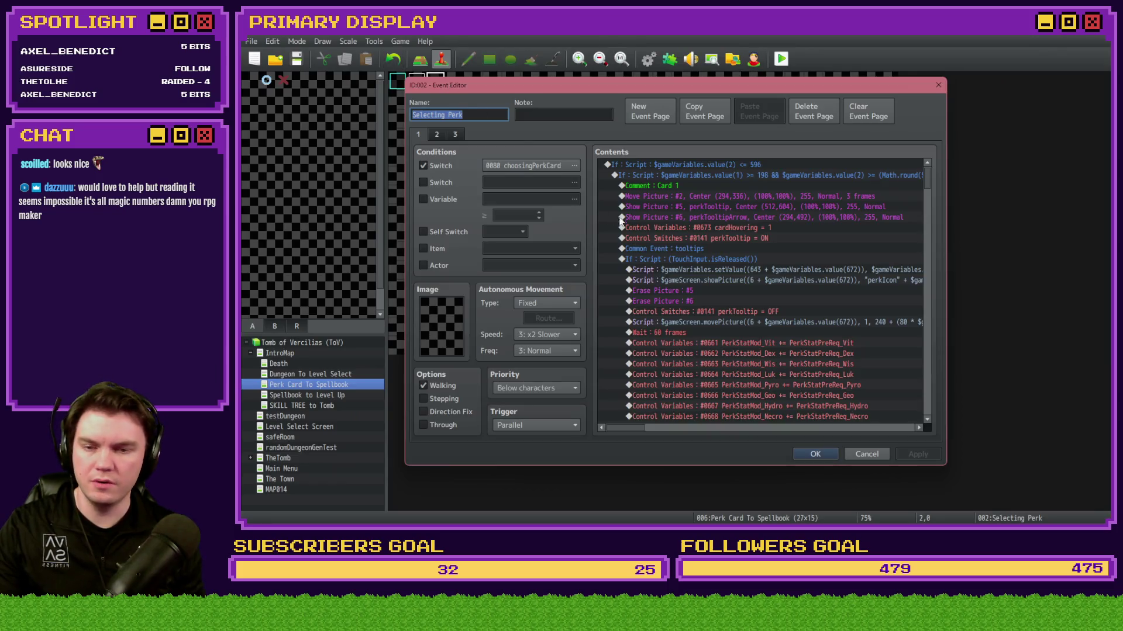
click(534, 426)
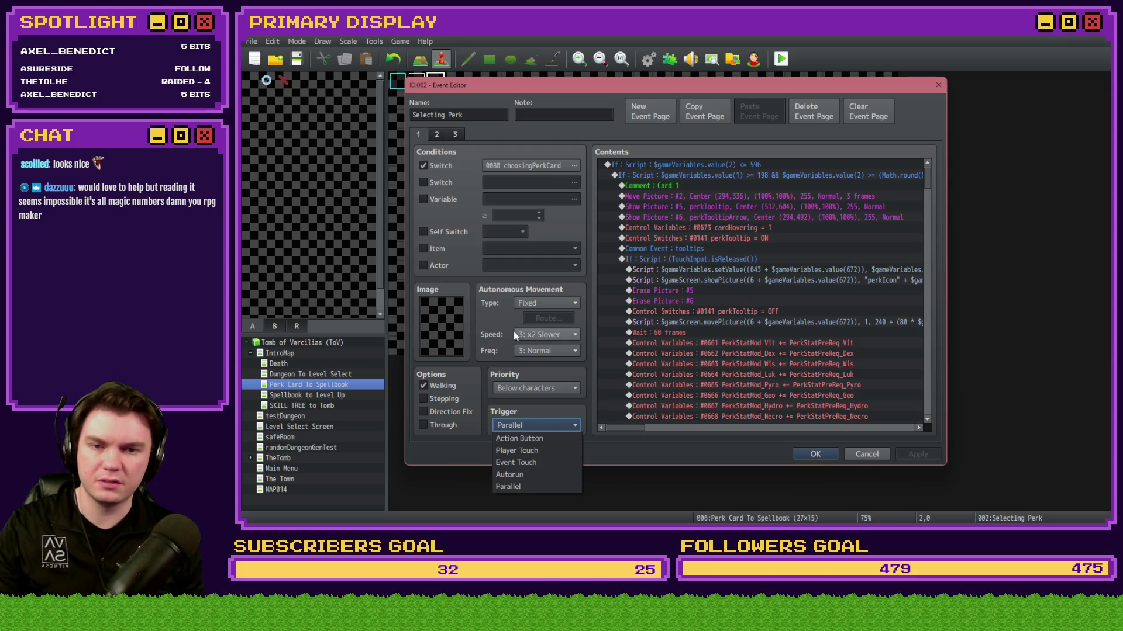
key(Escape)
key(Escape)
double_click(431, 83)
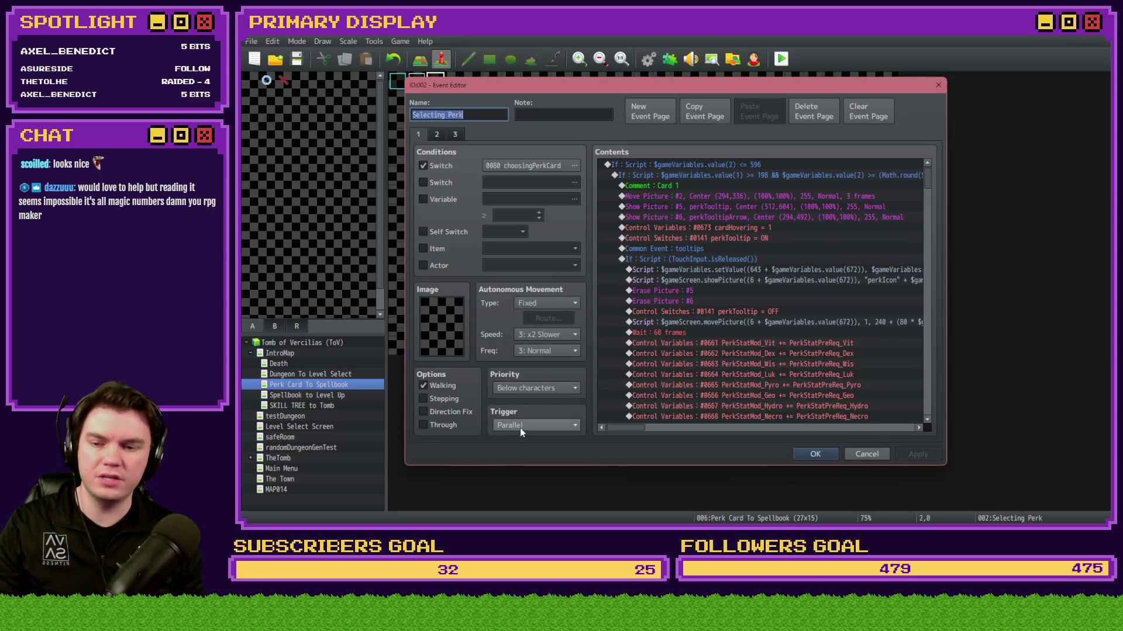
click(520, 427)
click(524, 441)
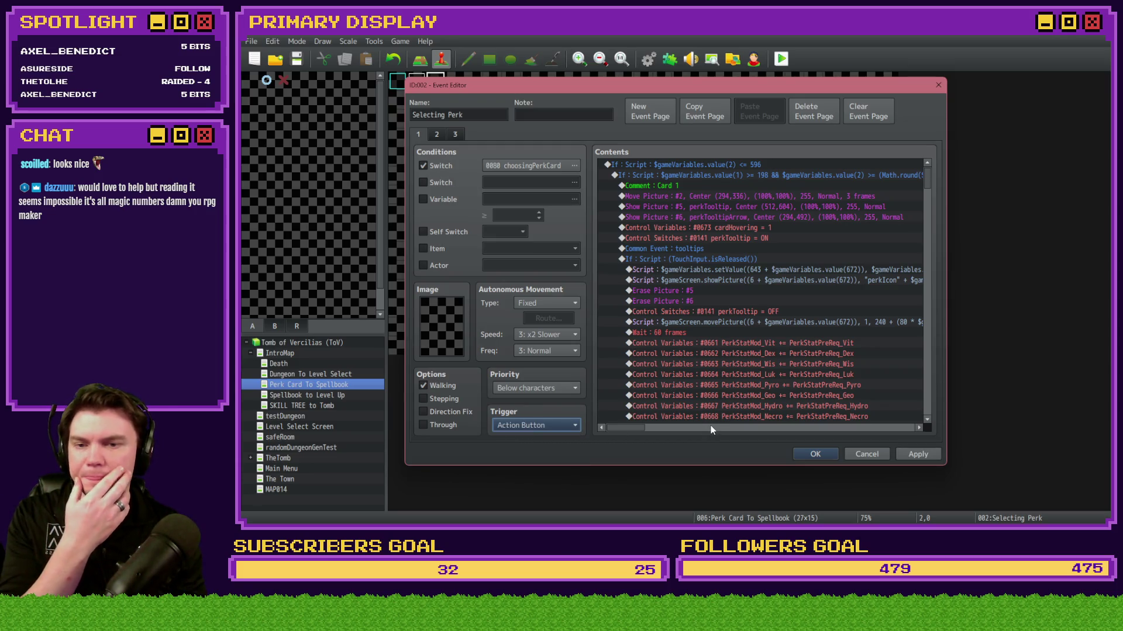
click(814, 456)
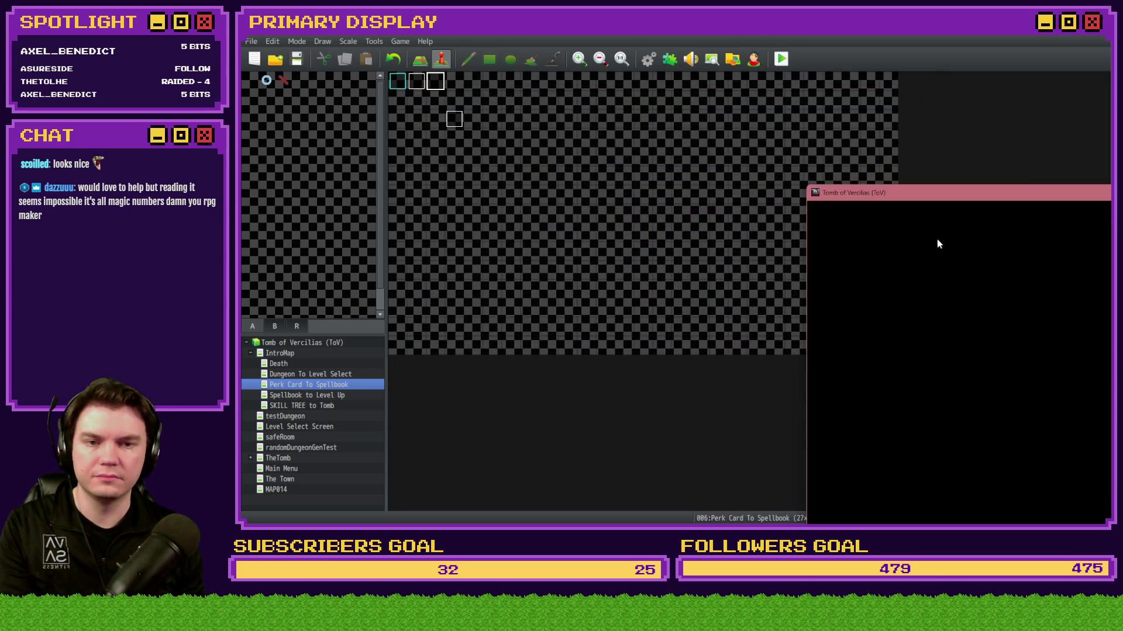
Step: Turn on debug switch 0141 perkTooltip, quit the playtest, and reopen the Selecting Perk event
key(F9)
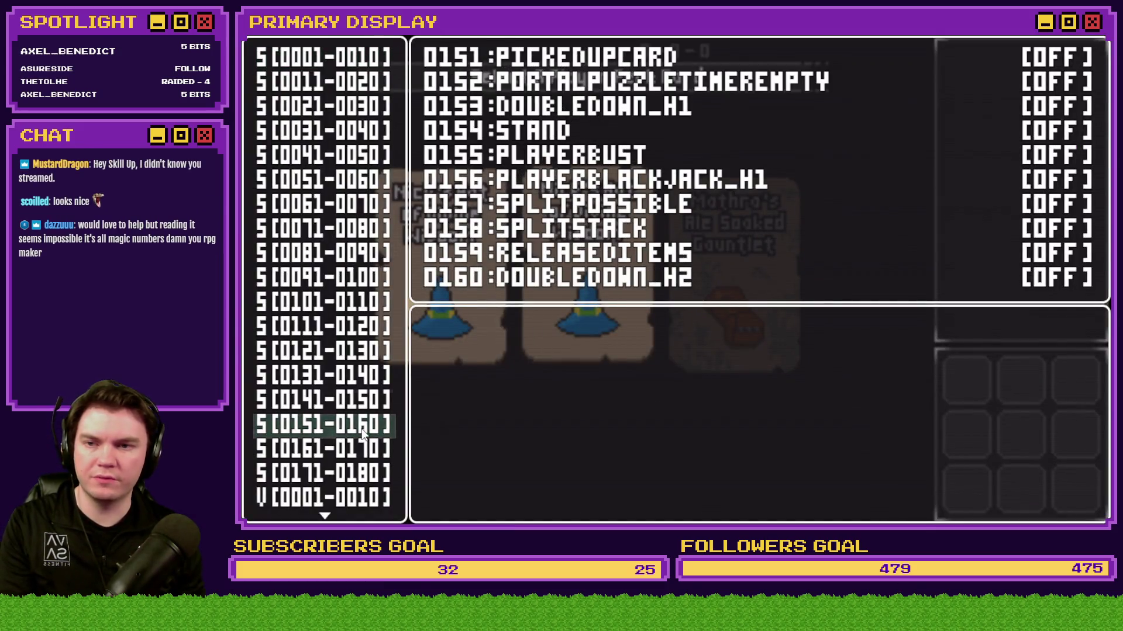
key(Up)
key(Return)
key(Return)
key(Escape)
key(Escape)
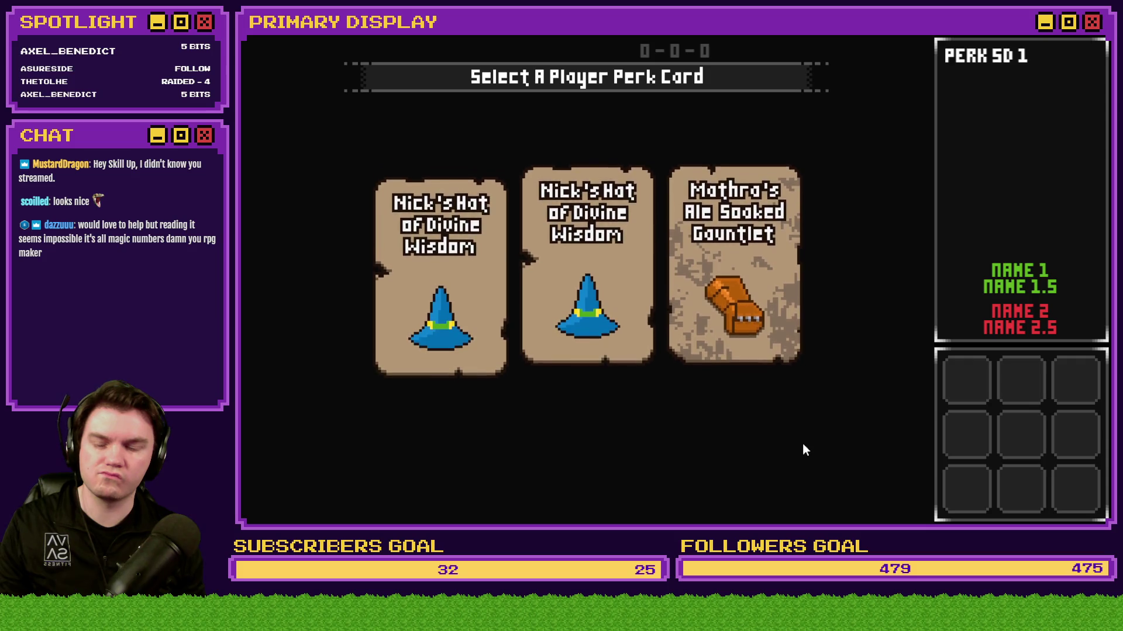
click(1091, 36)
double_click(439, 83)
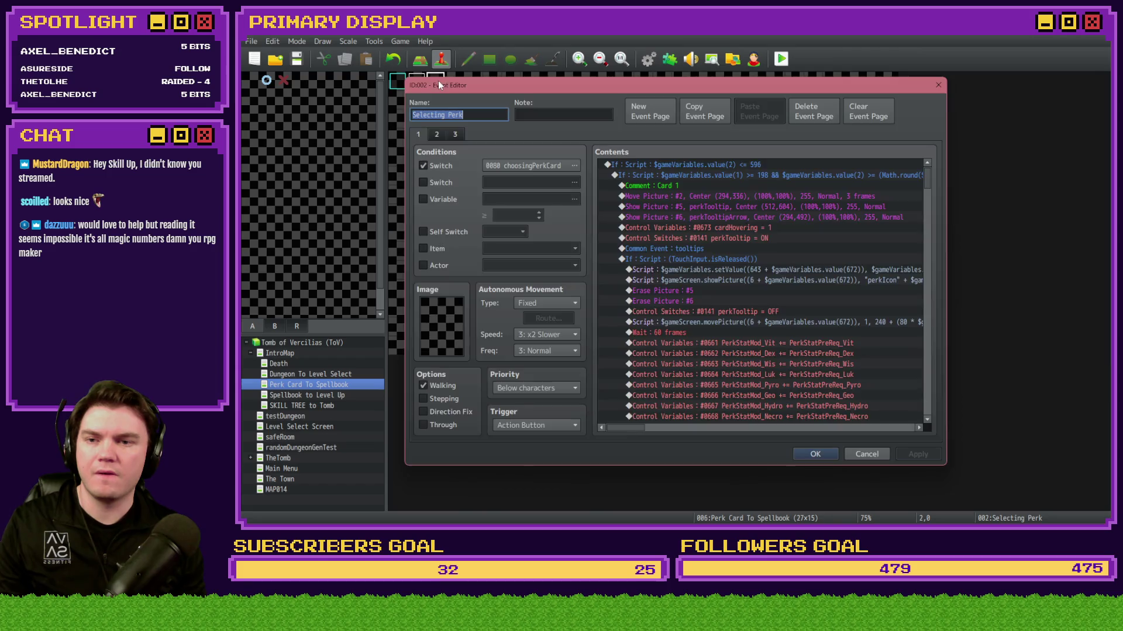
Step: Copy the Show Picture #5 perkTooltip and #6 commands from the Selecting Perk event
click(443, 138)
click(427, 134)
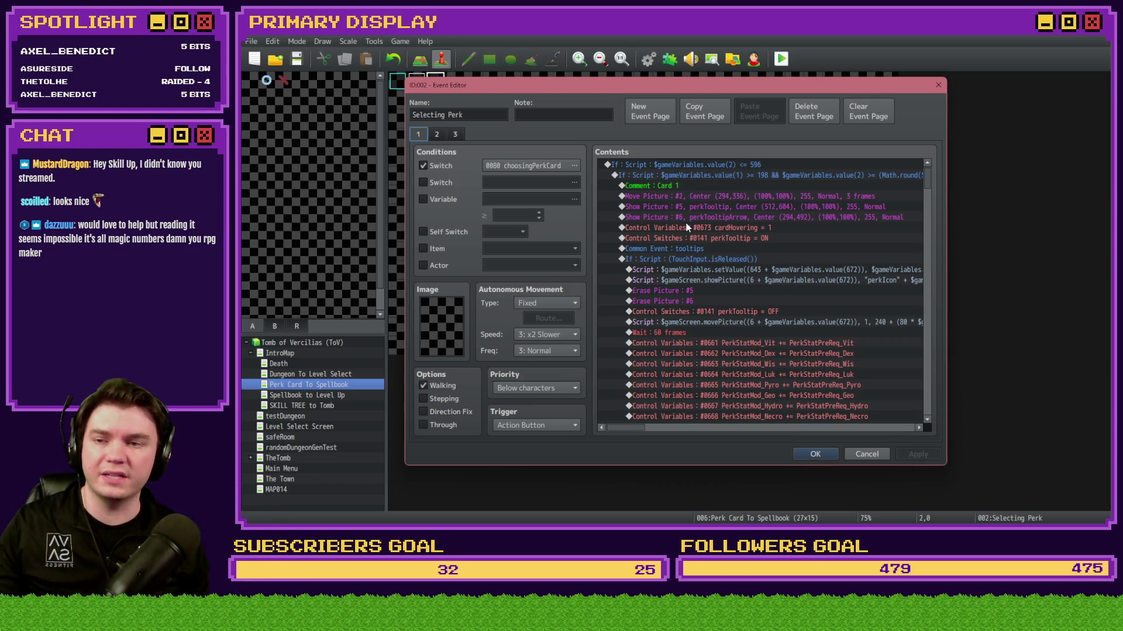
click(416, 138)
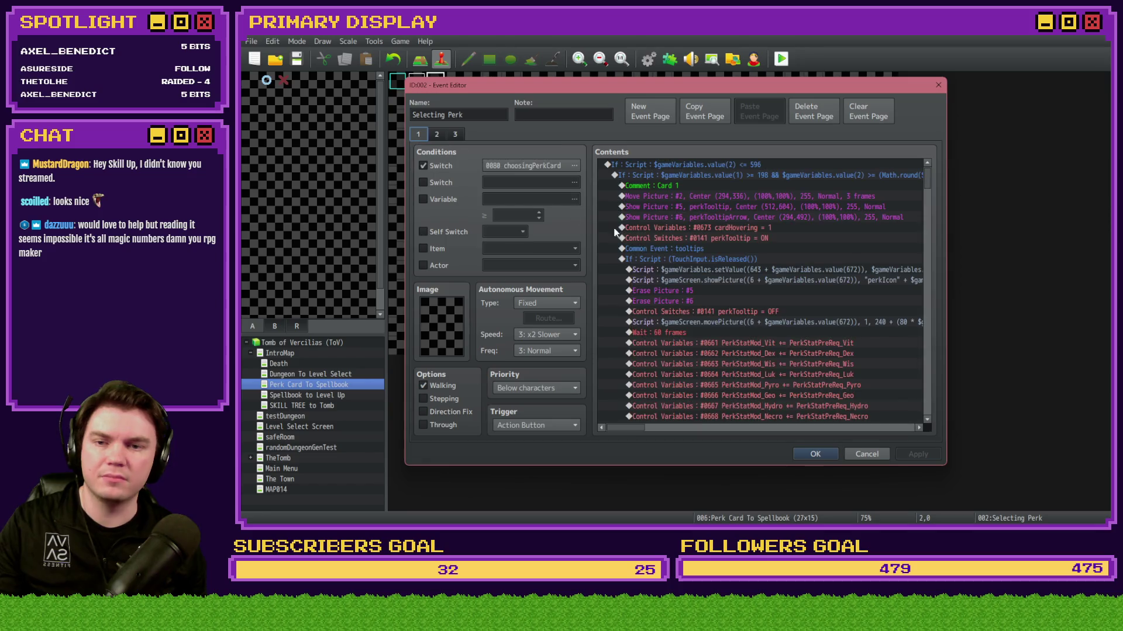
click(695, 208)
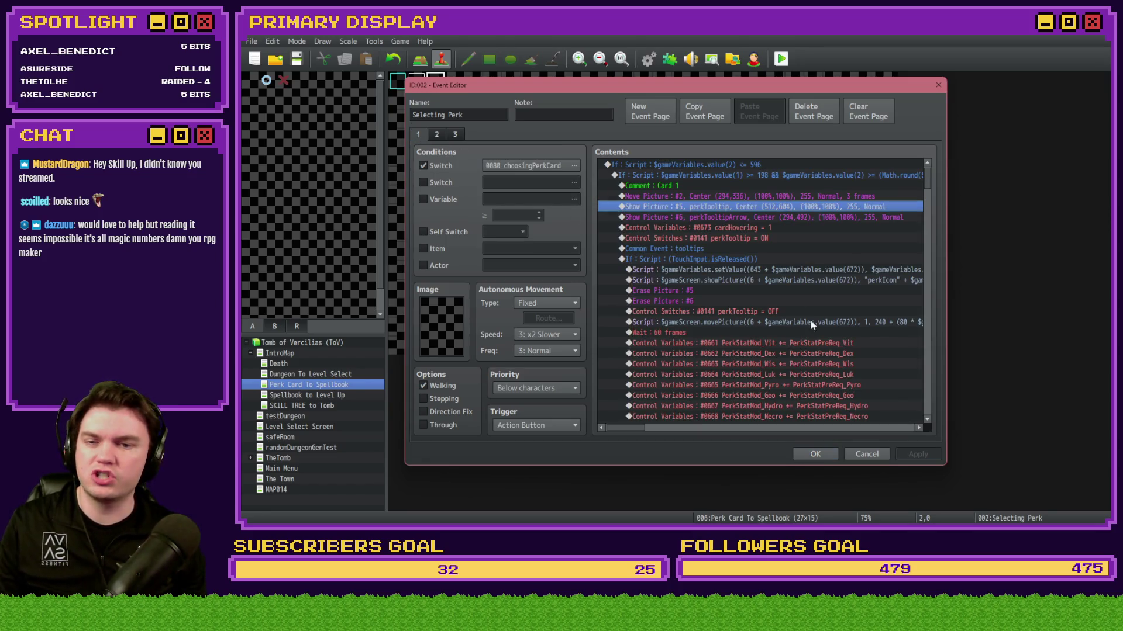
click(819, 455)
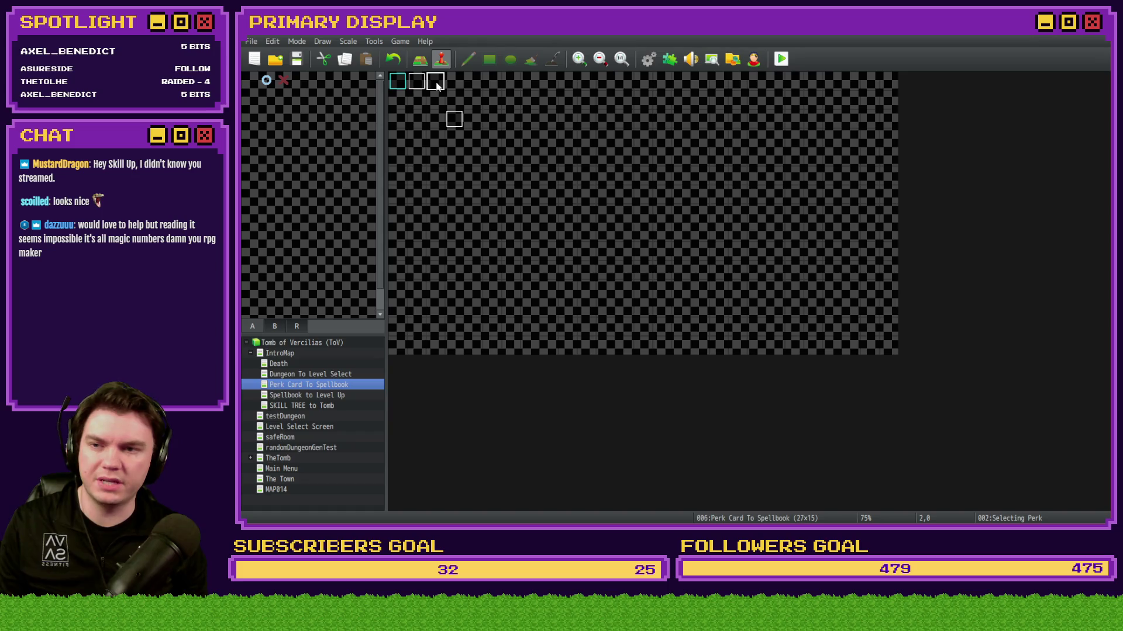
double_click(439, 82)
drag(711, 207, 707, 217)
click(815, 454)
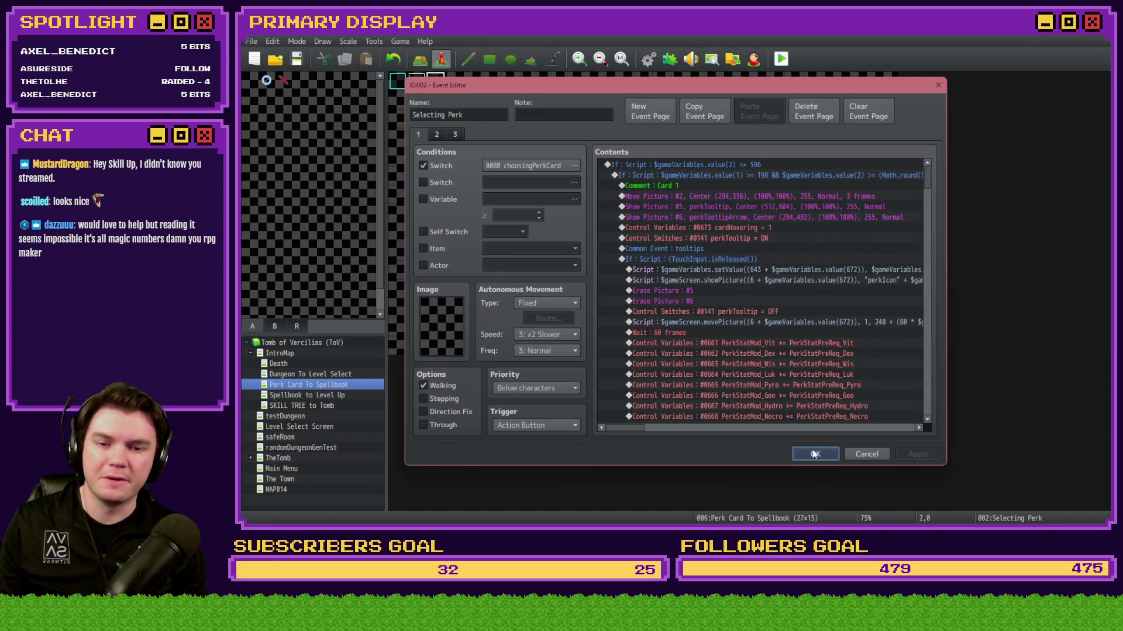
Step: Paste the pictures into EV001 after choosingPerkCard is switched on, then save and playtest
double_click(398, 81)
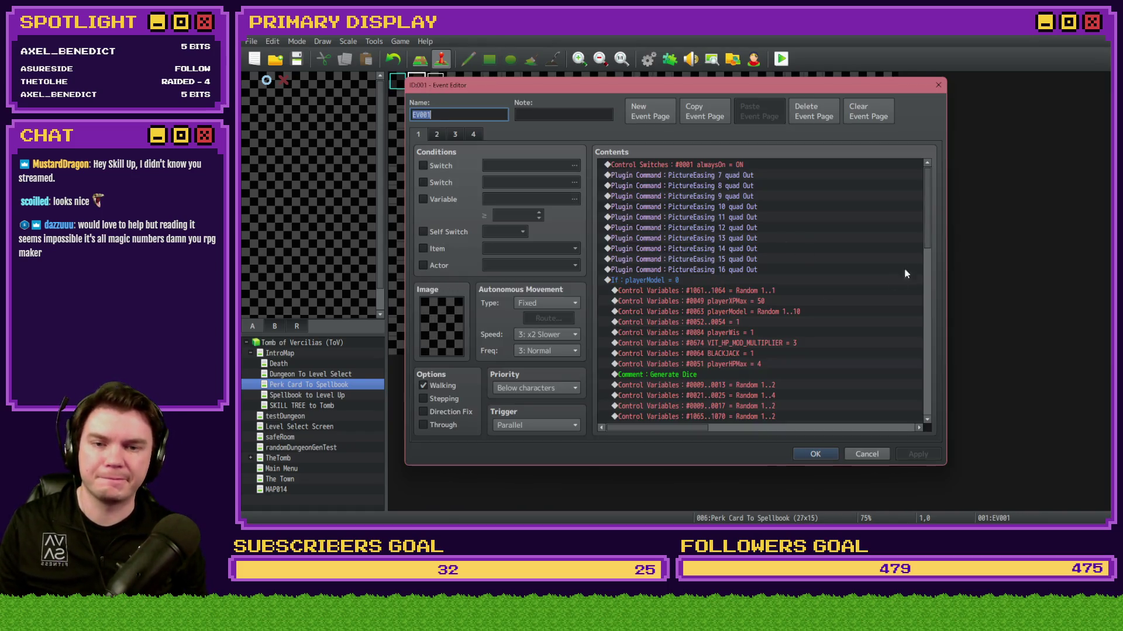
drag(929, 251, 817, 382)
click(724, 344)
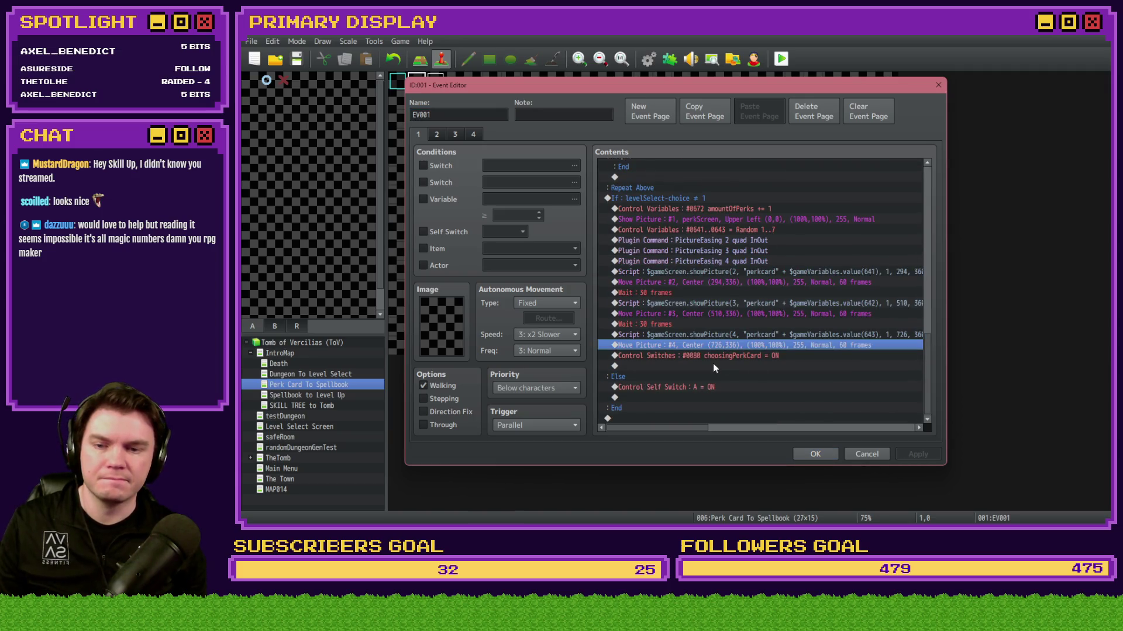
click(714, 365)
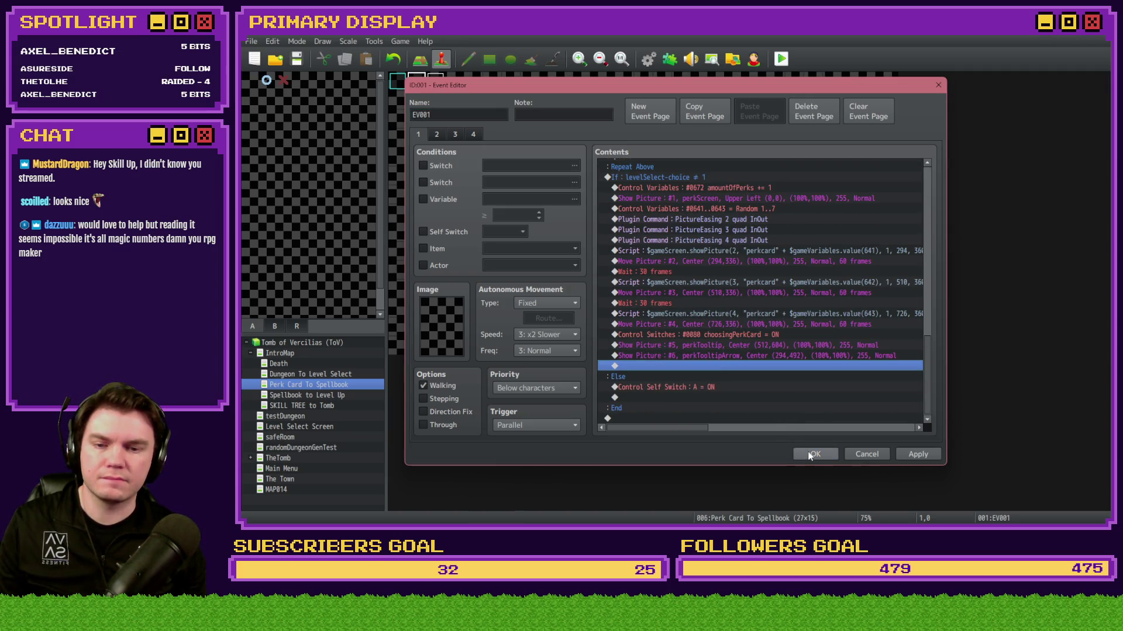
click(828, 455)
click(781, 58)
click(651, 291)
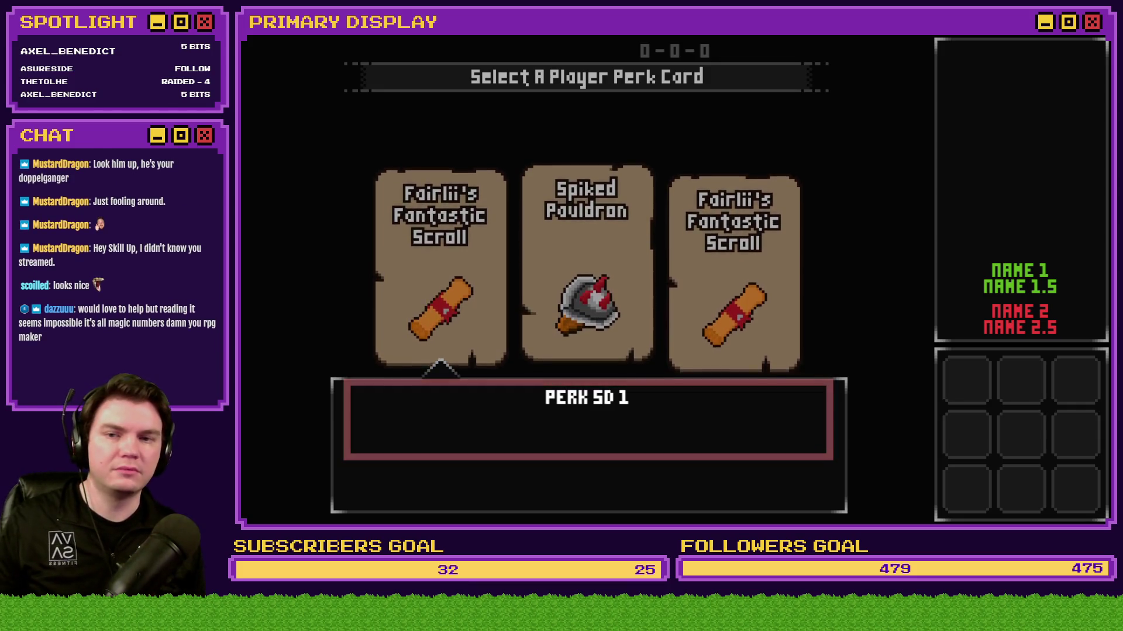
Step: Check the perk tooltip in the test game, then close the playtest window
click(1102, 35)
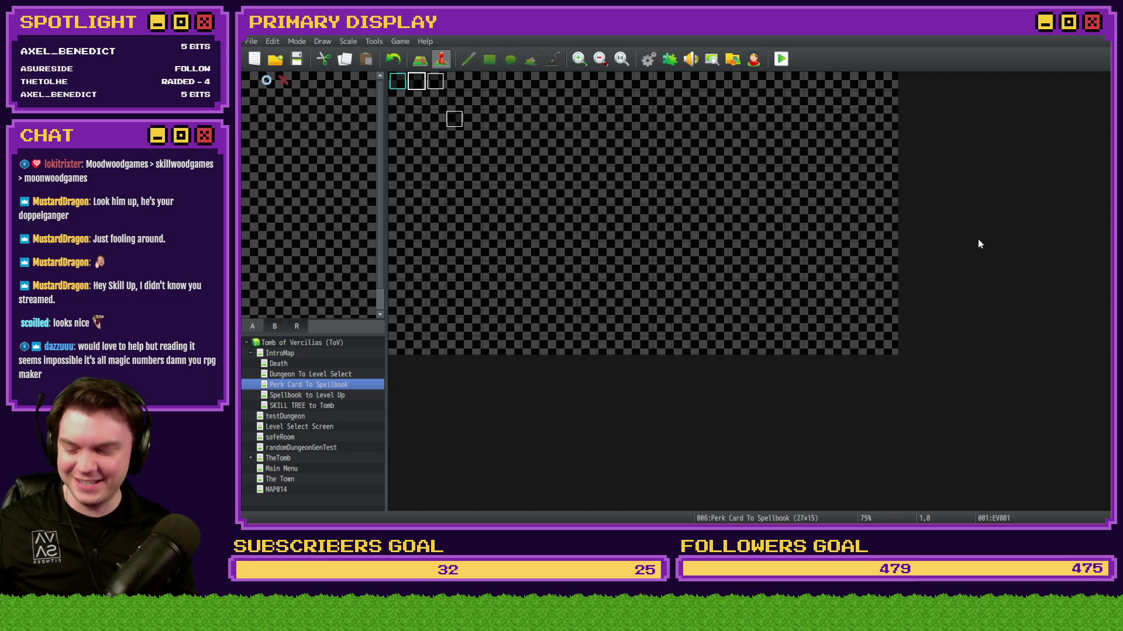
Step: Inspect the map tile at 25,0 and the events at 2,0 and 1,0, then bring up the code editor
click(871, 81)
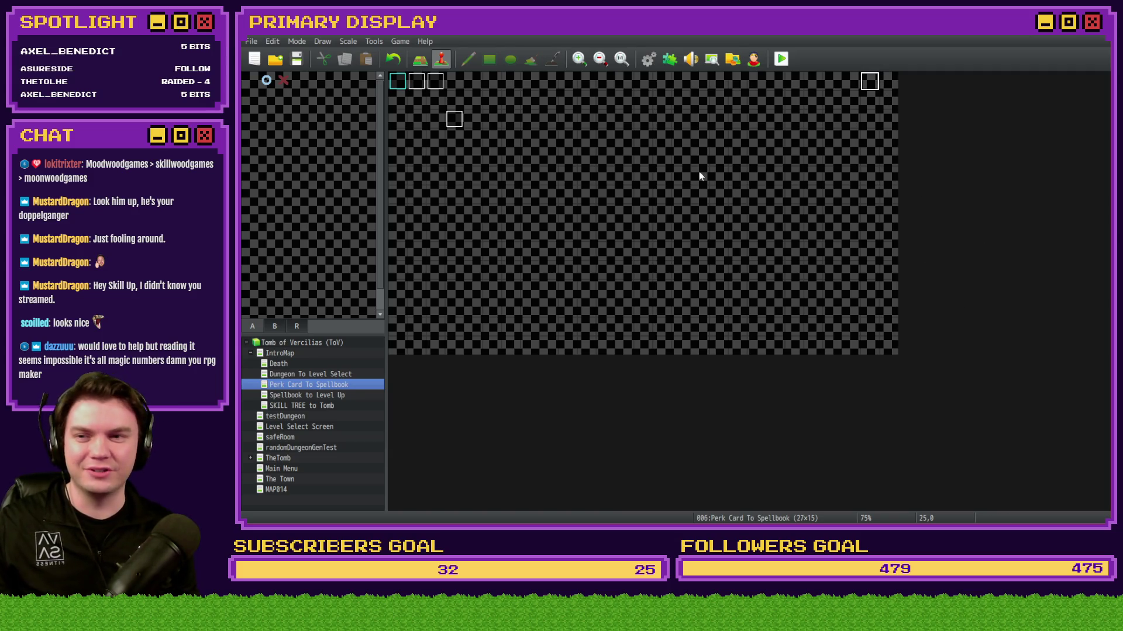
click(435, 83)
click(419, 85)
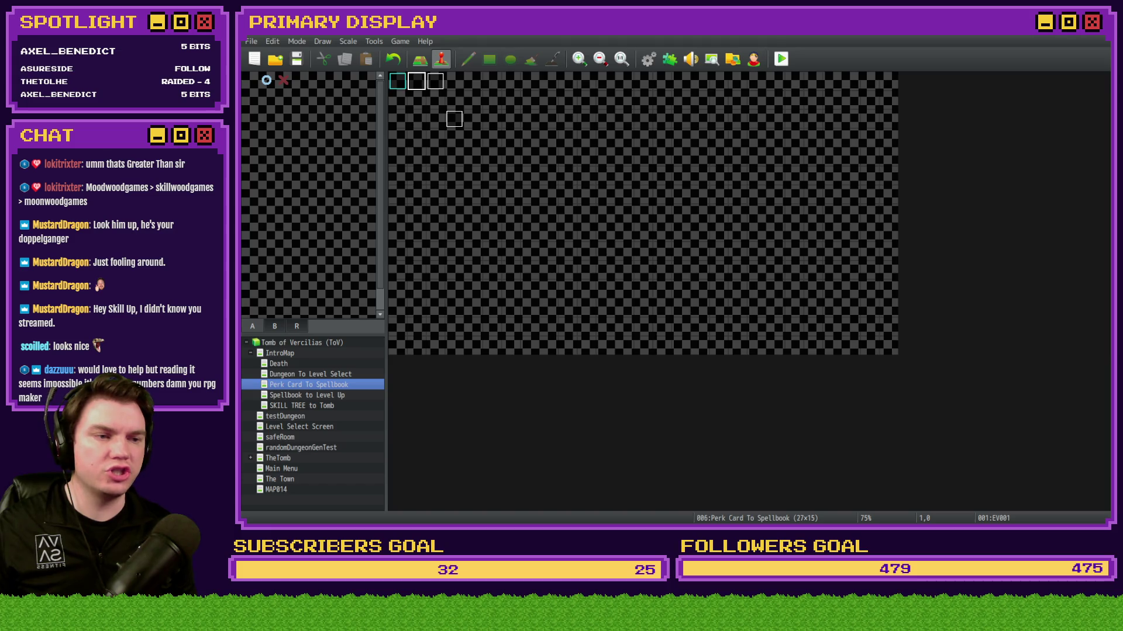
key(F12)
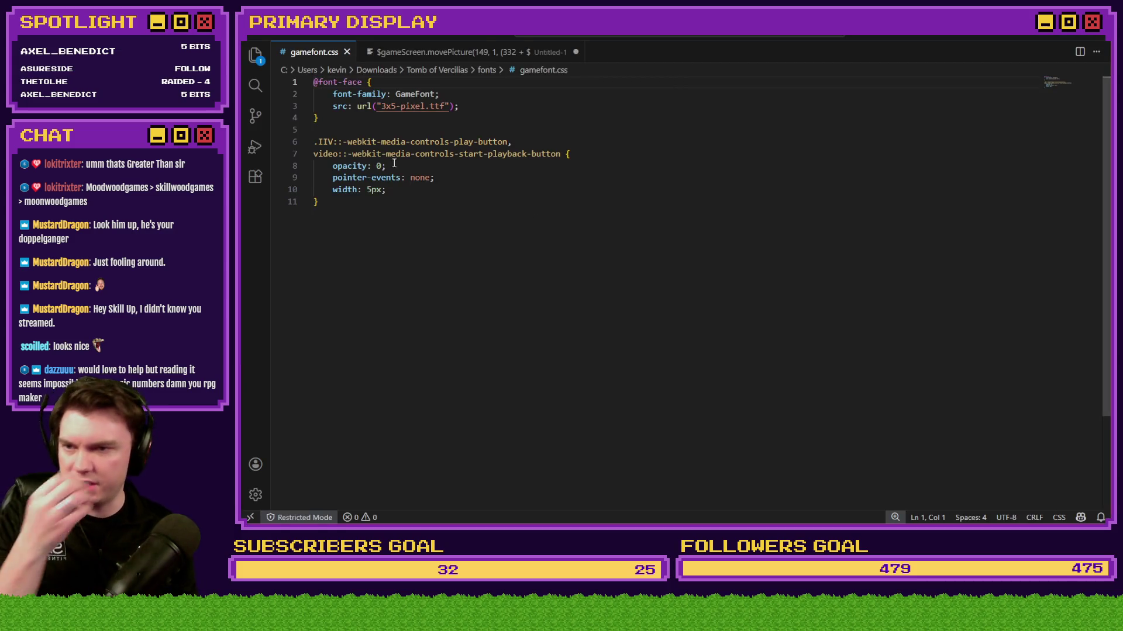
Step: Replace 3x5-pixel.ttf with tov-font-2.ttf in gamefont.css's GameFont src url
click(380, 106)
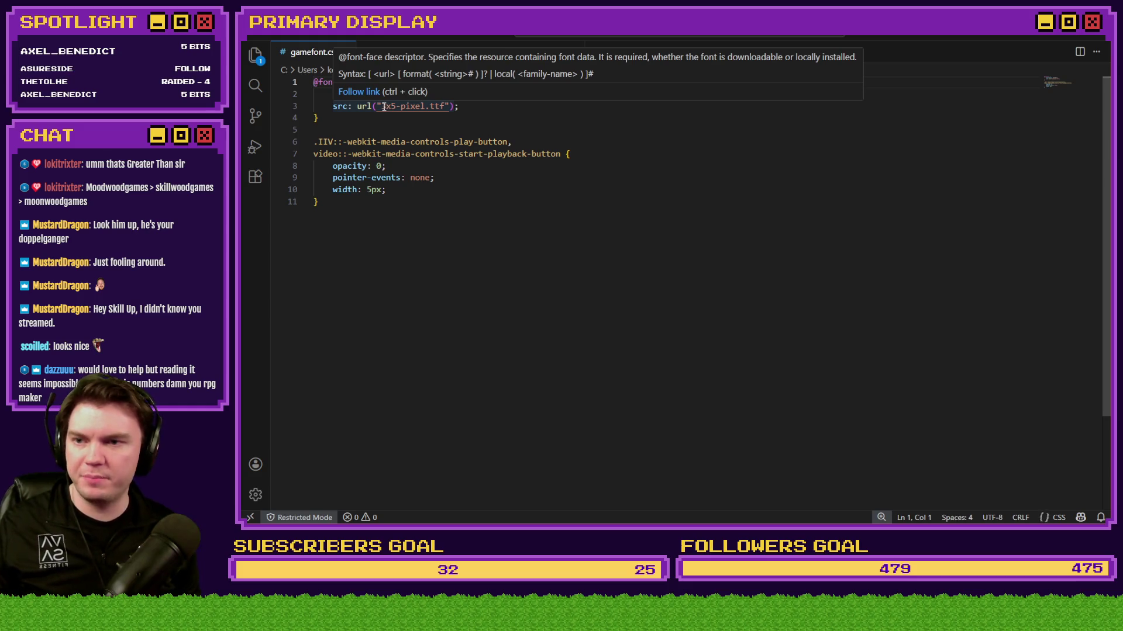
drag(381, 106, 441, 106)
text(tov-font-2)
key(Delete)
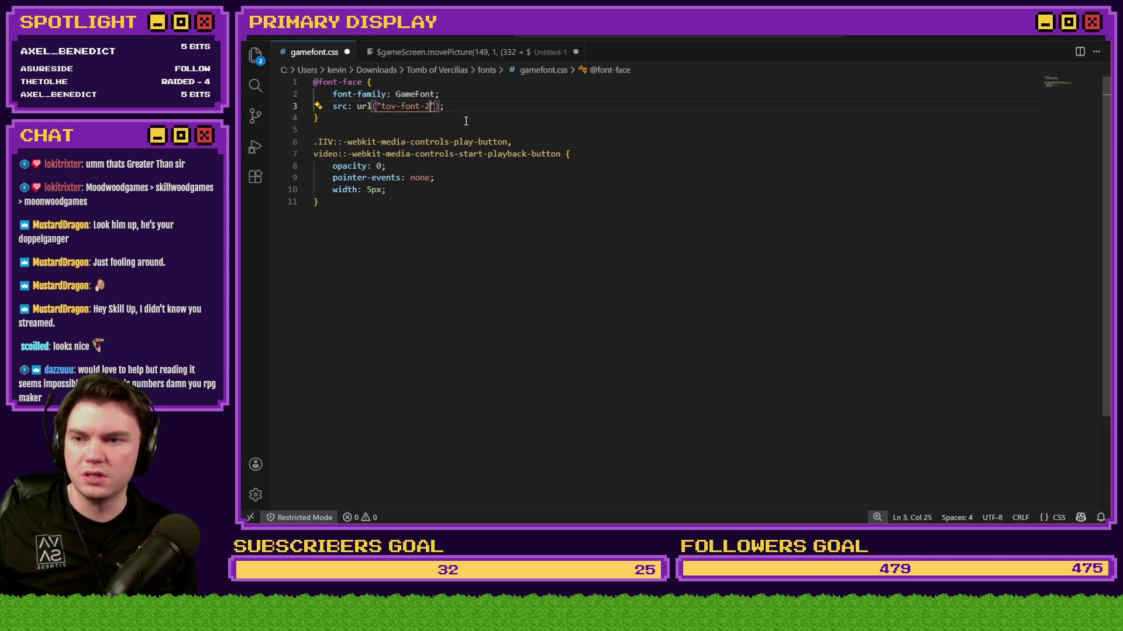
click(429, 105)
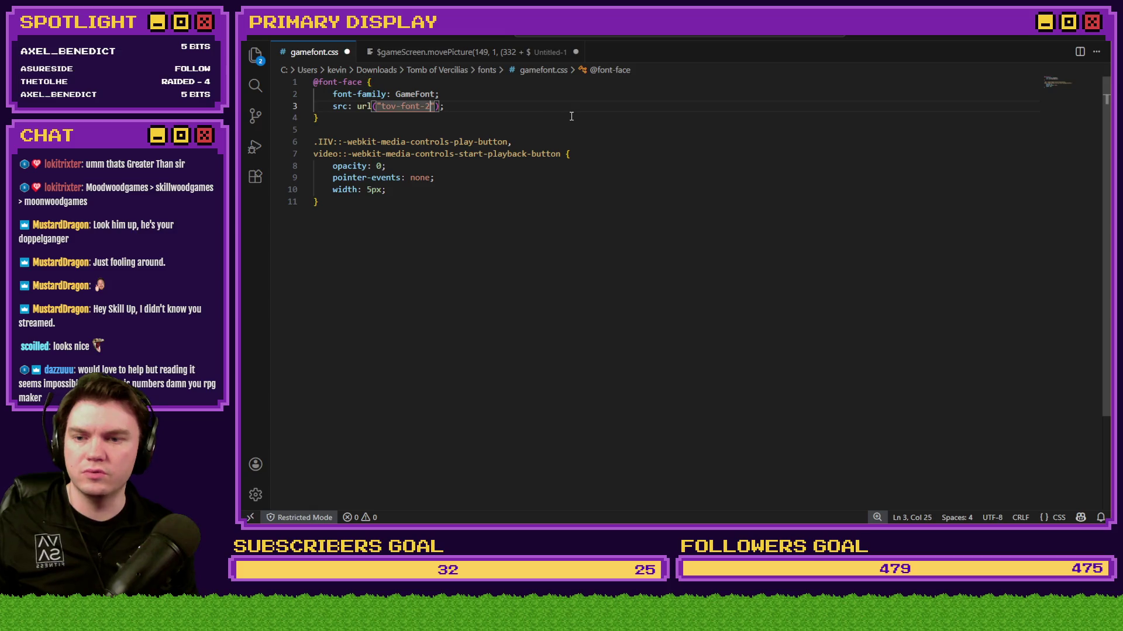
text(.ttf)
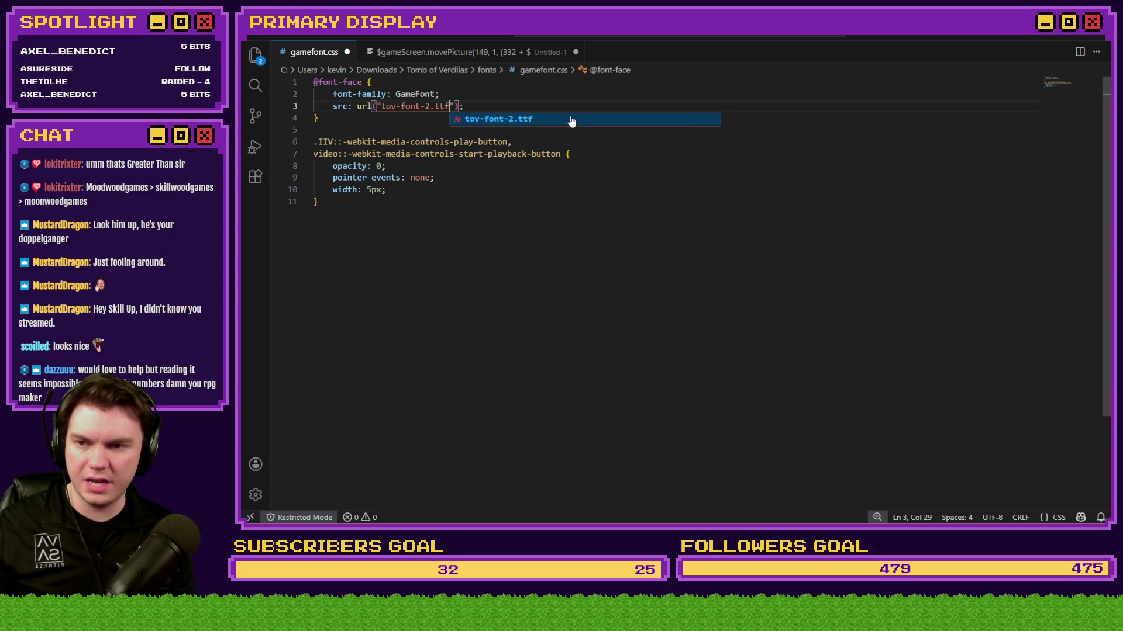
click(571, 120)
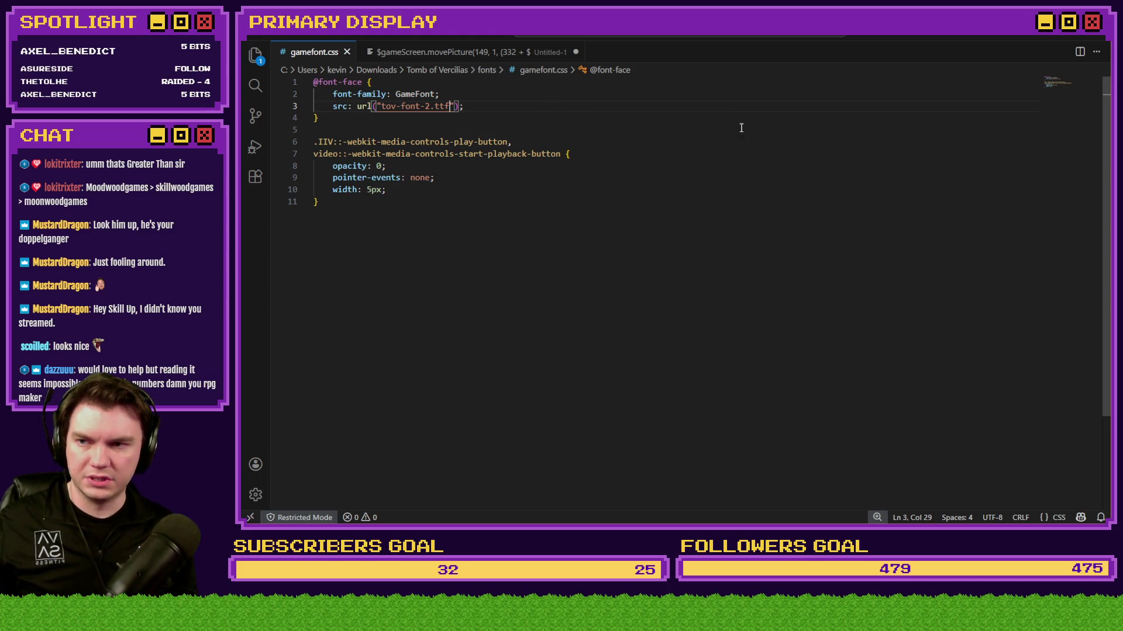
key(alt+Tab)
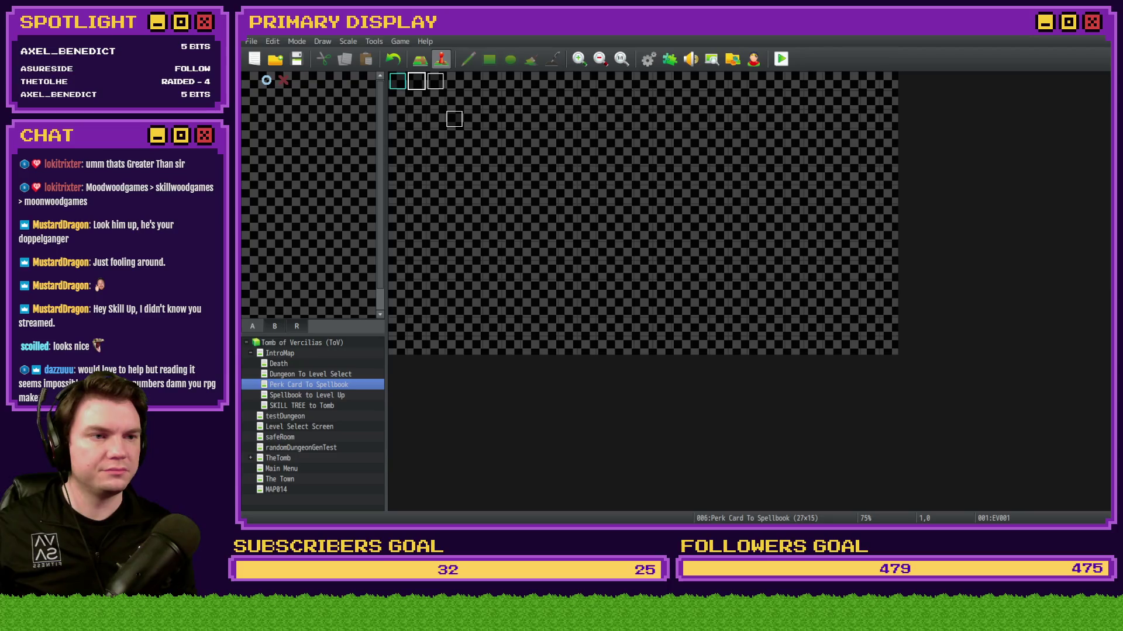
Step: Launch a playtest and switch 0141 perkTooltip ON through the F9 debug list
click(784, 54)
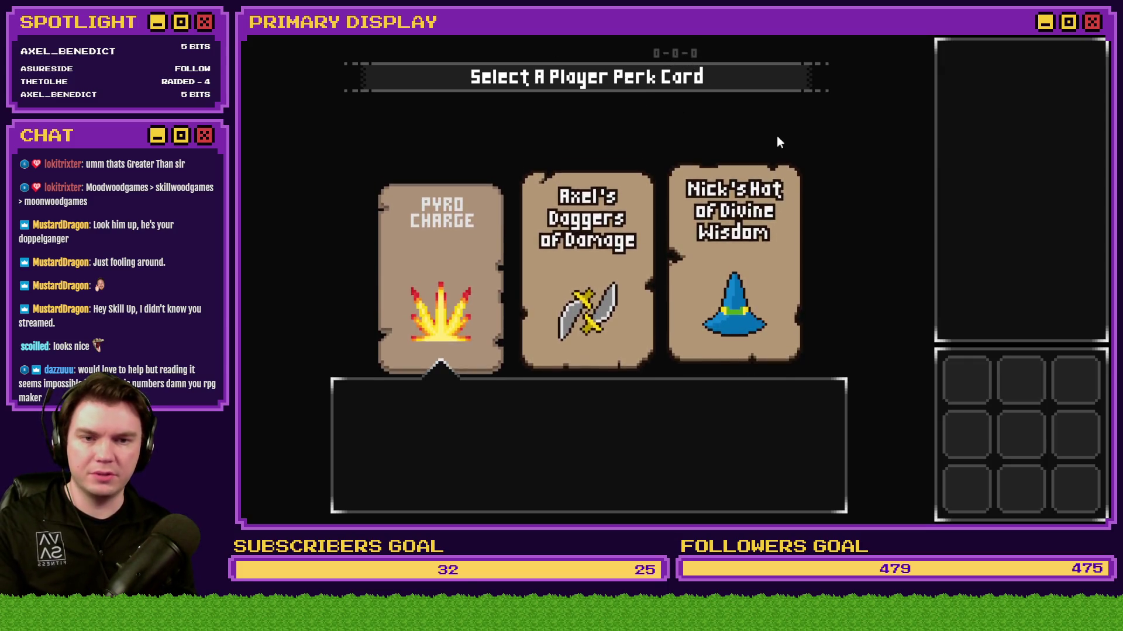
key(F9)
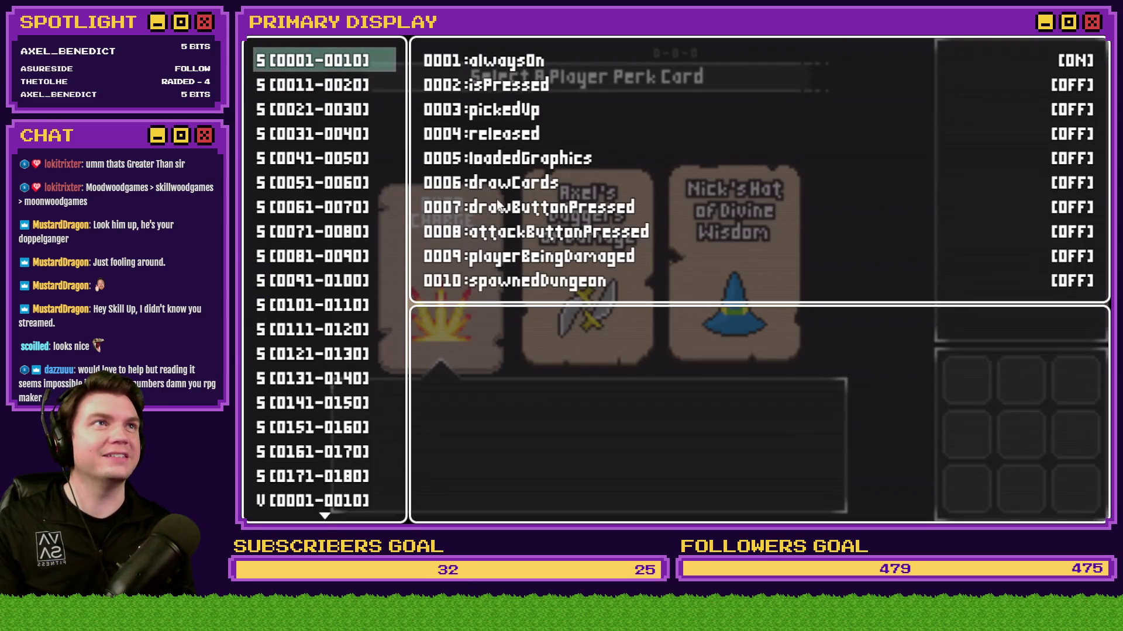
click(339, 398)
click(339, 398)
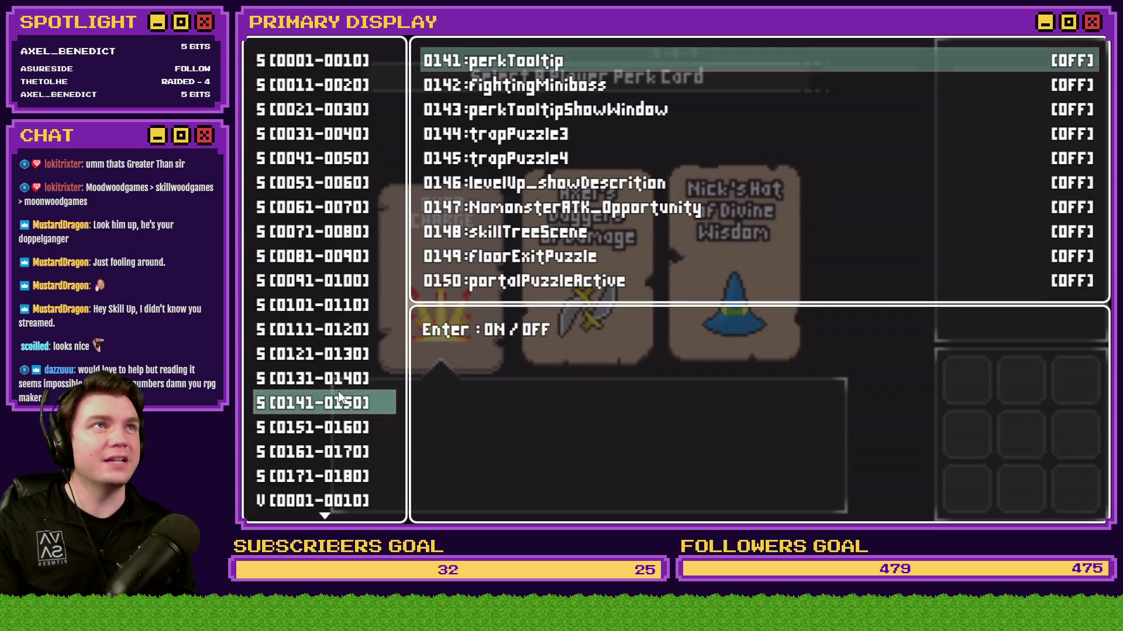
key(Return)
key(Escape)
key(Escape)
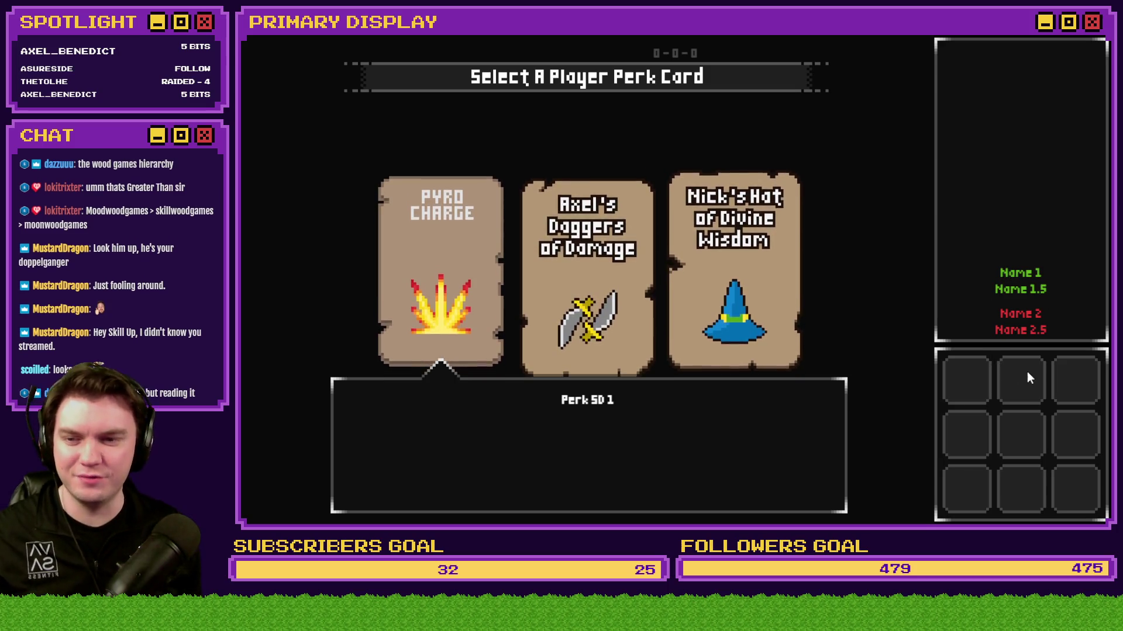
key(Return)
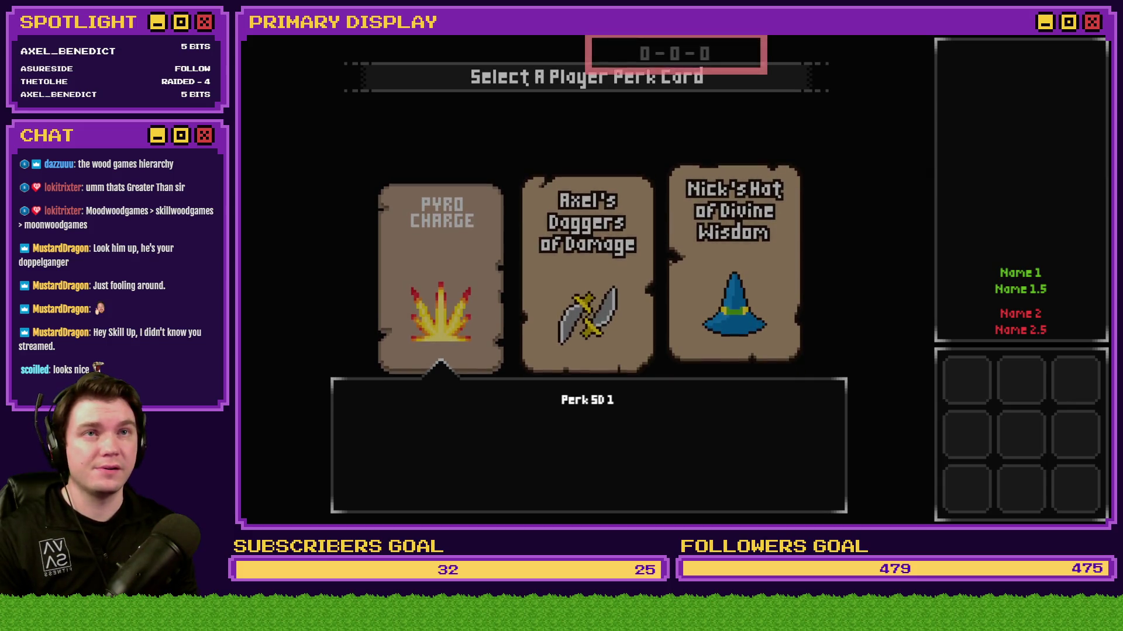
Step: Run the game windowed beside the HUD Maker with hidden HUD pieces shown
key(F4)
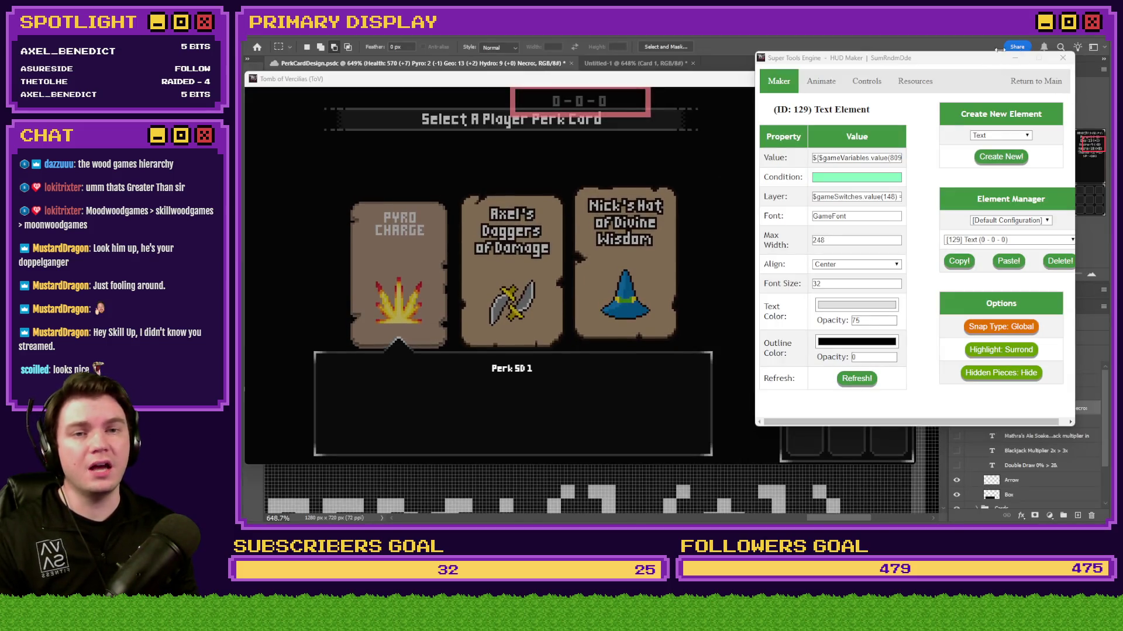
drag(977, 62, 970, 54)
click(1009, 368)
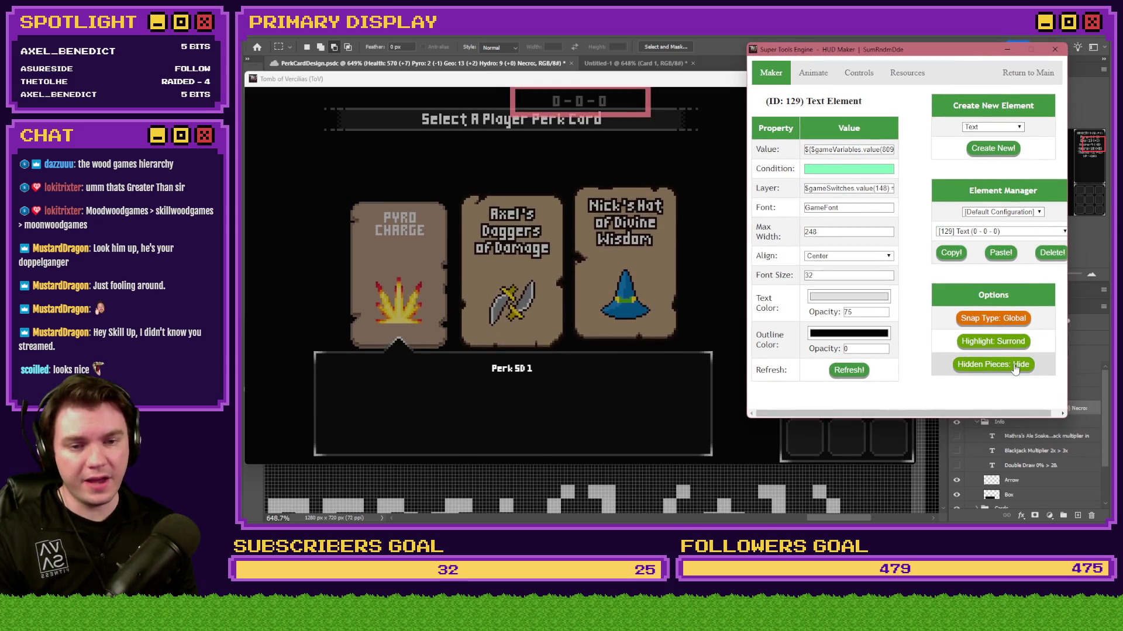
mouse_move(818, 49)
mouse_down()
mouse_move(1010, 143)
mouse_move(1114, 170)
mouse_move(765, 58)
mouse_move(682, 48)
mouse_up()
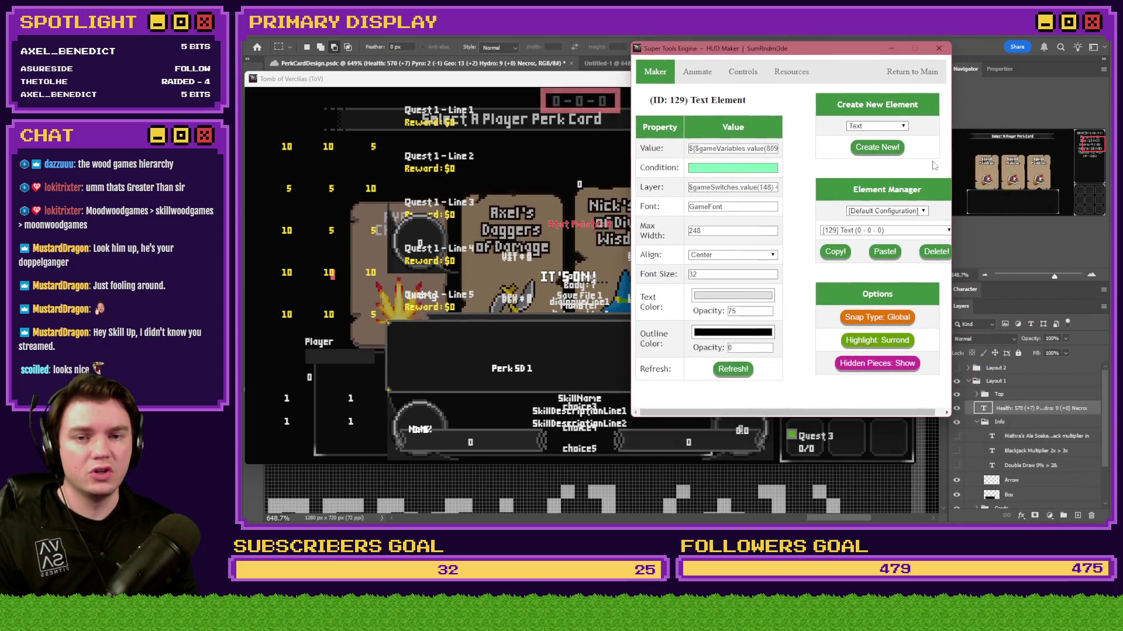
Step: Browse the Element Manager list, keep [129] Text (0 - 0 - 0), and hide hidden pieces again
click(948, 231)
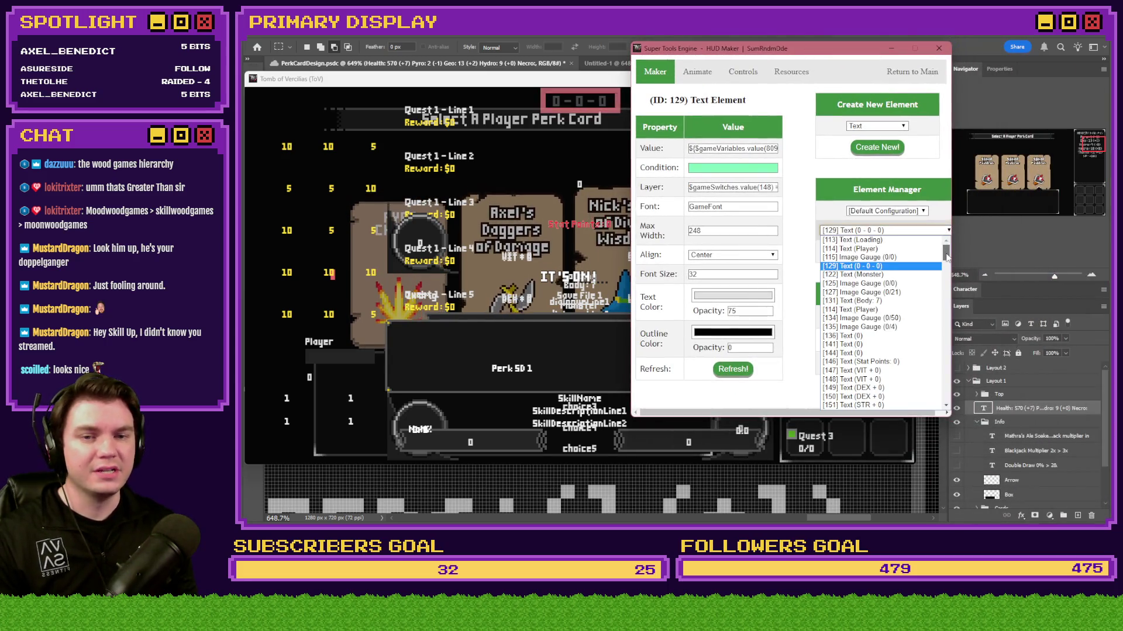
mouse_move(947, 257)
mouse_down()
mouse_move(957, 405)
mouse_move(960, 343)
mouse_up()
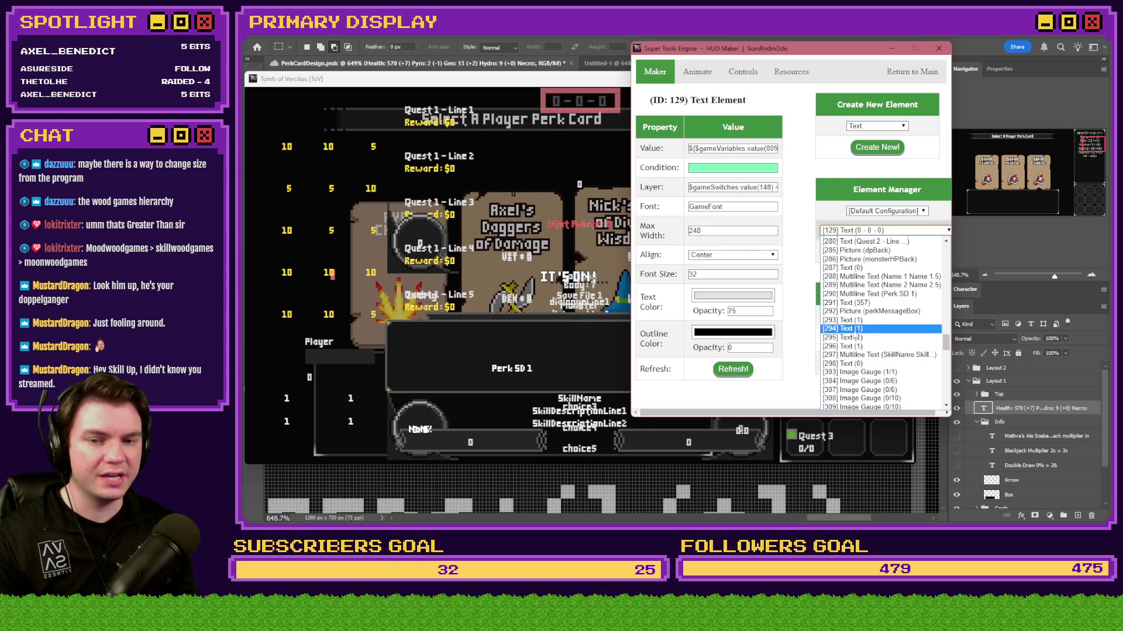
scroll(861, 347, up, 7)
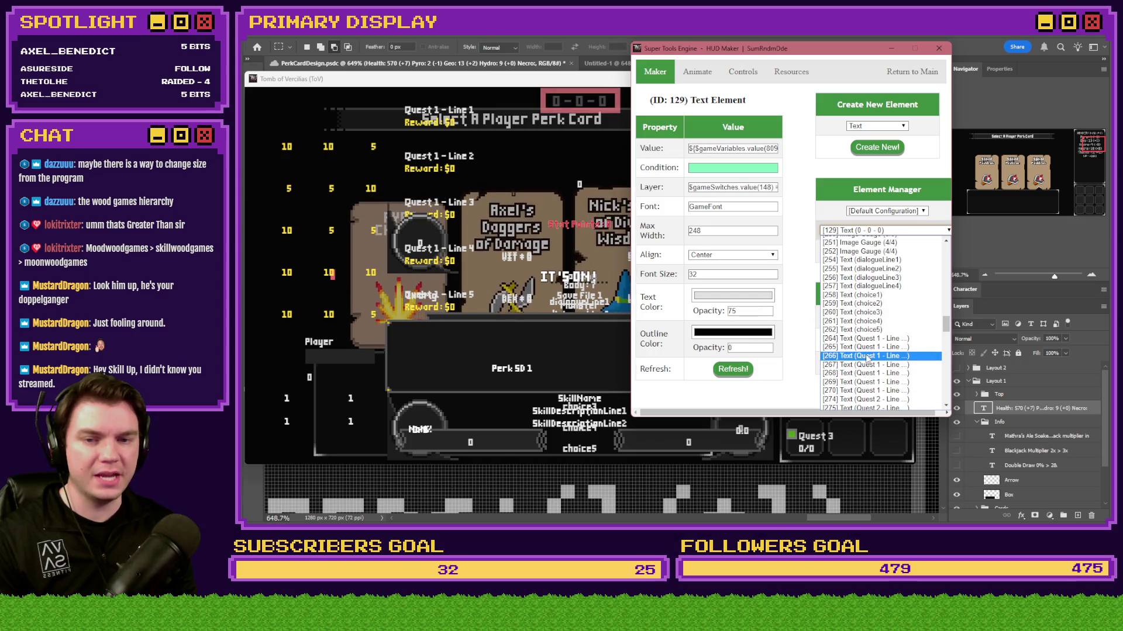
scroll(868, 377, up, 4)
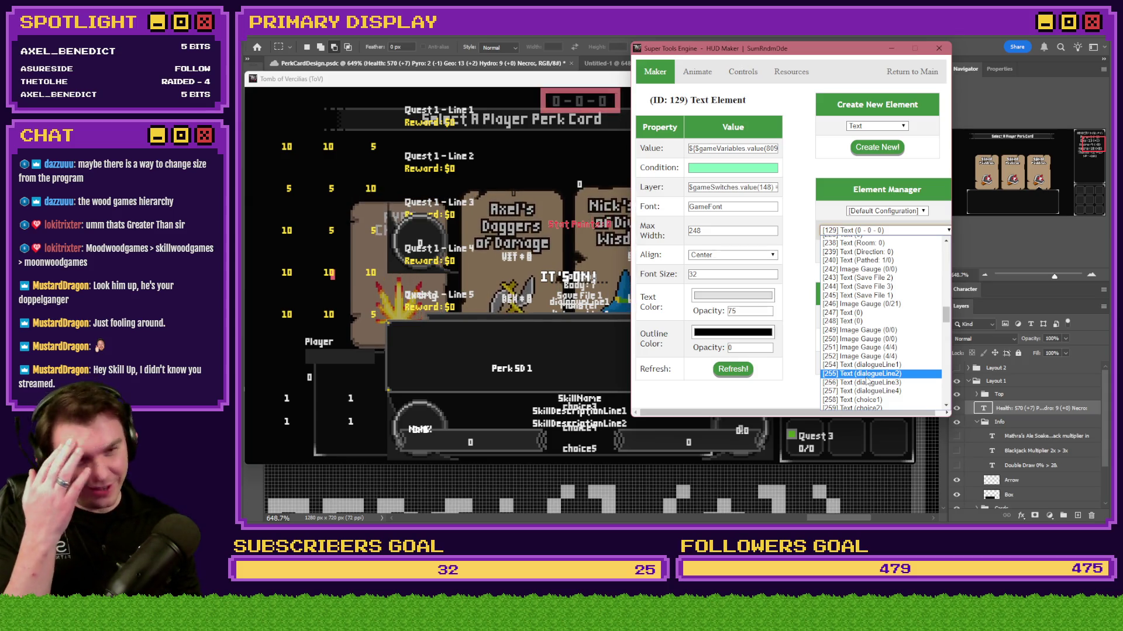
scroll(868, 381, up, 15)
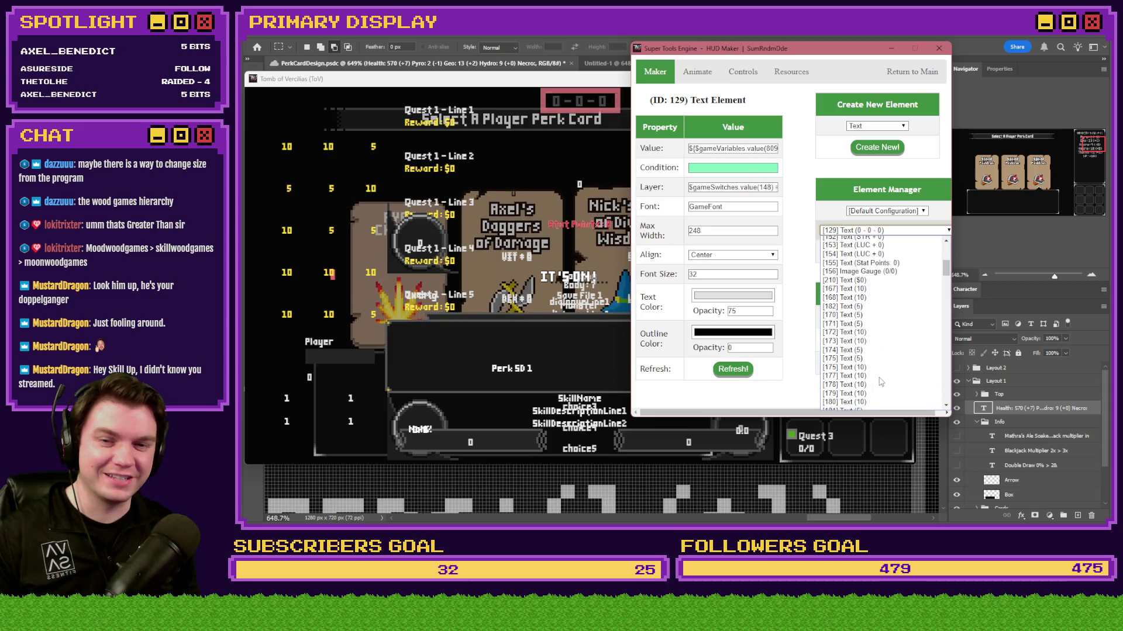
scroll(881, 381, up, 5)
click(865, 238)
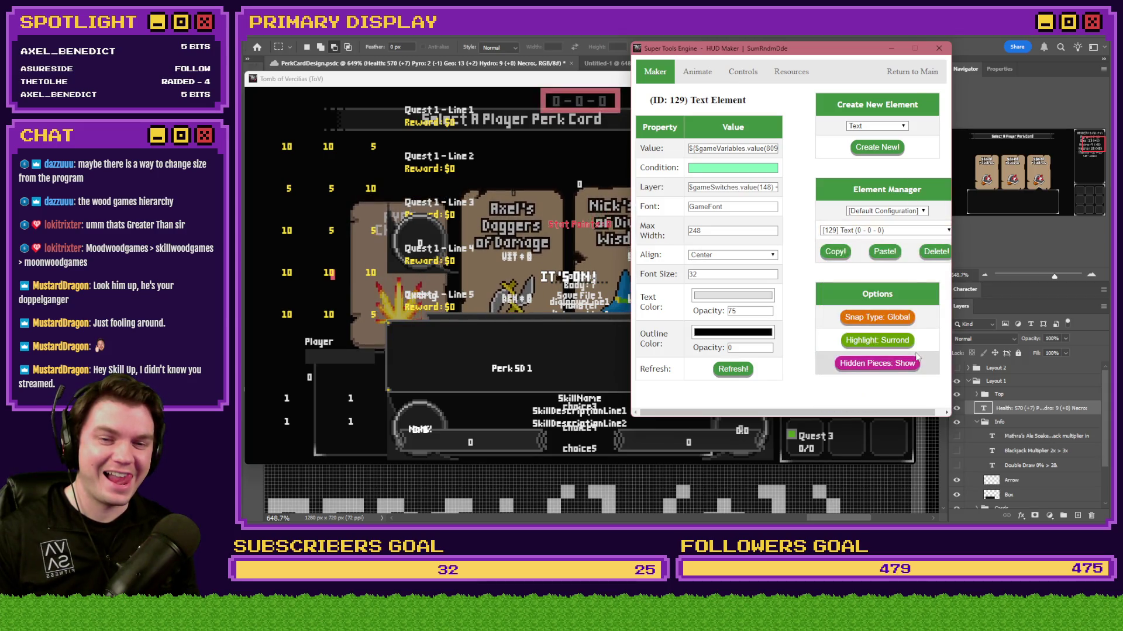
click(911, 363)
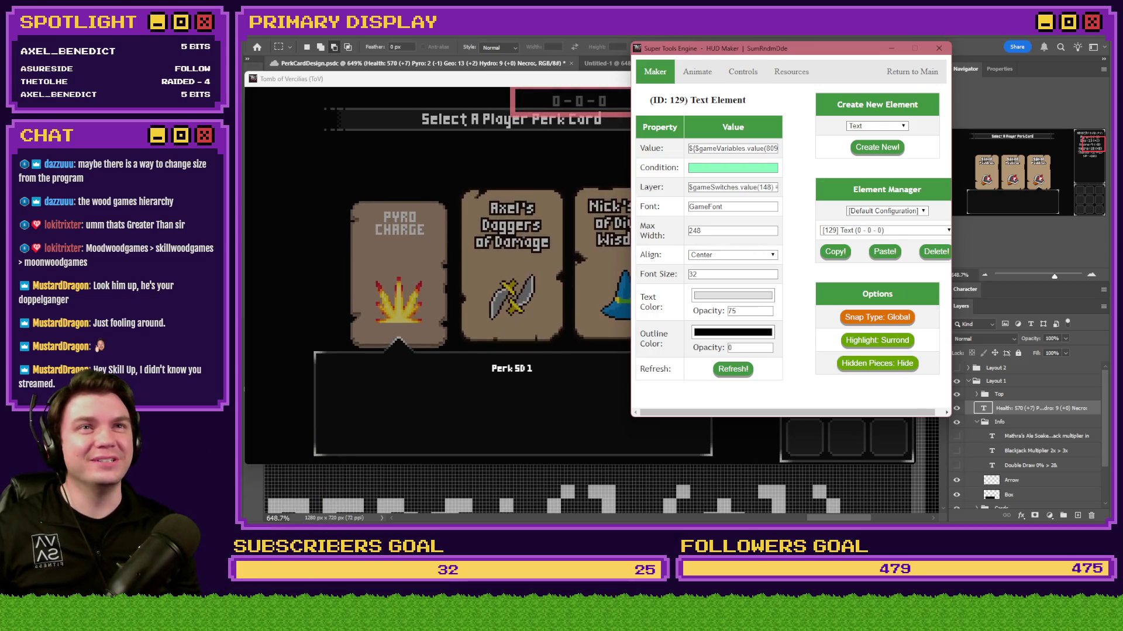
key(F4)
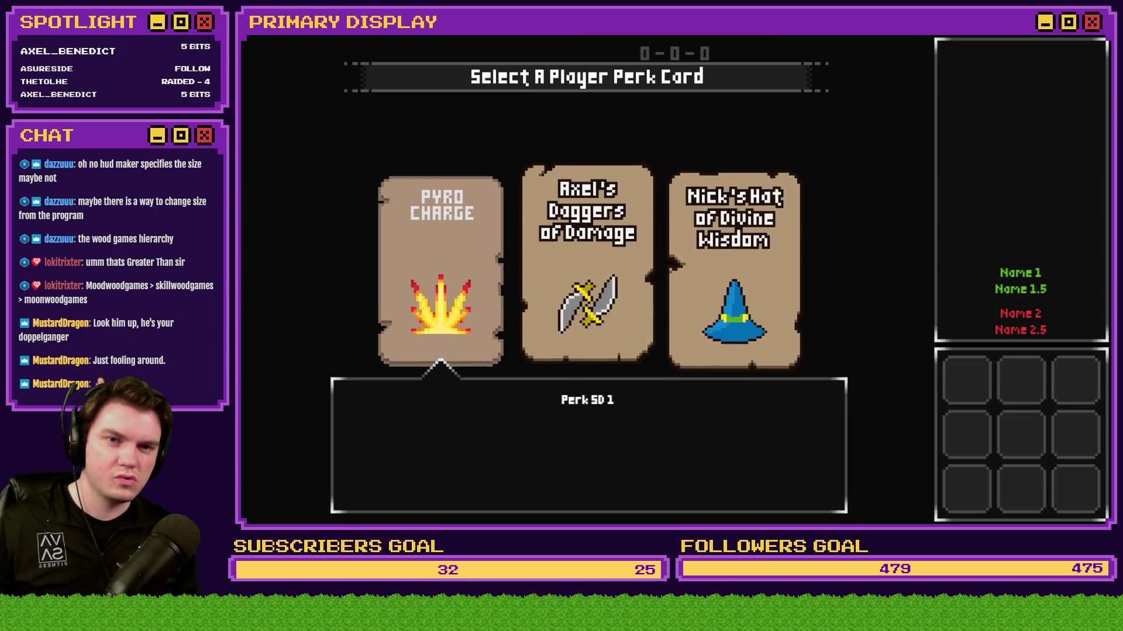
Step: Switch from the perk-card playtest to PerkCardDesign.psd in Photoshop
key(alt+Tab)
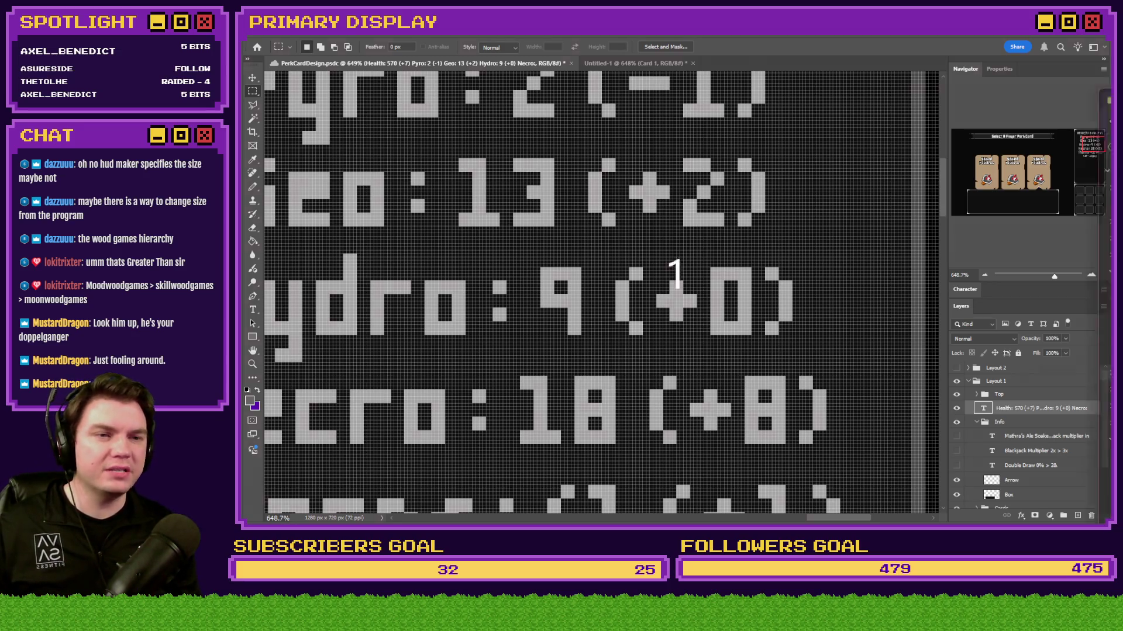
Step: Switch from Photoshop to File Explorer and go up to the Tomb of Vercilias folder
key(alt+Tab)
click(454, 51)
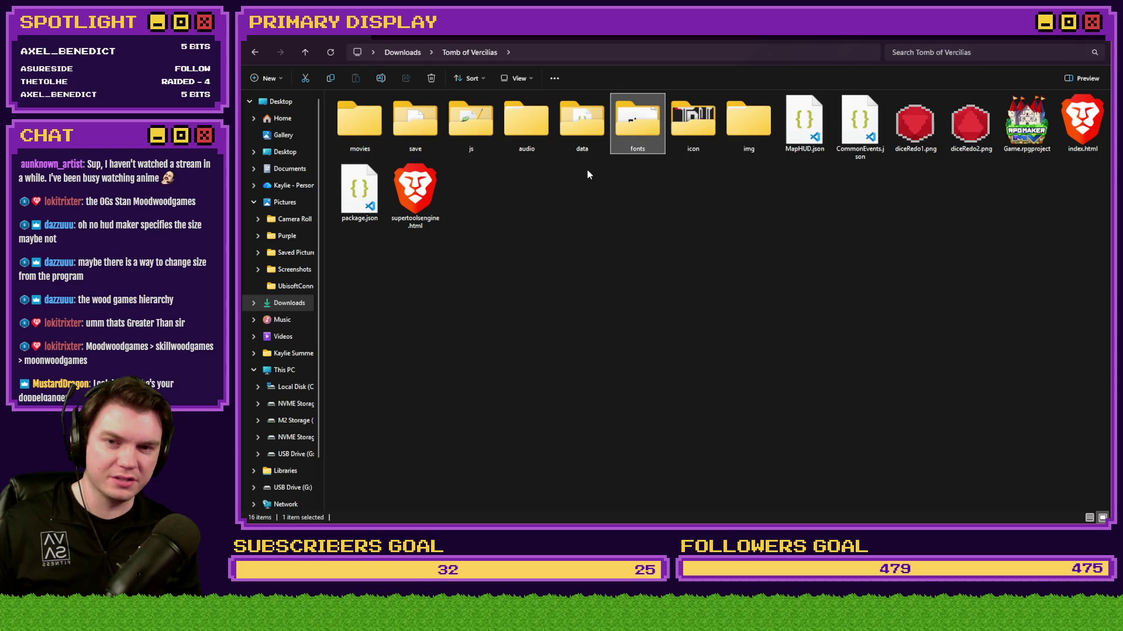
Step: Browse the game folder and its data folder, then return to Tomb of Vercilias
click(802, 128)
click(636, 134)
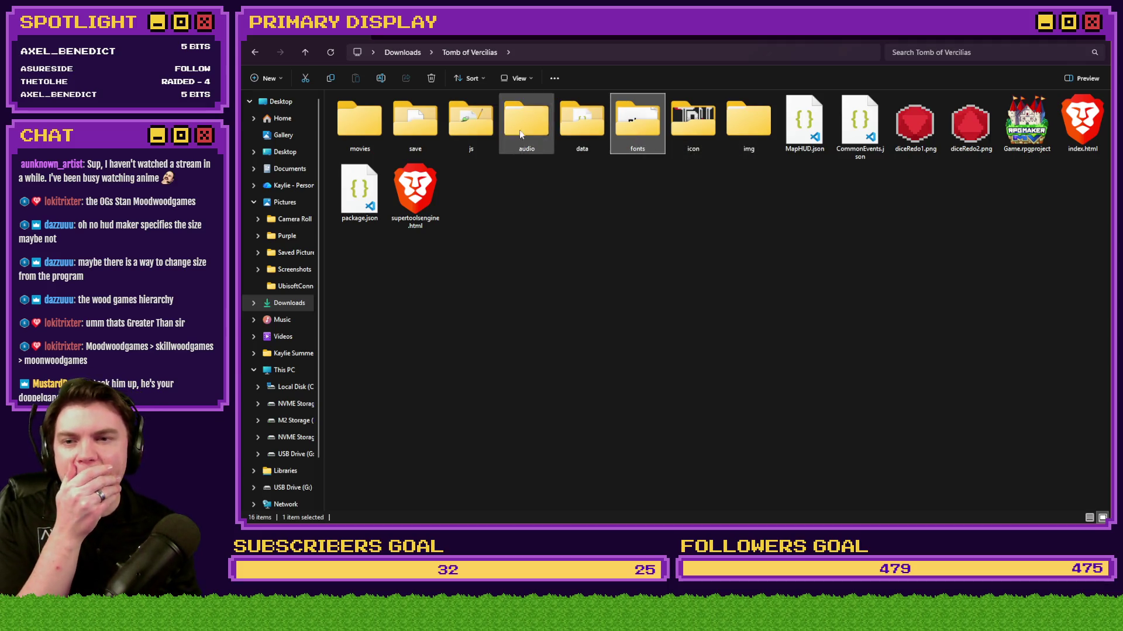
double_click(577, 132)
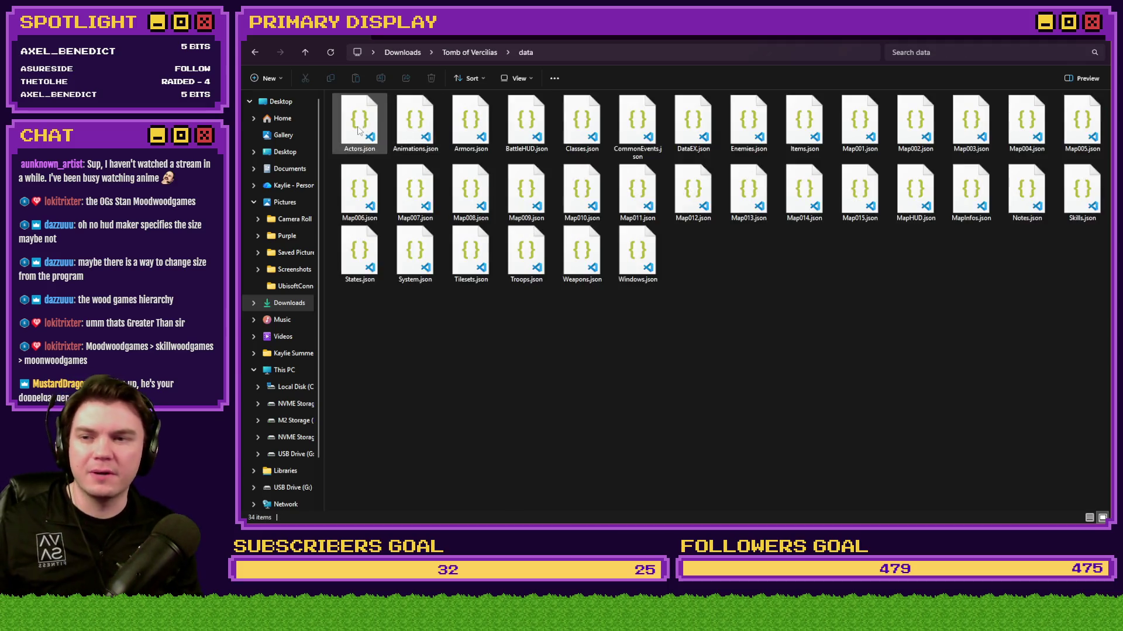
click(359, 130)
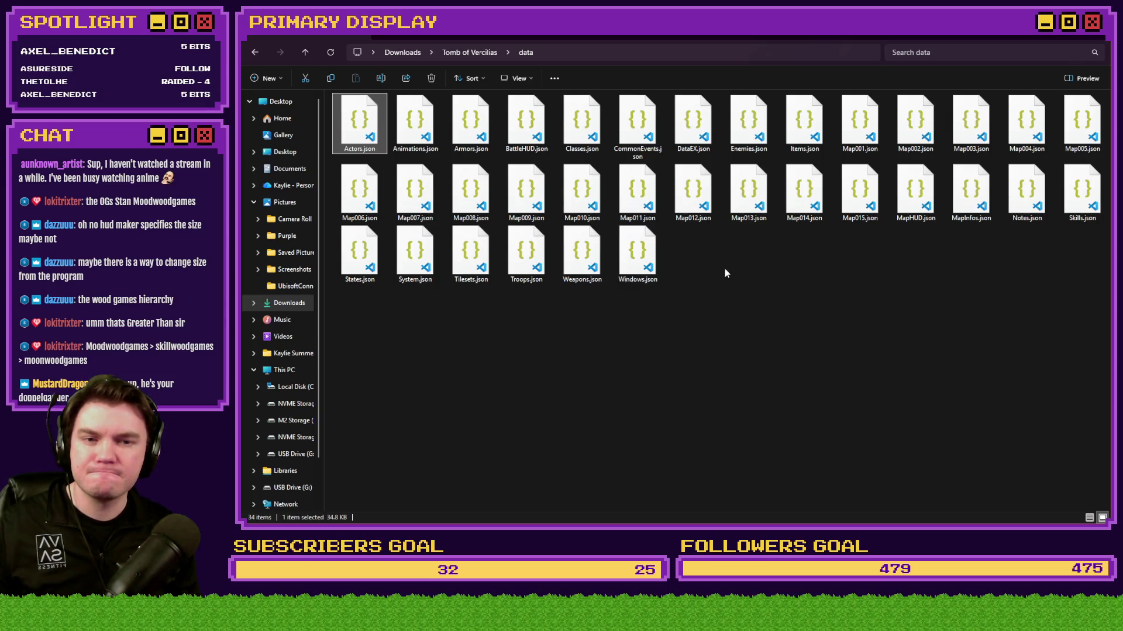
click(656, 268)
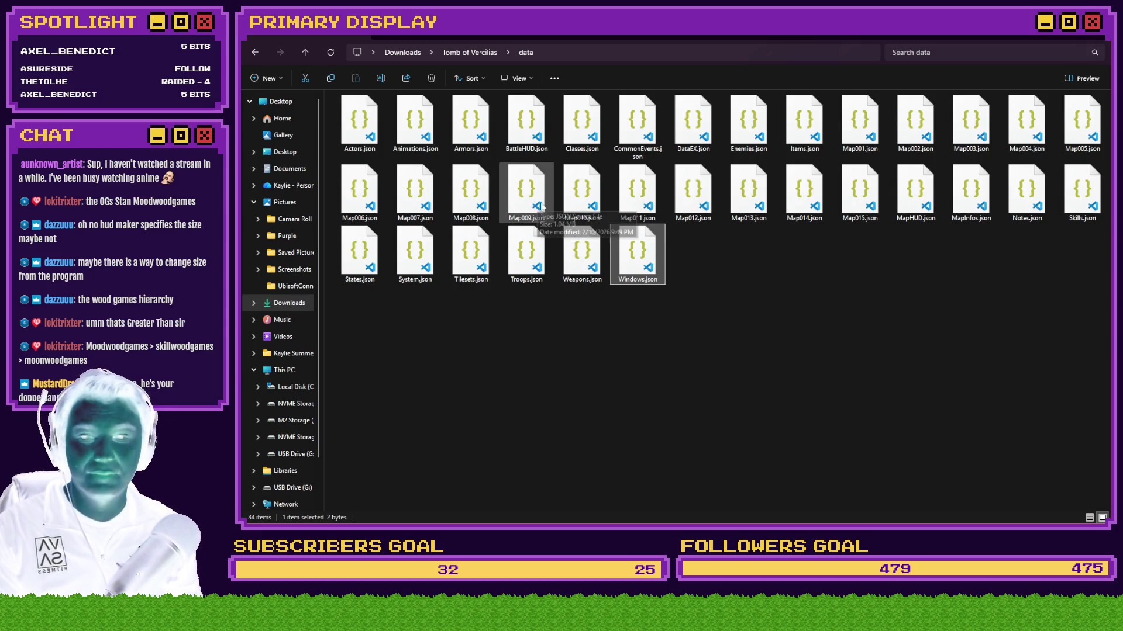
click(478, 53)
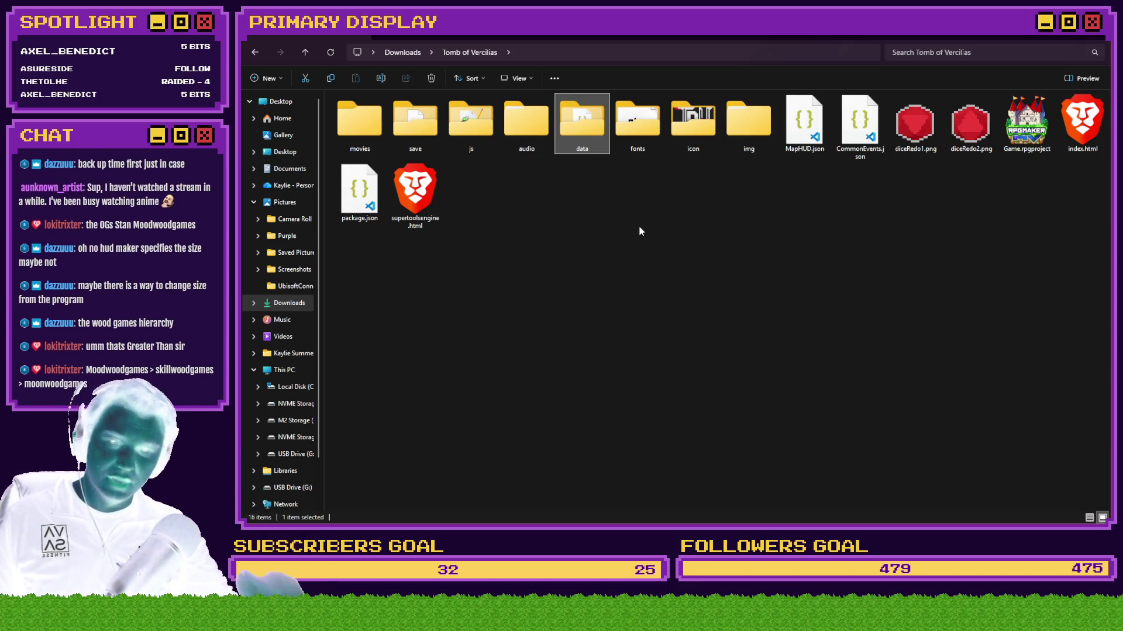
Step: Check the Properties of MapHUD.json in the Tomb of Vercilias folder
click(810, 151)
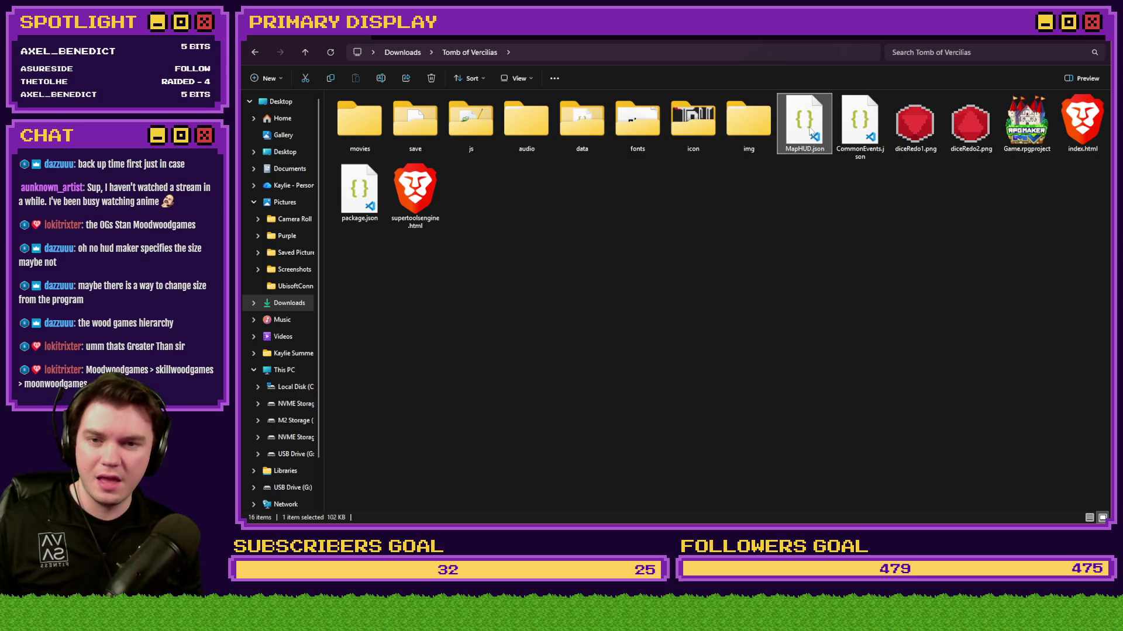
right_click(810, 129)
click(879, 294)
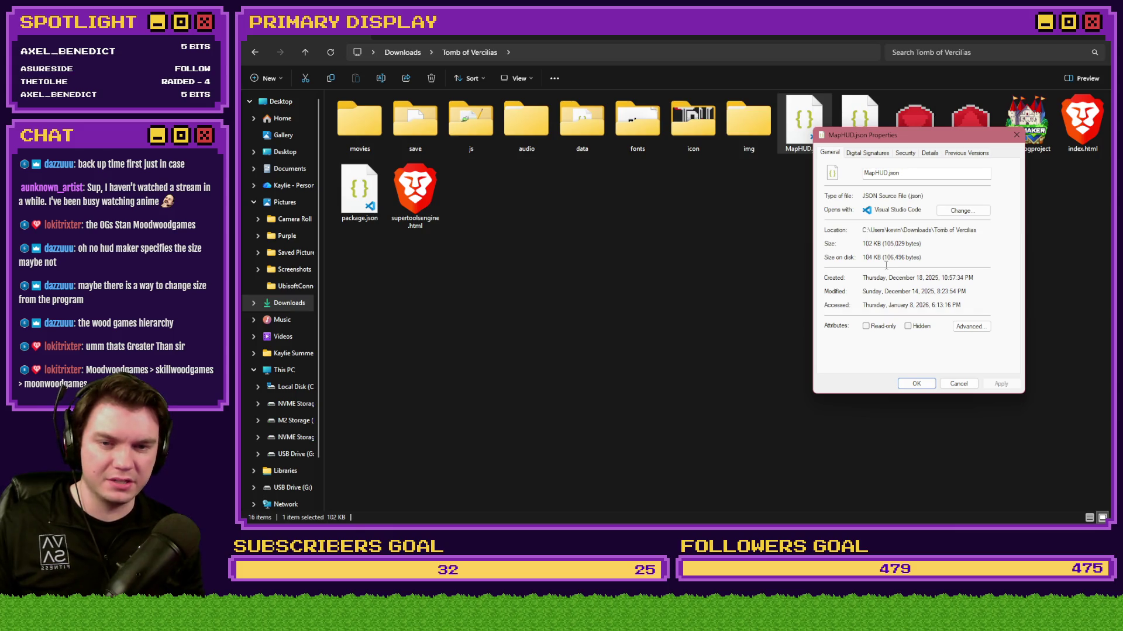
key(Escape)
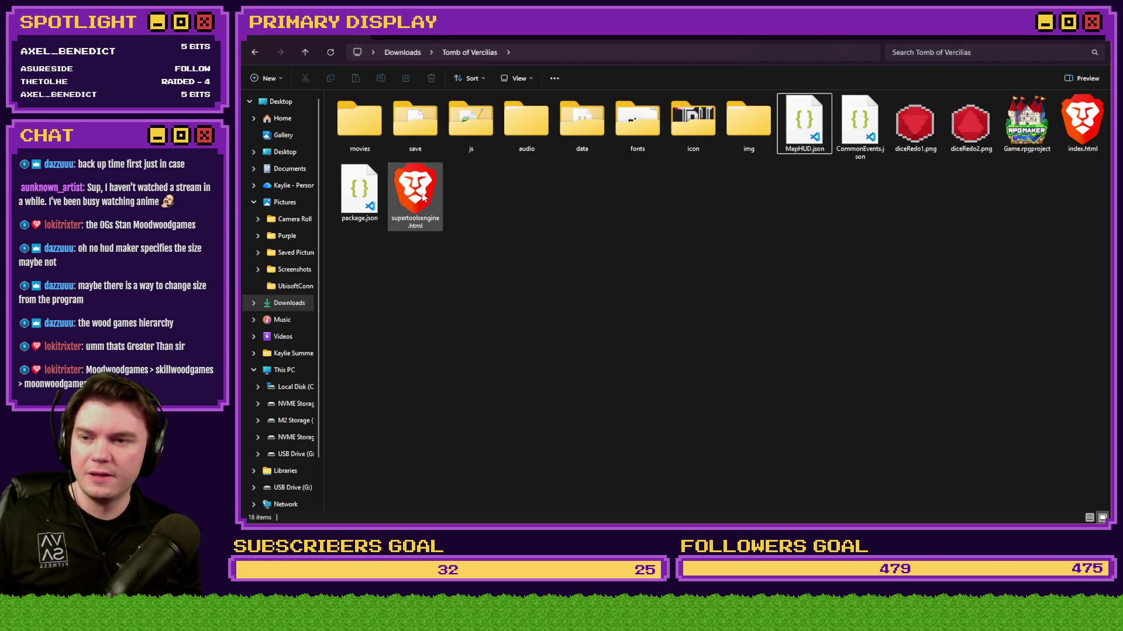
Step: Open MapHUD.json from the data folder in Visual Studio Code
click(359, 190)
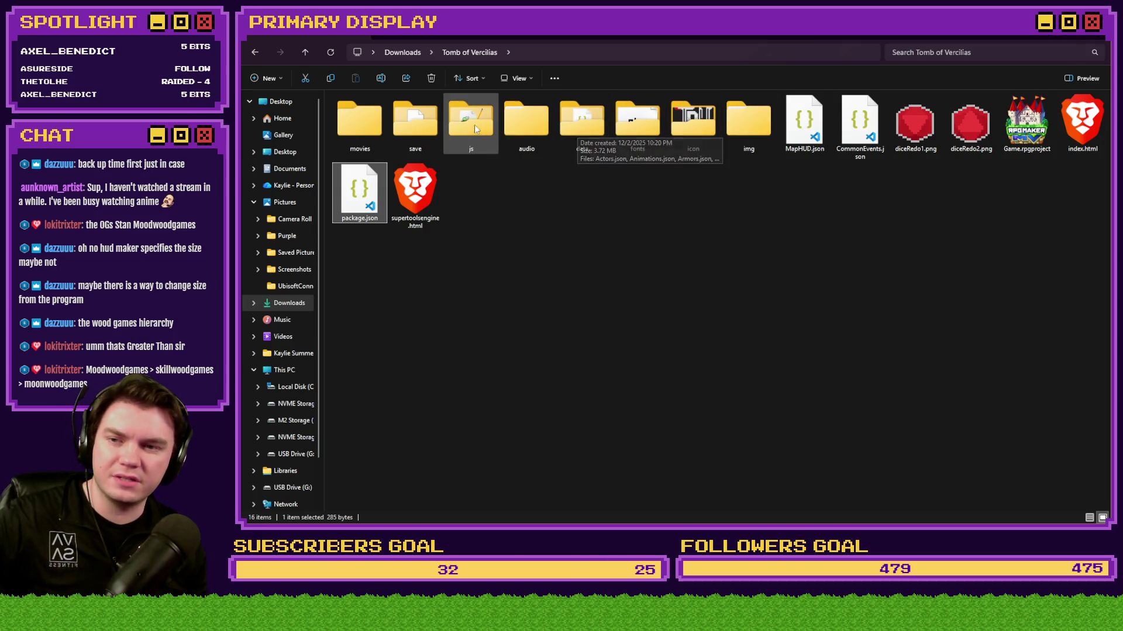
double_click(580, 121)
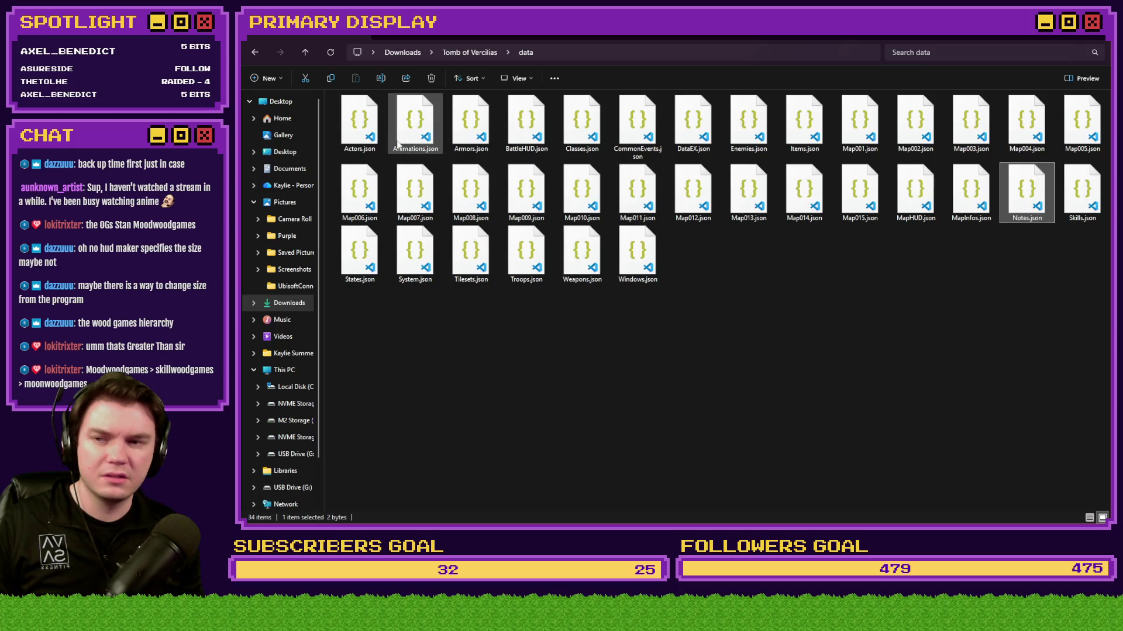
key(Right)
key(Right)
key(Right)
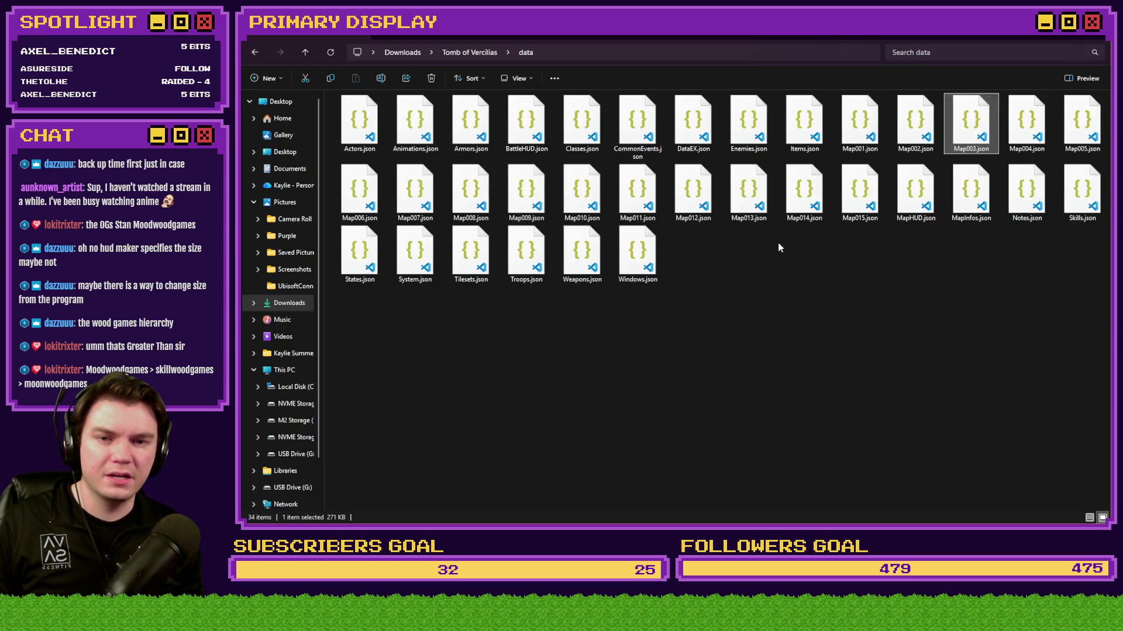
double_click(905, 201)
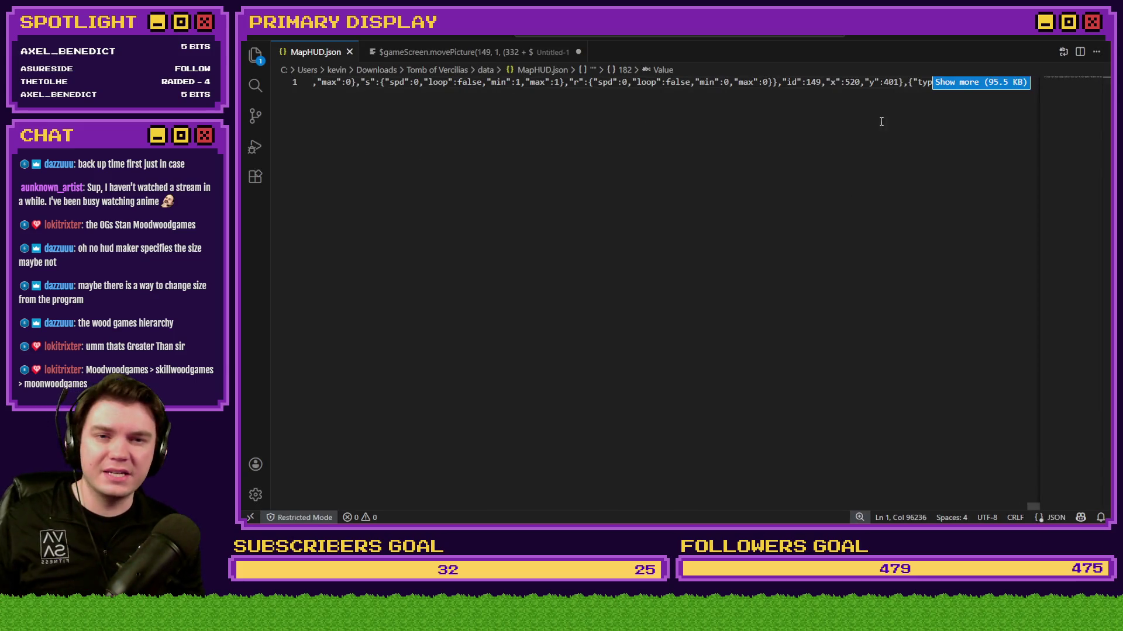
click(987, 82)
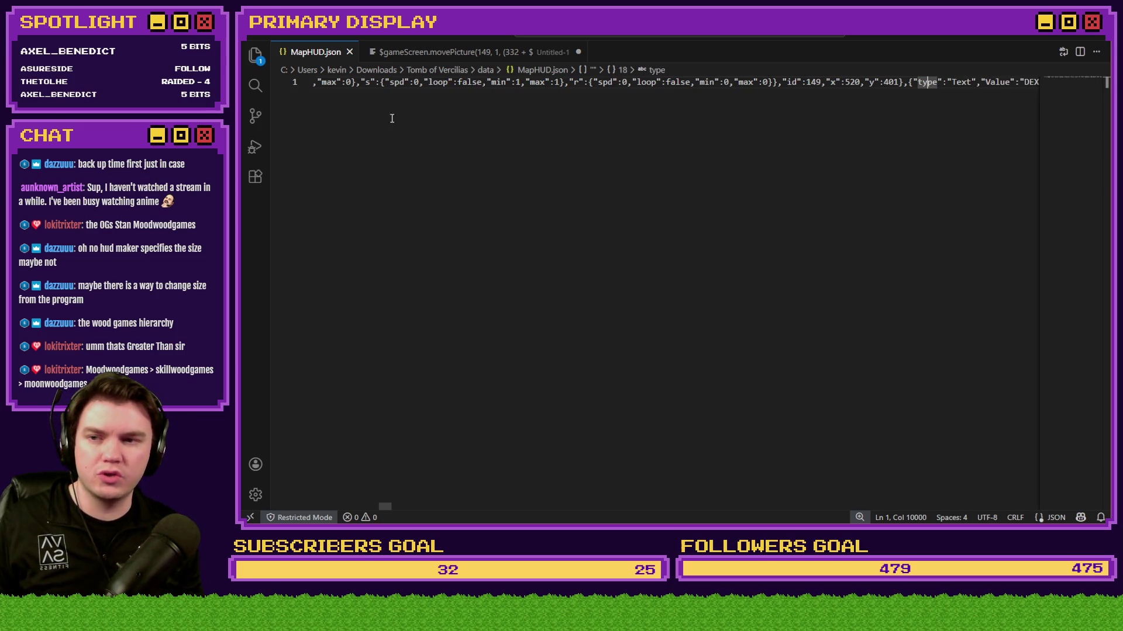
drag(366, 83, 316, 82)
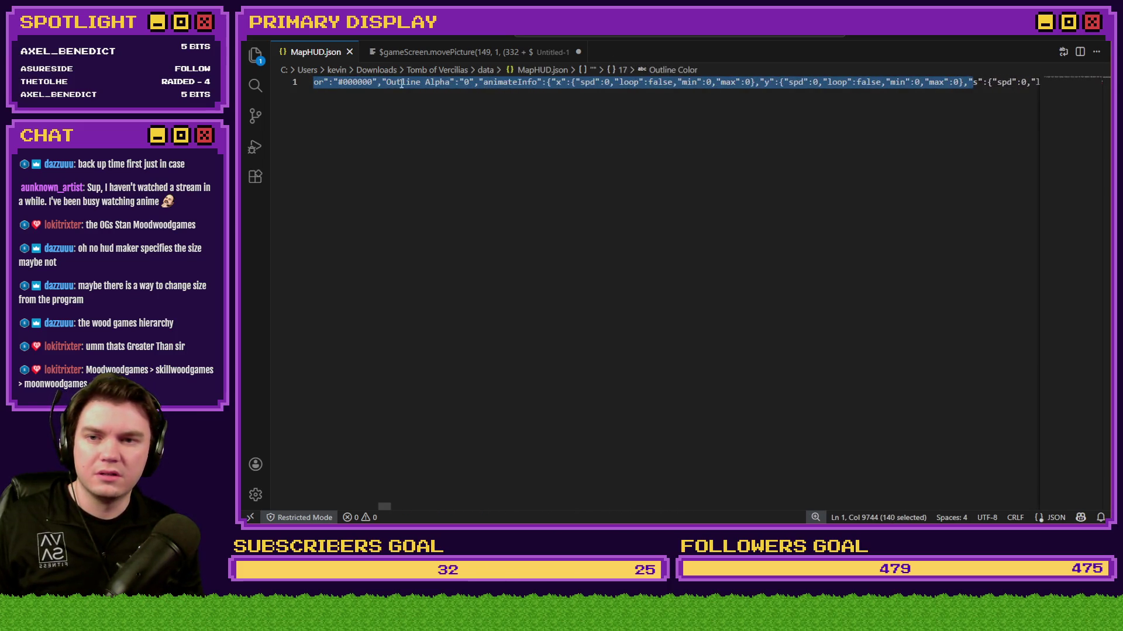
drag(409, 82, 246, 84)
click(381, 481)
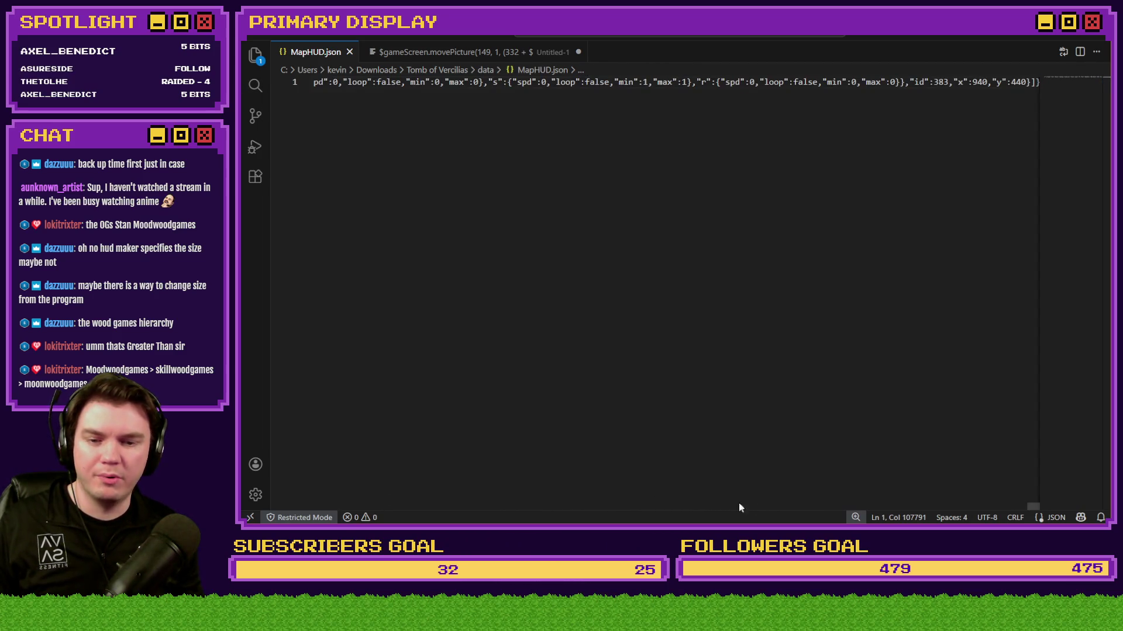
drag(1033, 507, 271, 491)
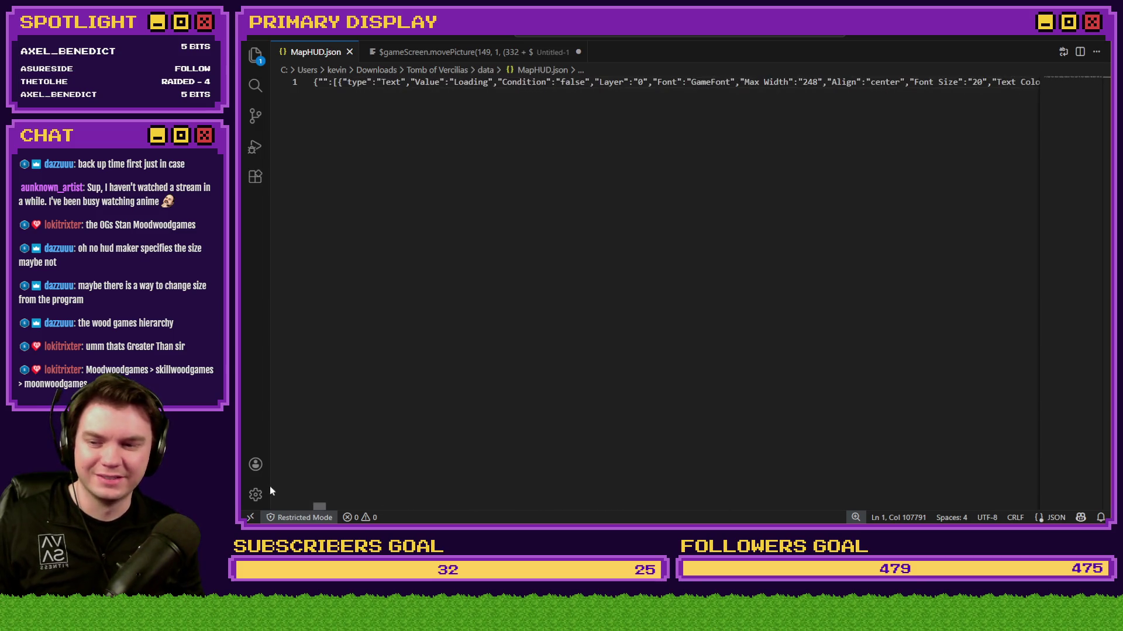
click(349, 83)
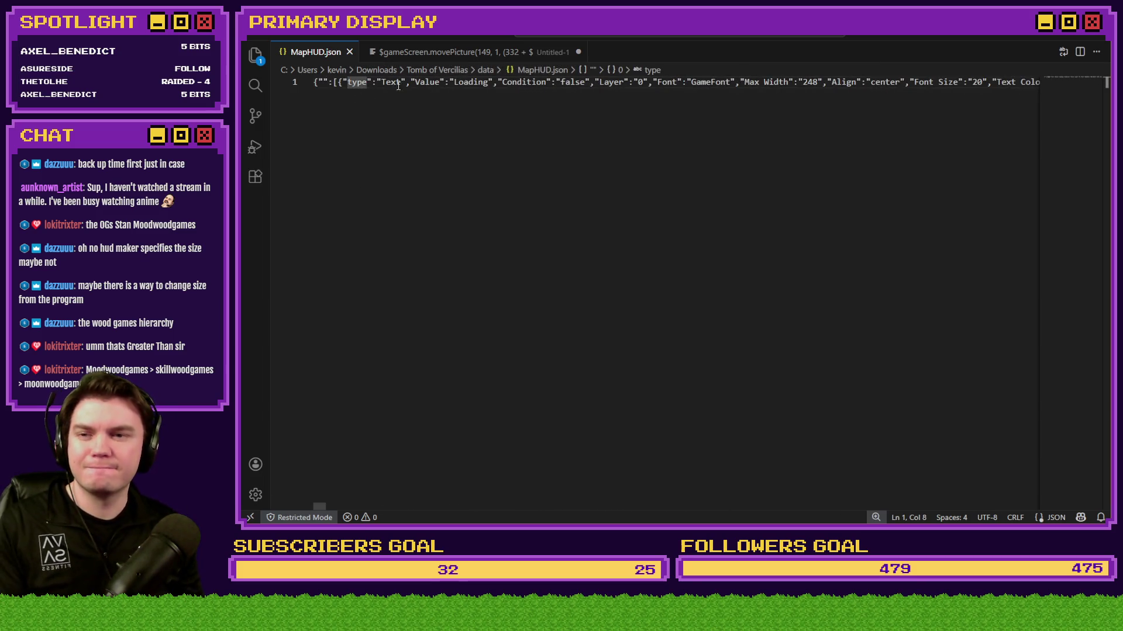
click(518, 80)
key(Right)
key(Right)
key(Right)
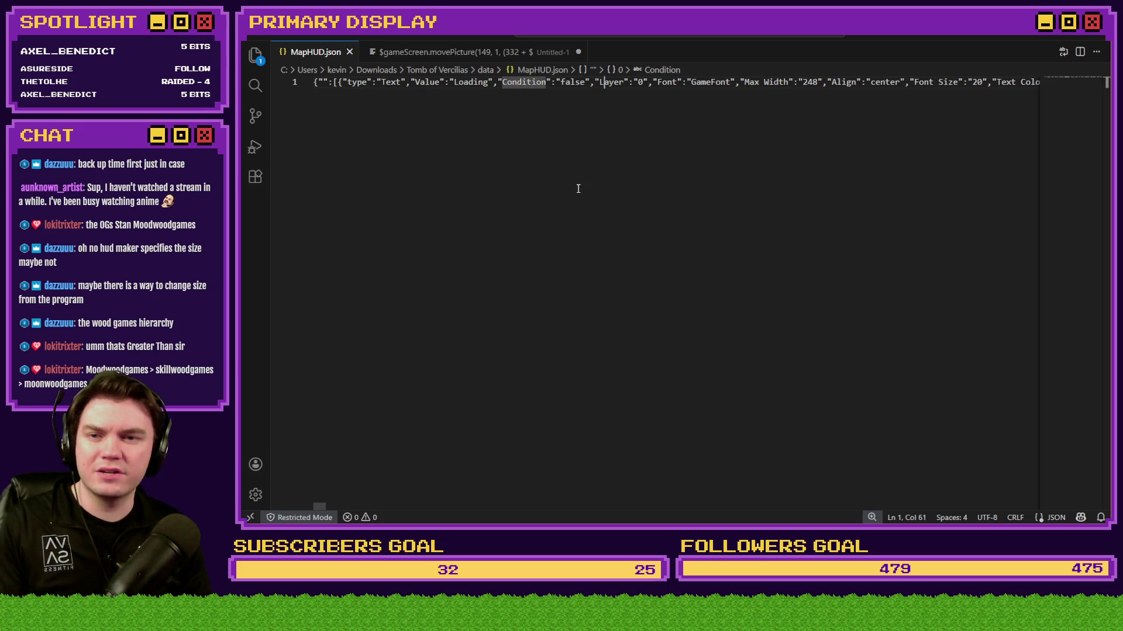
key(Right)
key(Right)
key(Right)
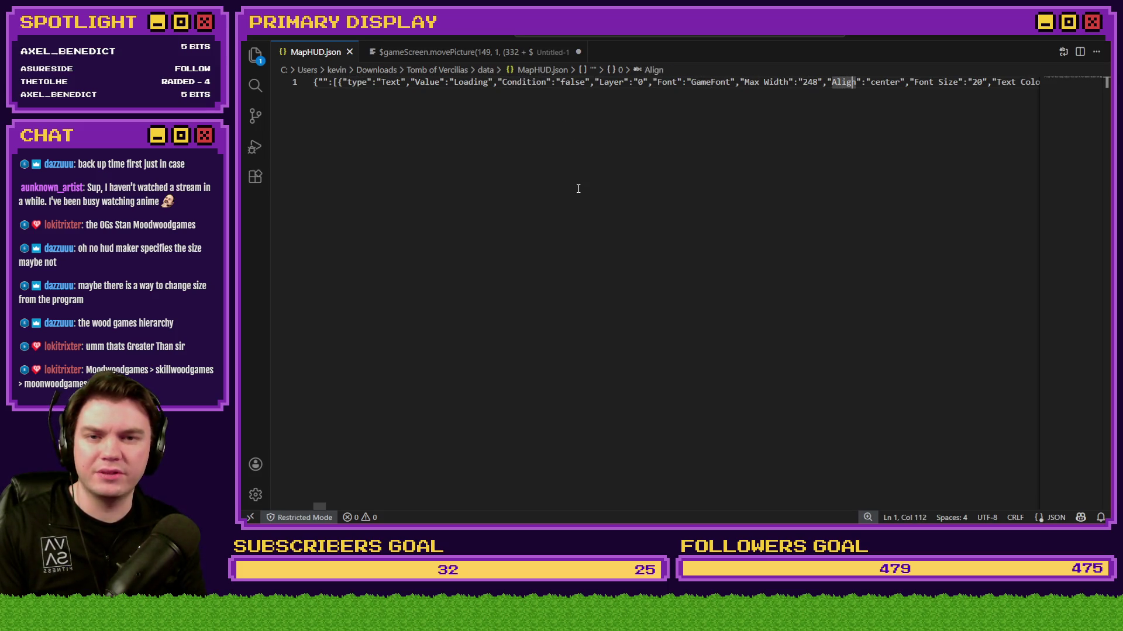
key(Right)
key(Right)
key(Right)
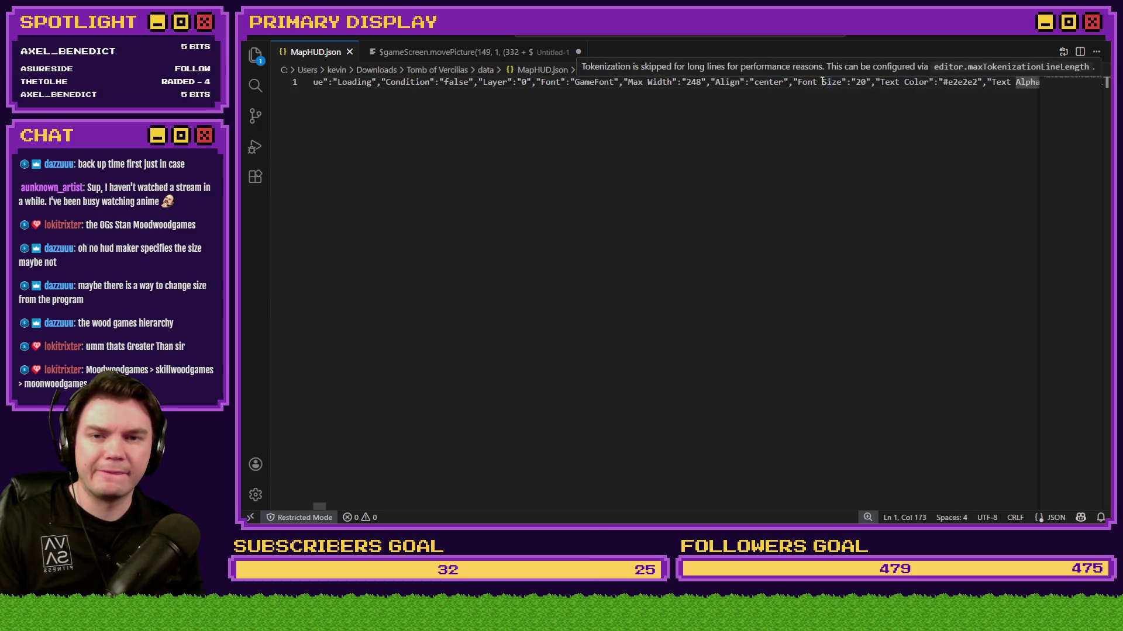
click(835, 85)
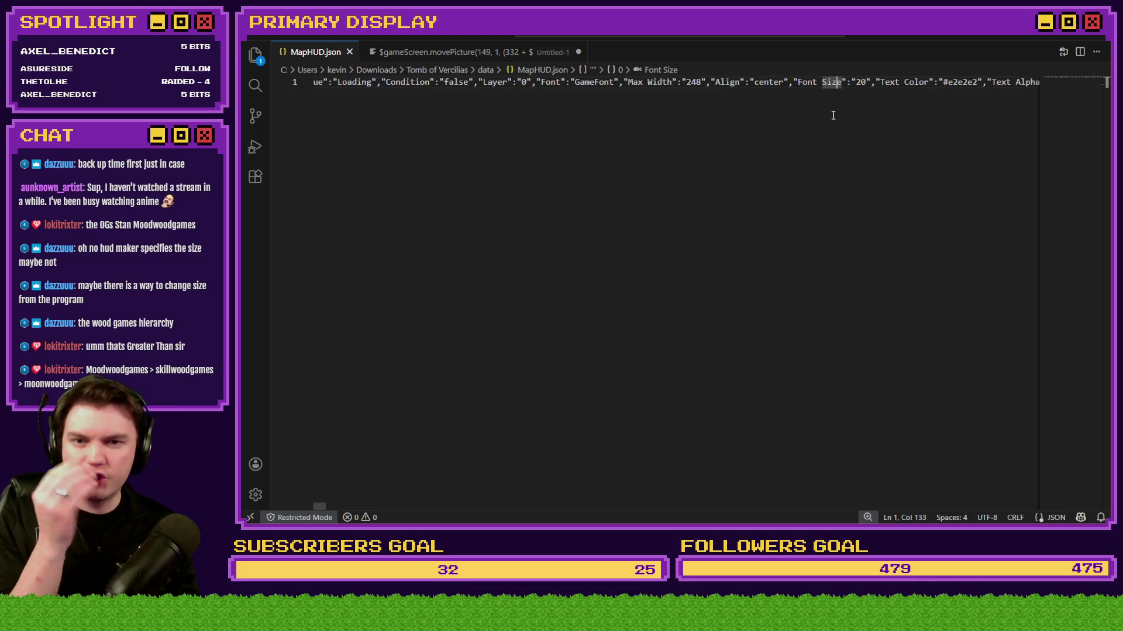
drag(794, 82, 870, 86)
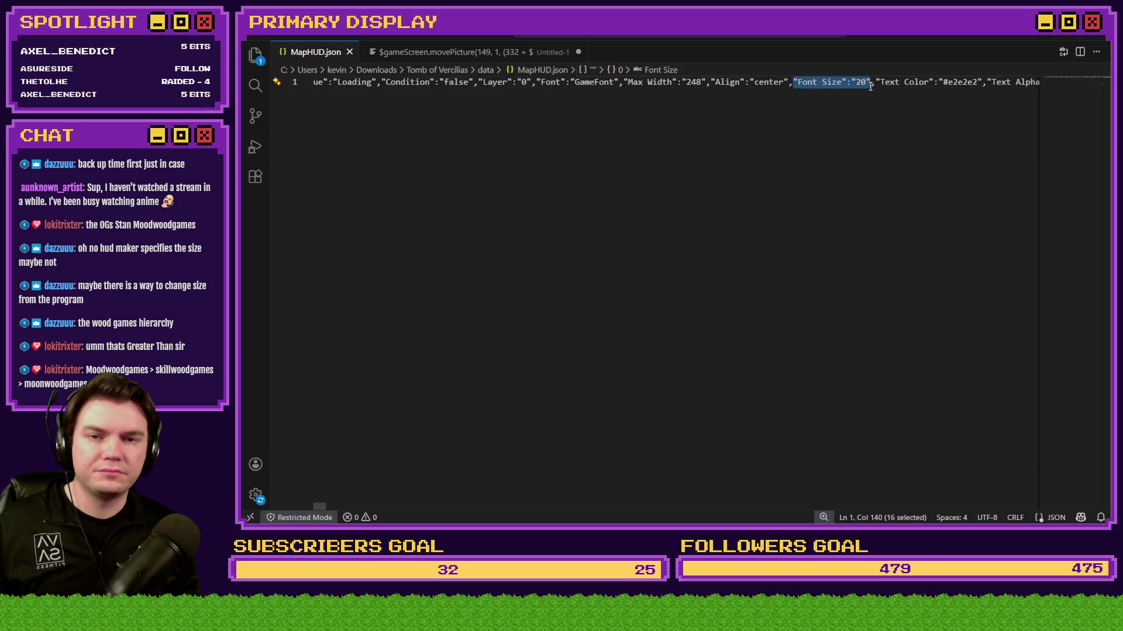
Step: Try the context menu, search, file commands and system launcher, then return to the editor
right_click(798, 83)
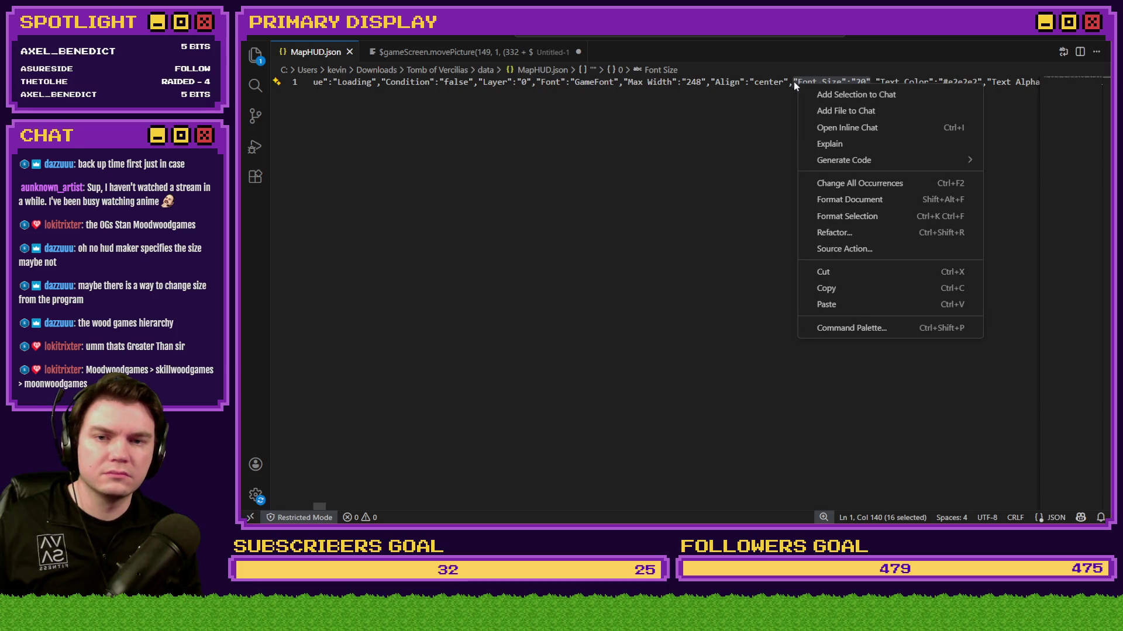
key(Escape)
key(ctrl+f)
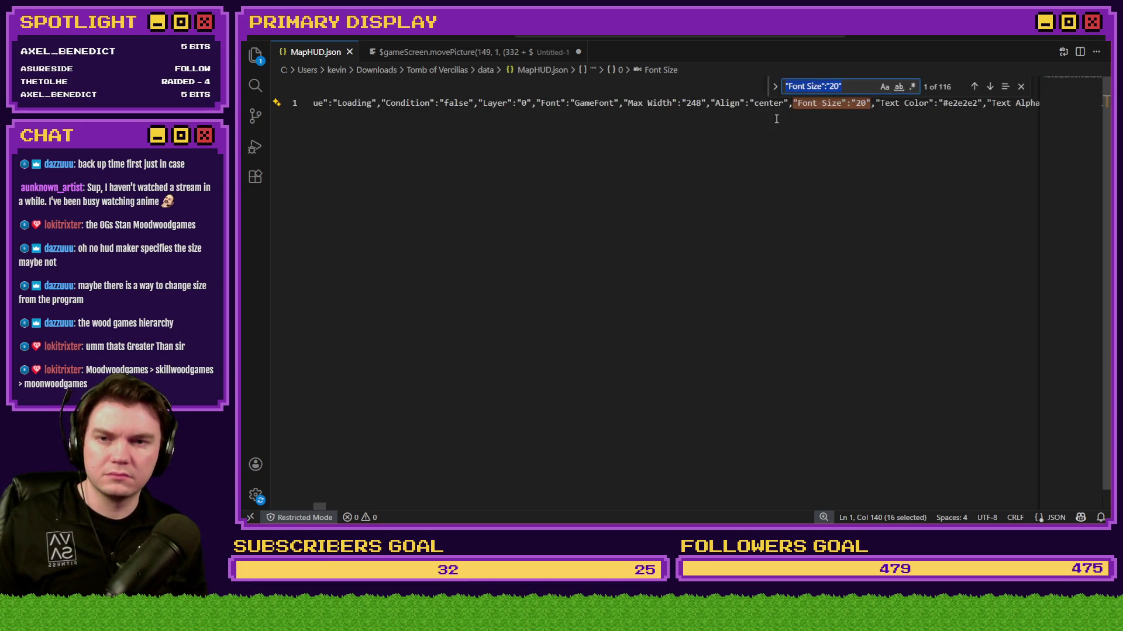
key(Escape)
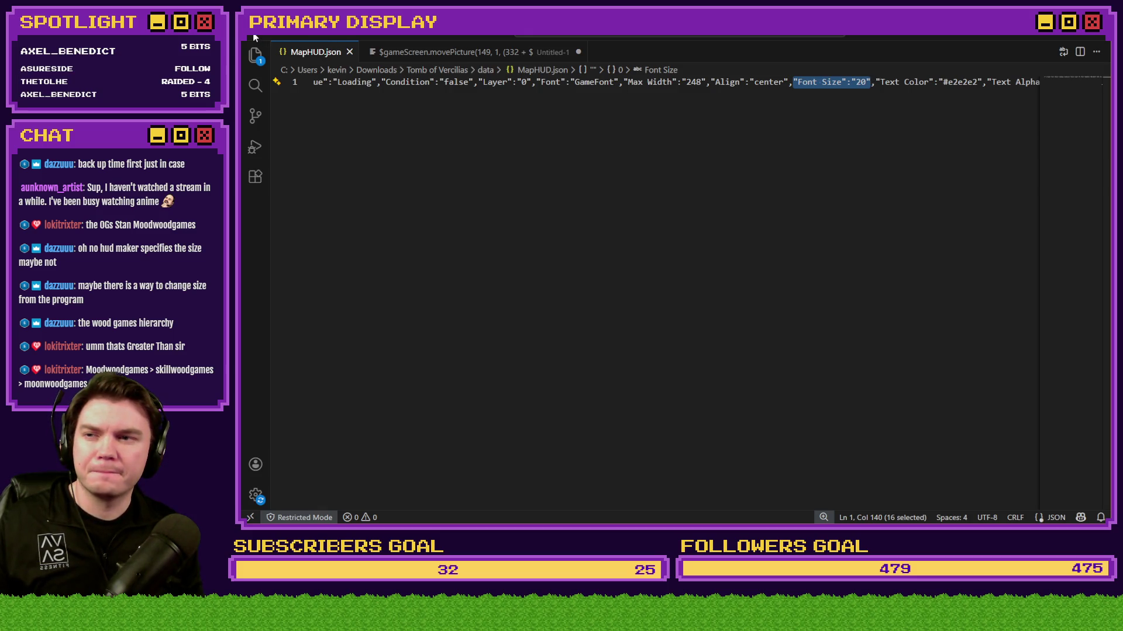
click(285, 35)
click(285, 35)
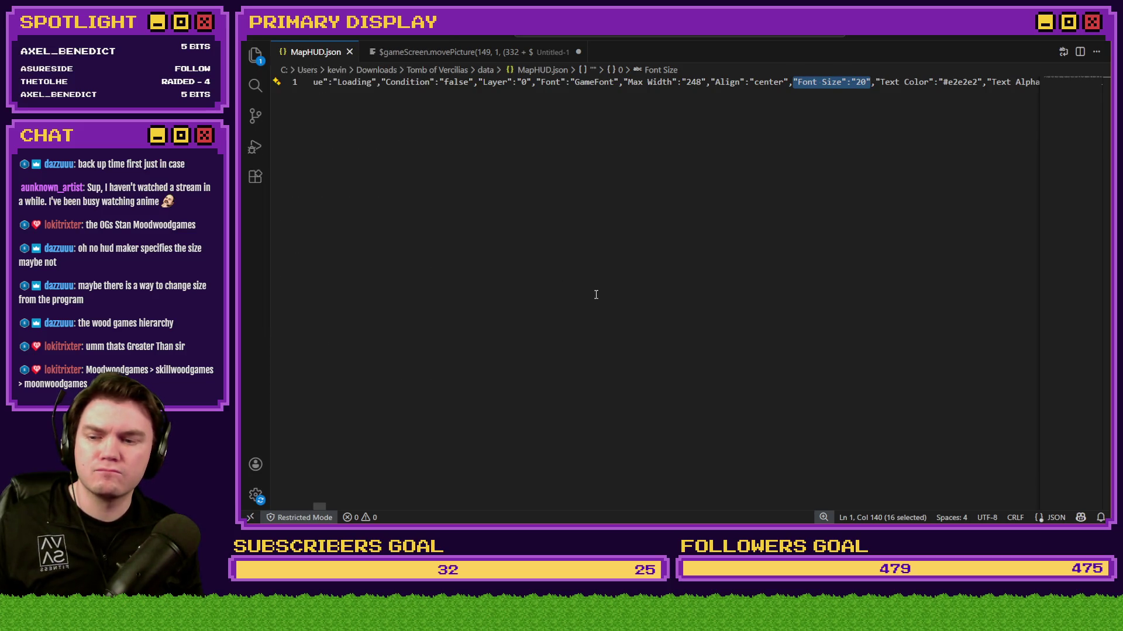
key(super)
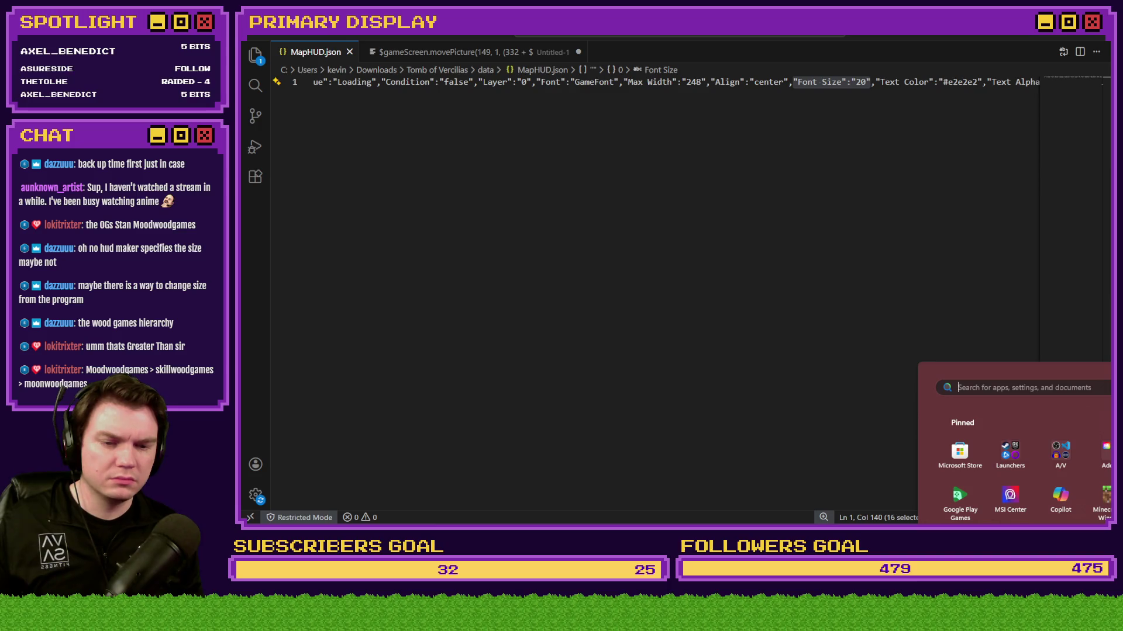
click(1066, 447)
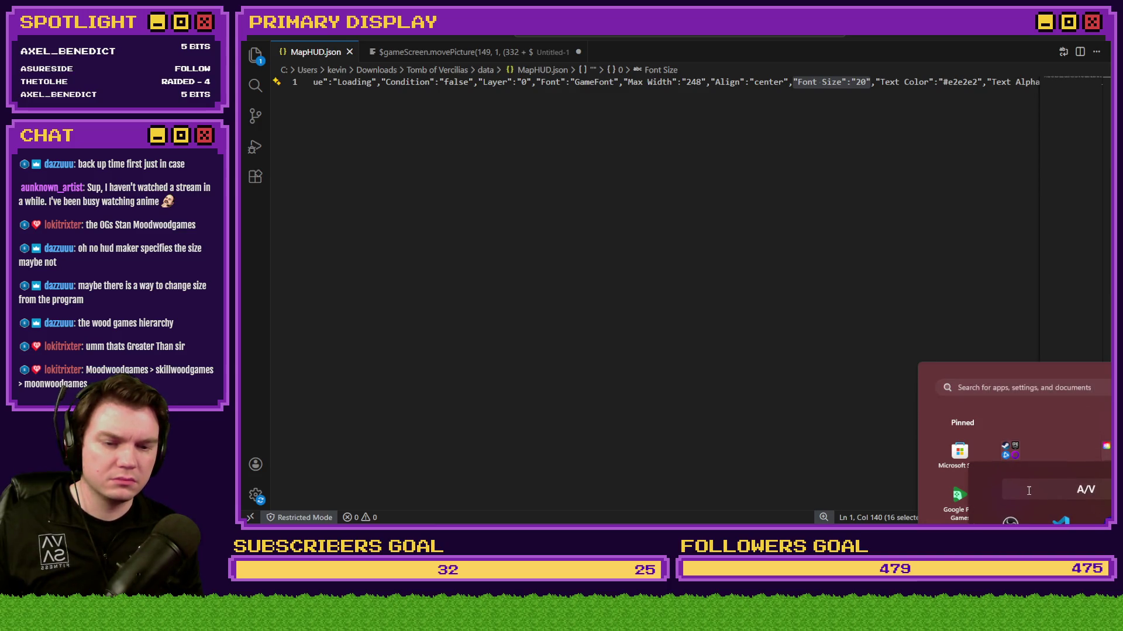
click(631, 201)
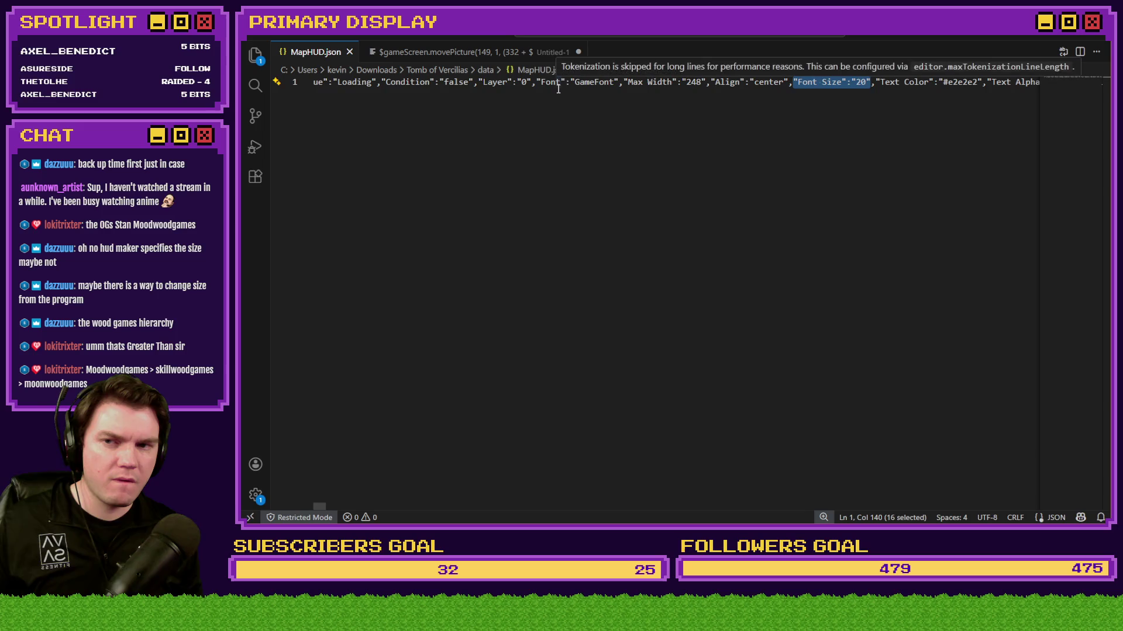
Step: Search MapHUD.json for "Font Size":"20" with the replace field shown, finding 116 matches
click(796, 83)
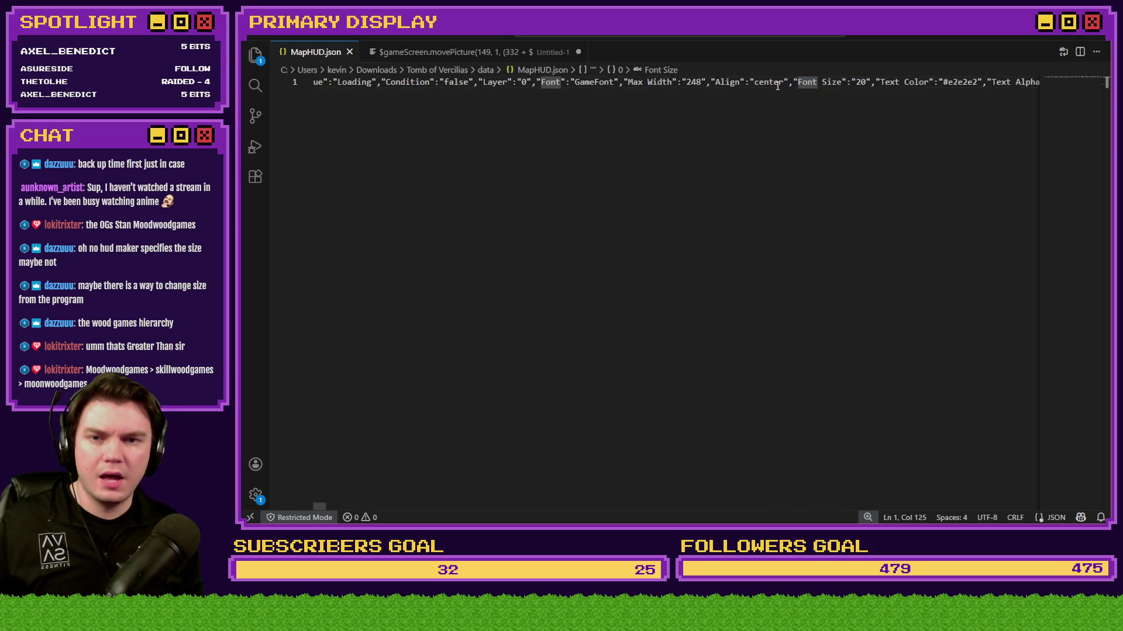
key(ctrl+f)
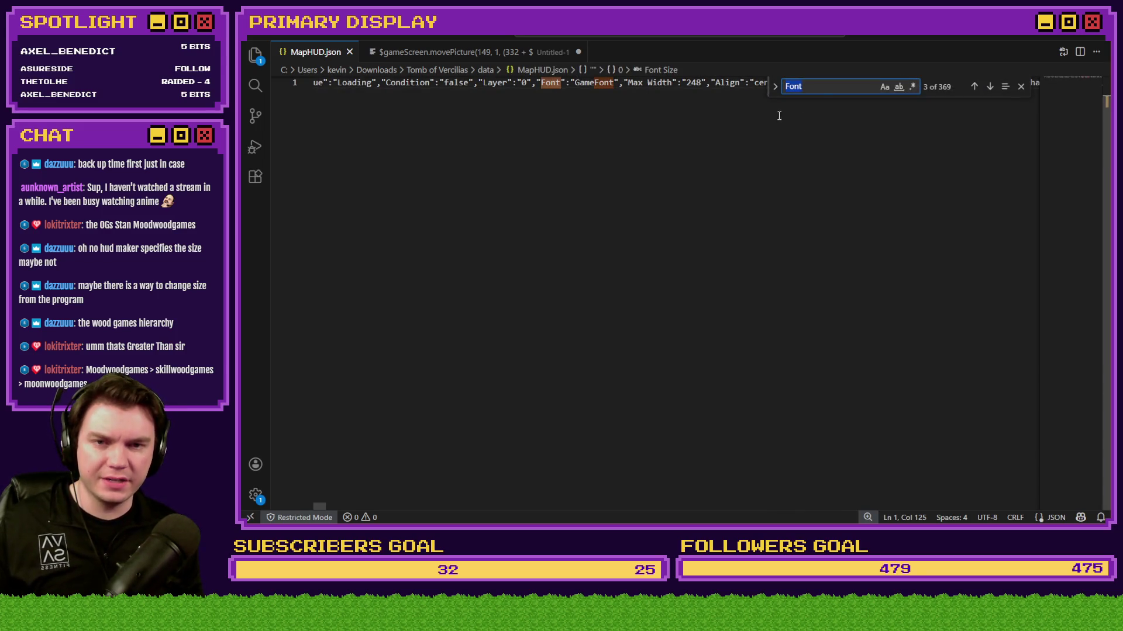
click(778, 89)
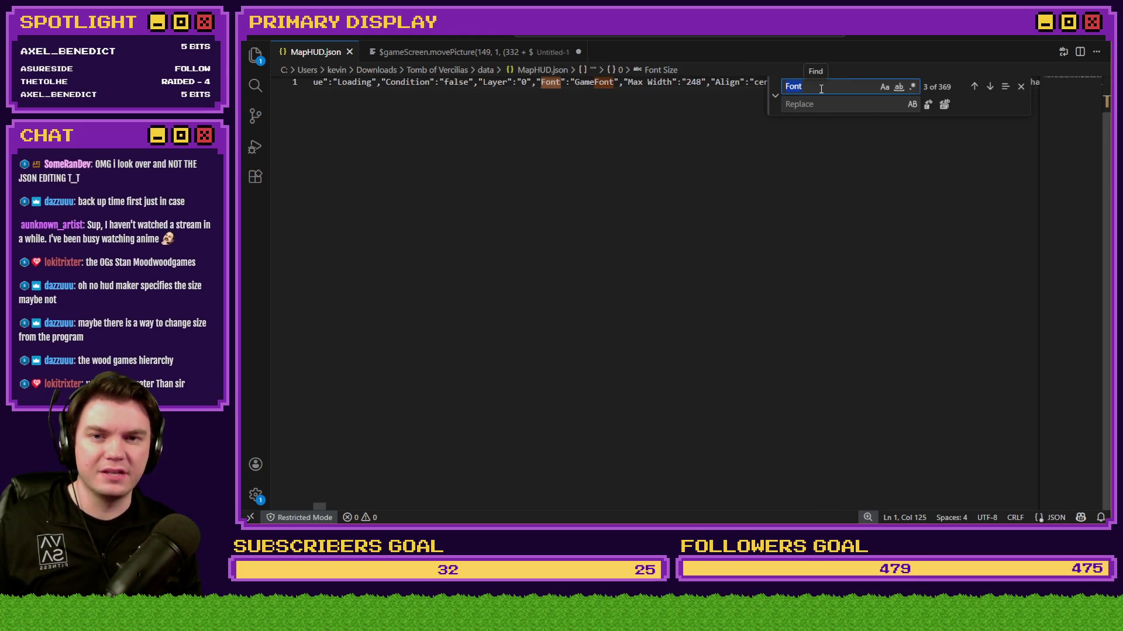
text("Font Size":"20")
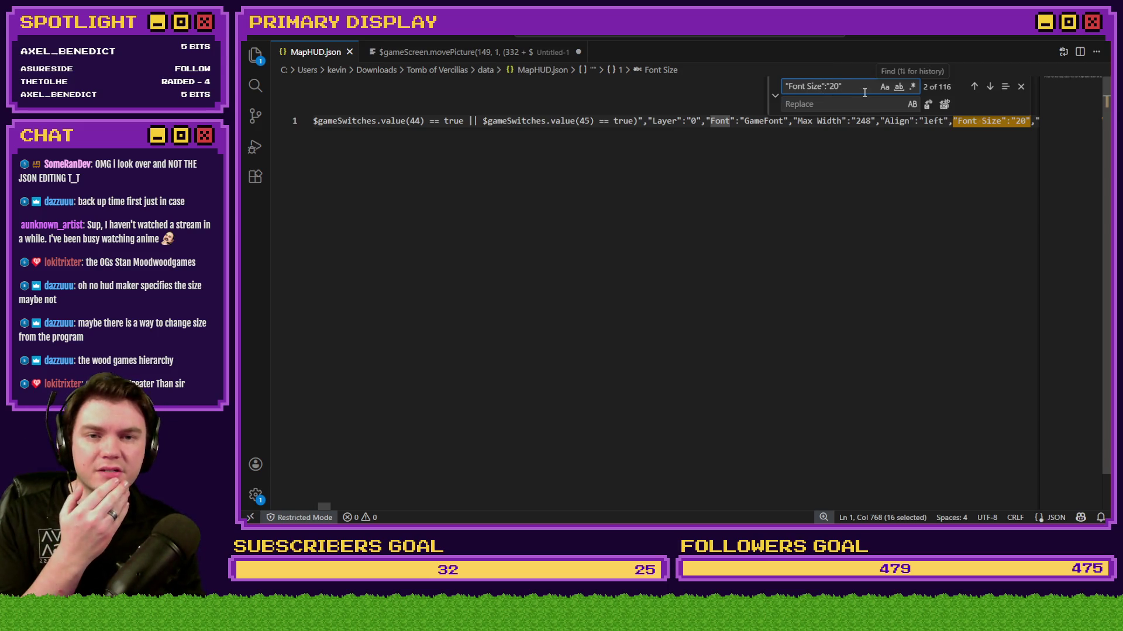
click(974, 87)
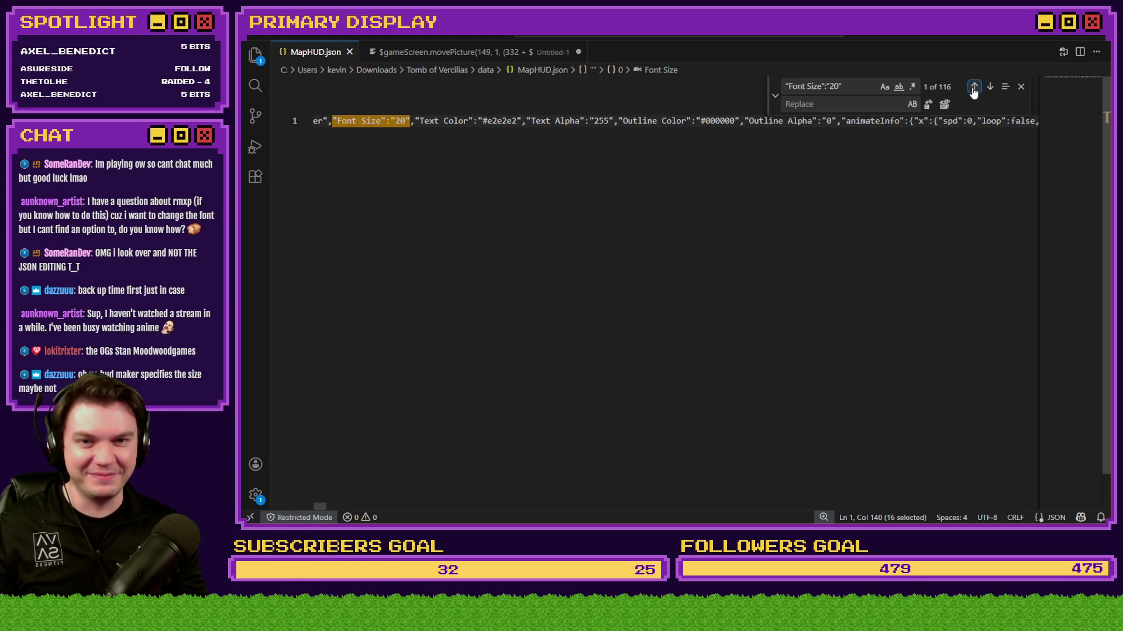
click(836, 107)
Step: Set the replacement text to "Font Size":"32"
text("Font Size":"20")
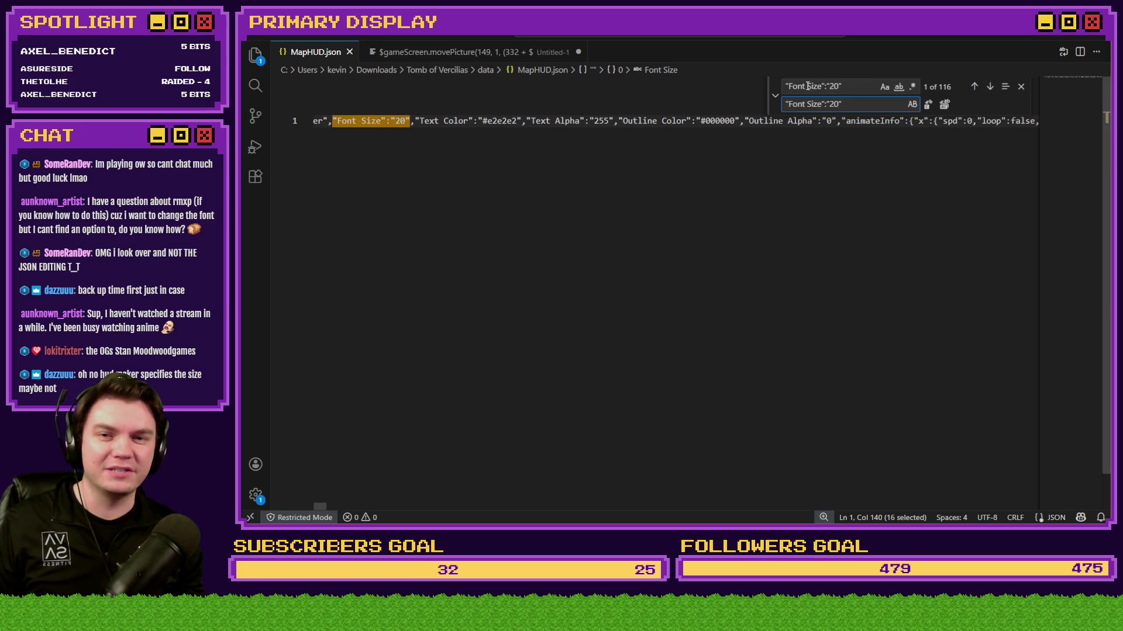
double_click(834, 103)
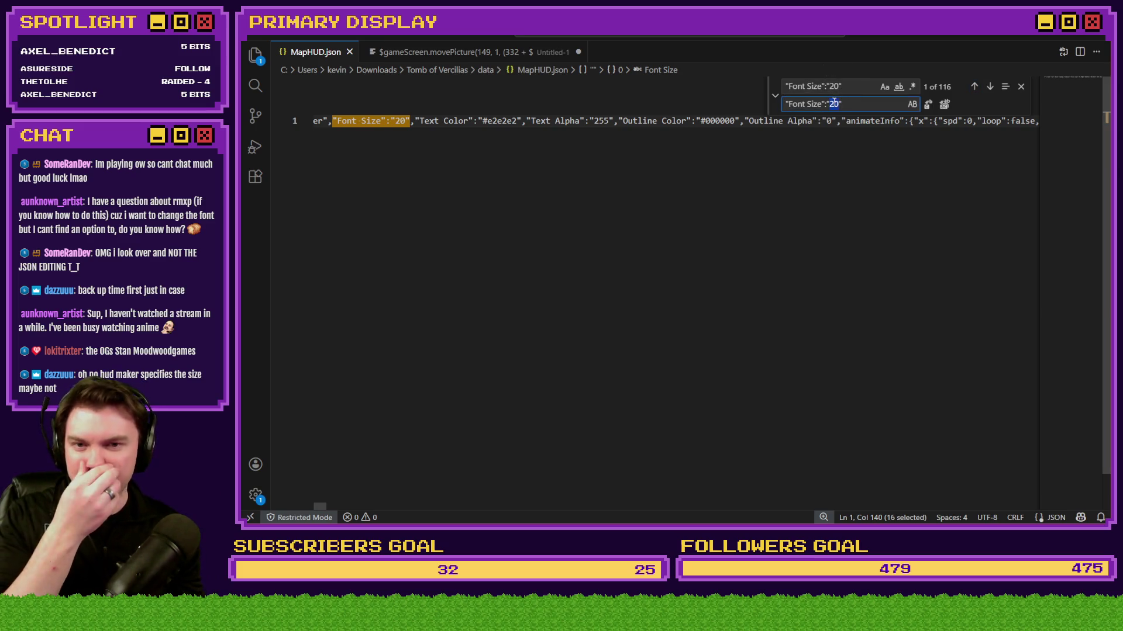
text(32)
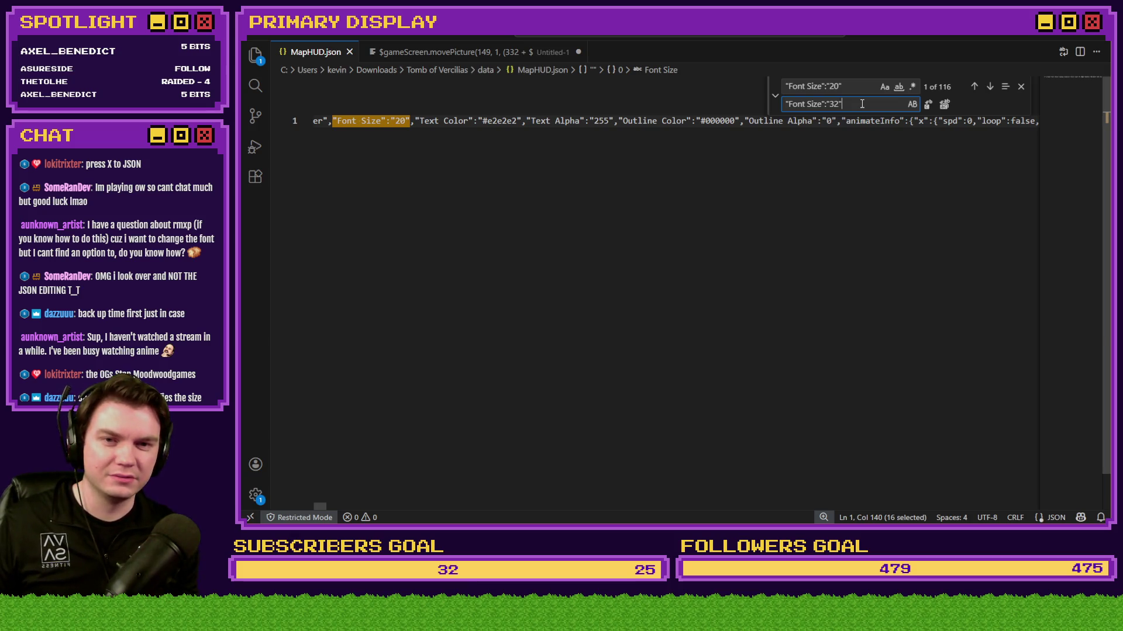
Step: Replace font-size matches one at a time, cutting the count from 116 to 91
key(Return)
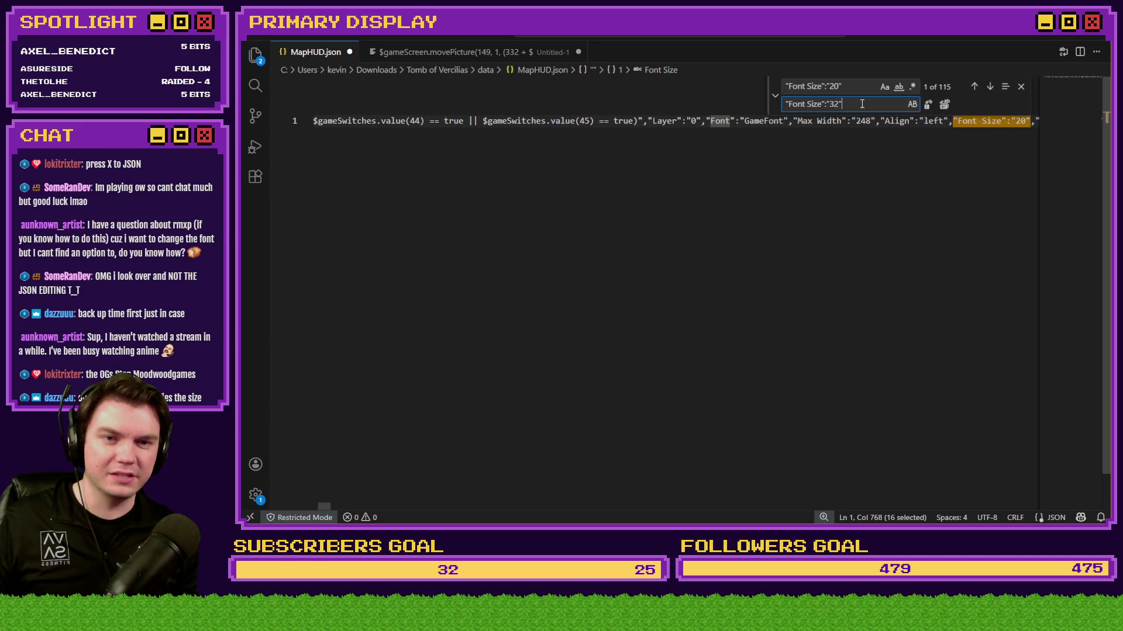
key(Return)
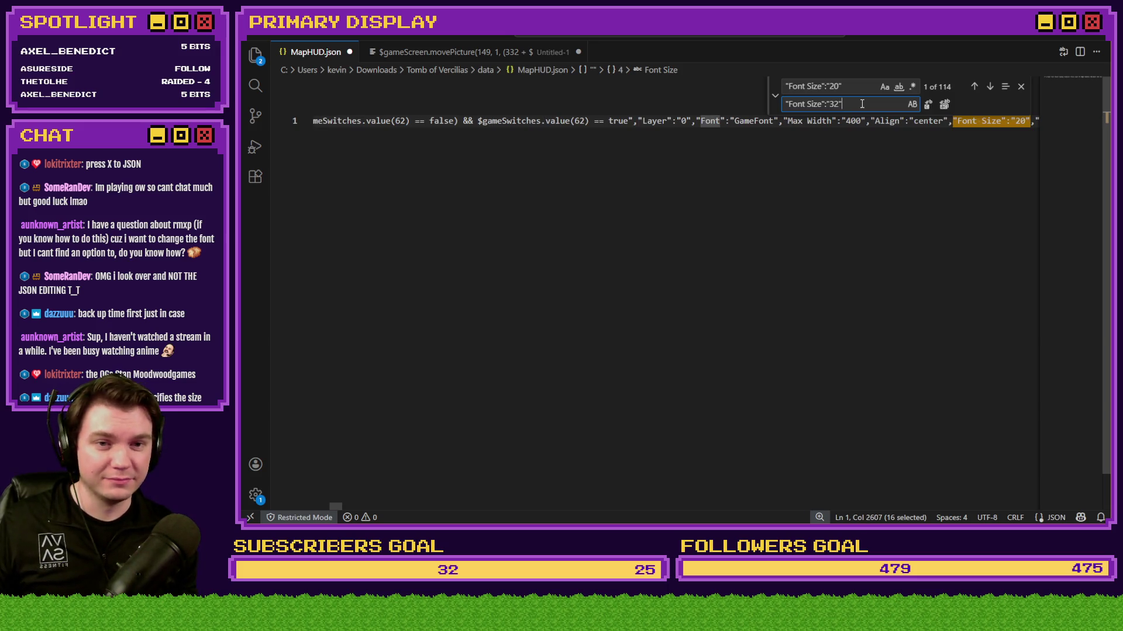
key(Return)
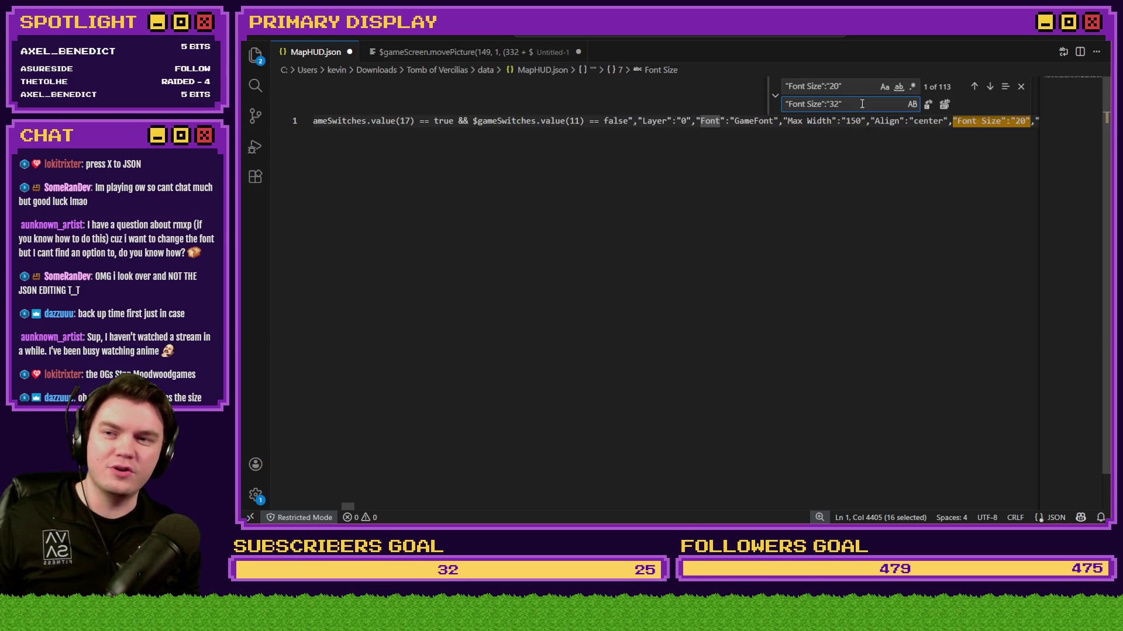
key(Return)
key(Return)
key(Return)
text(3)
key(Return)
key(Return)
key(Return)
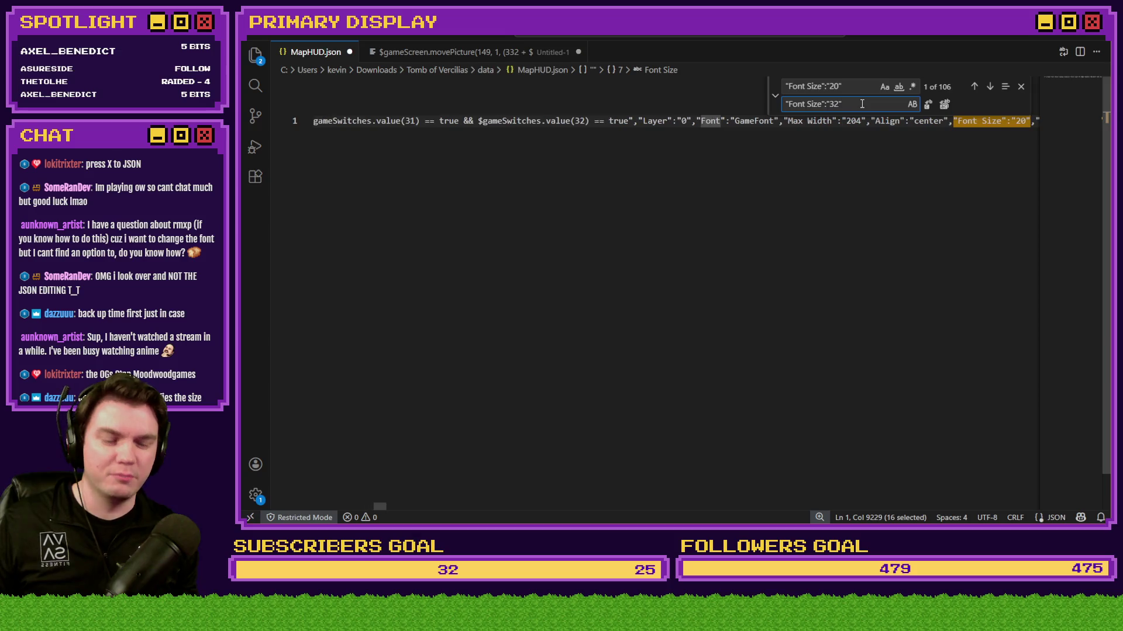
key(Return)
key(Return)
key(Return)
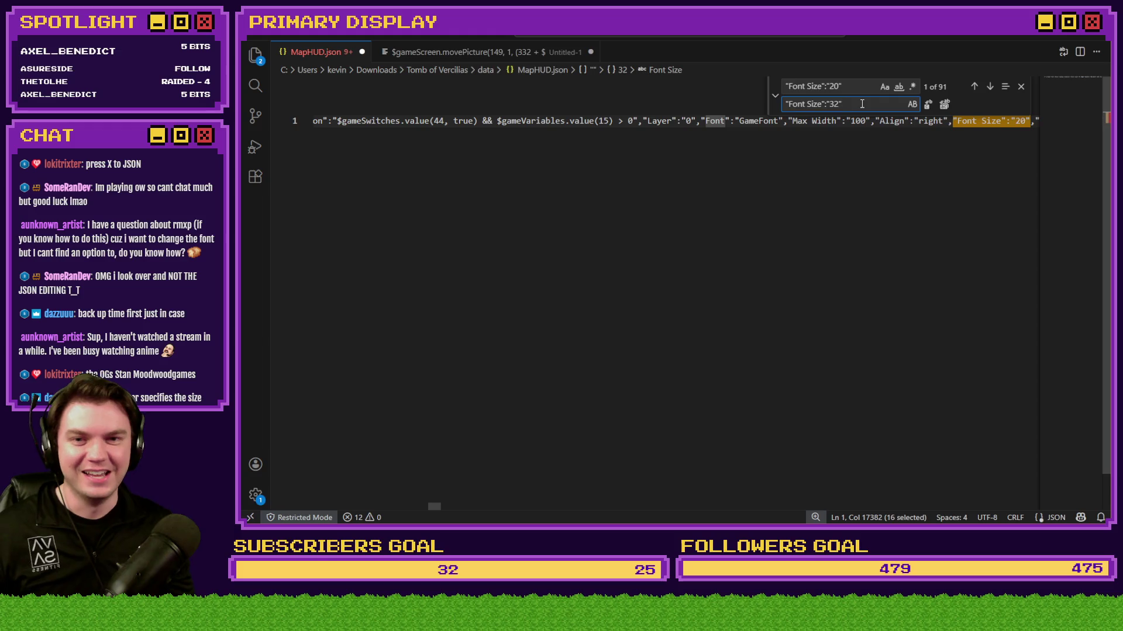
Step: Change the replacement text back toward 20 and select the 20 in the search text
key(BackSpace)
key(BackSpace)
key(BackSpace)
text(2)
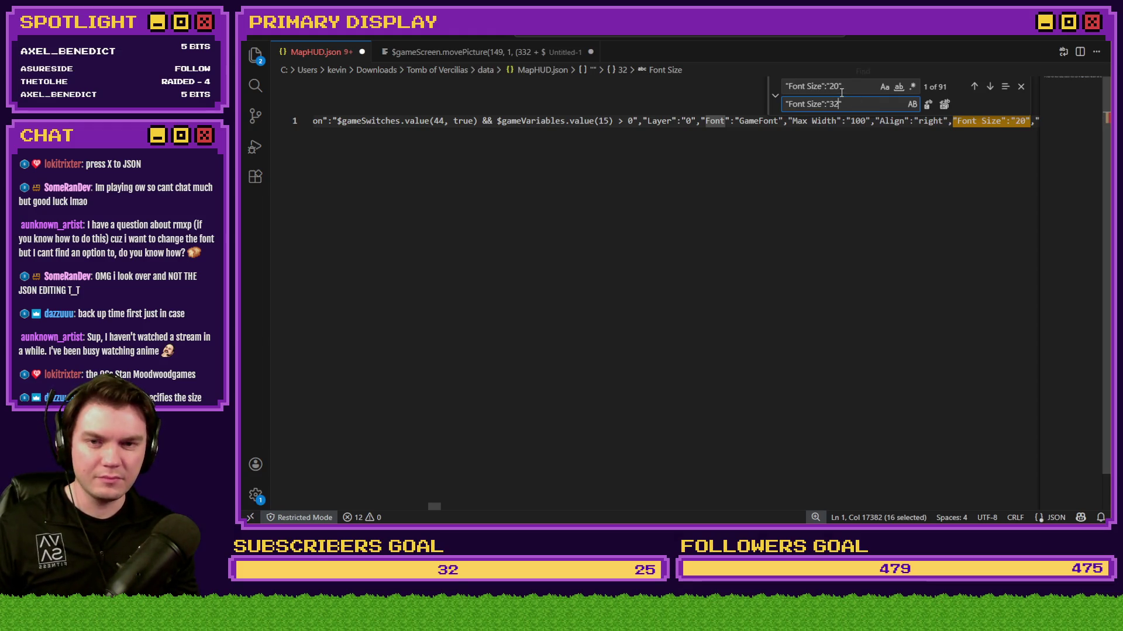
click(848, 87)
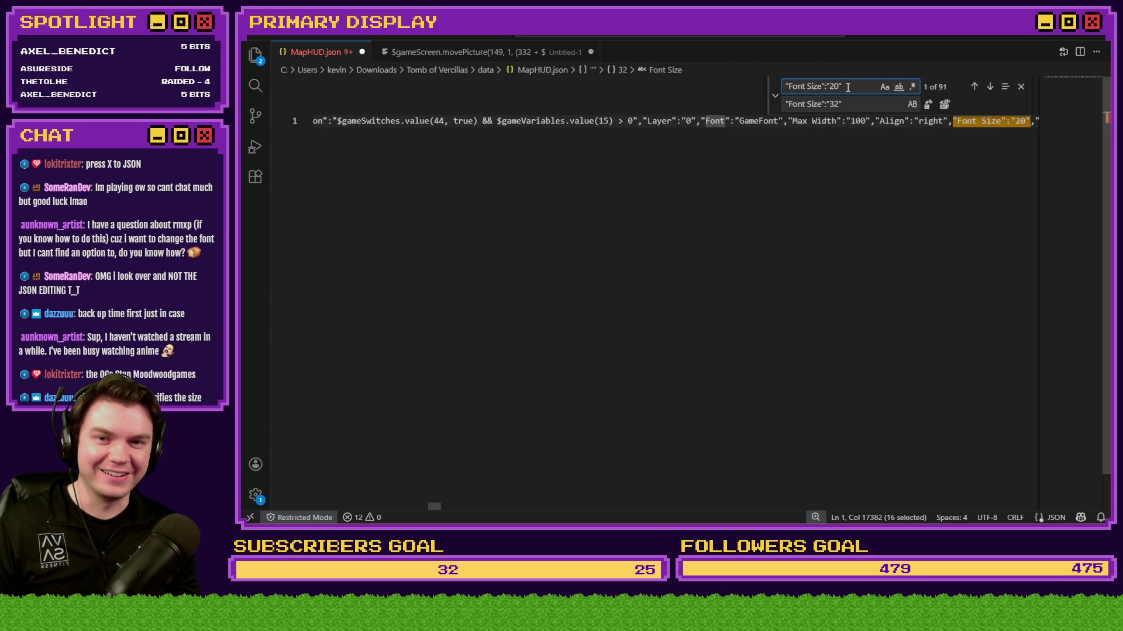
key(Left)
key(shift+Left)
key(shift+Left)
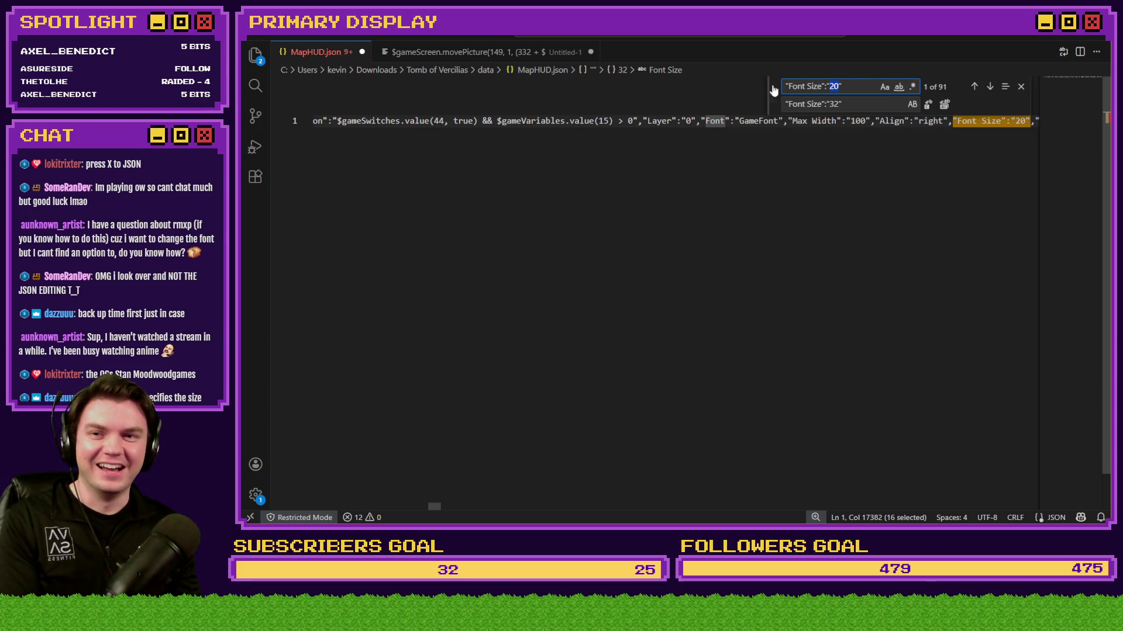
Step: Undo the replacements, restoring 104 "Font Size":"20" matches, and reopen find-and-replace
click(1021, 87)
click(833, 83)
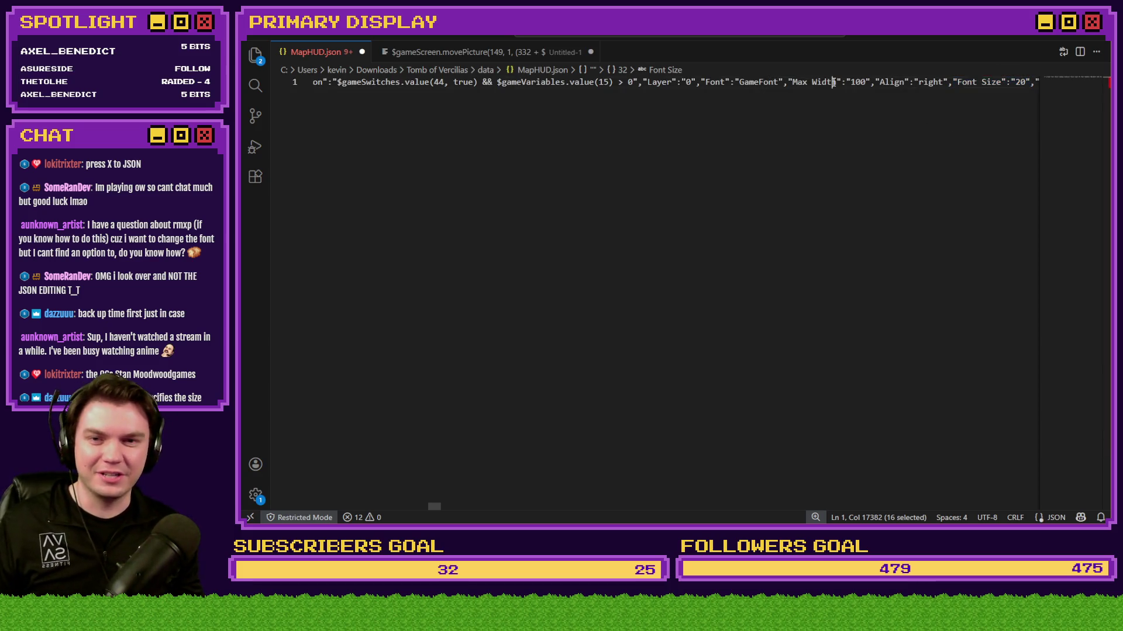
key(ctrl+z)
key(ctrl+z)
key(ctrl+z)
key(ctrl+z)
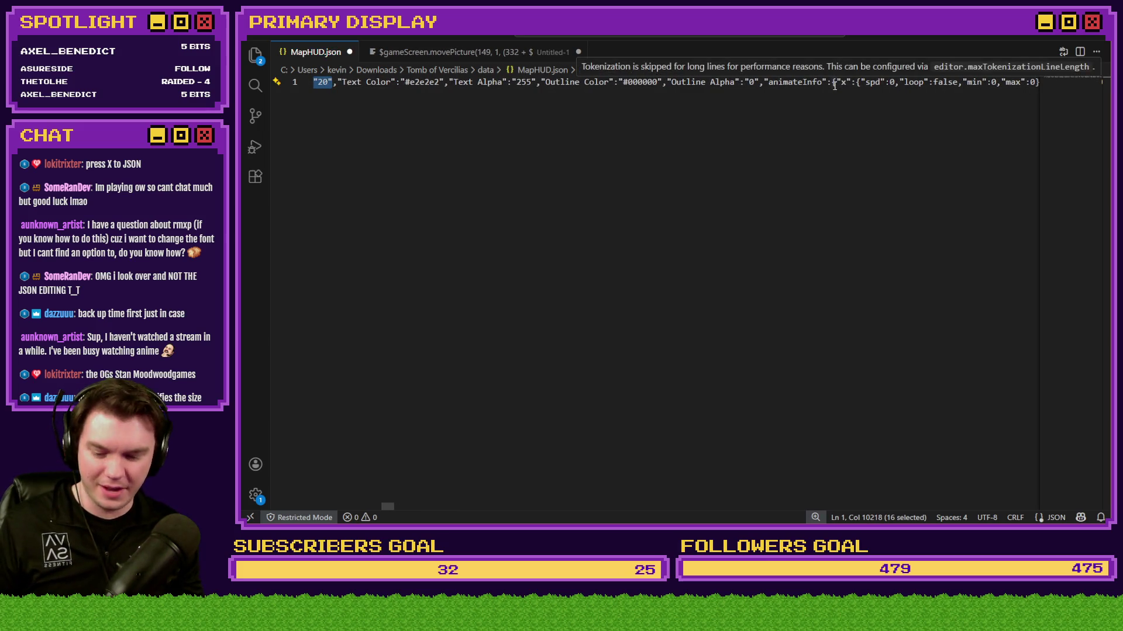
key(ctrl+f)
click(776, 89)
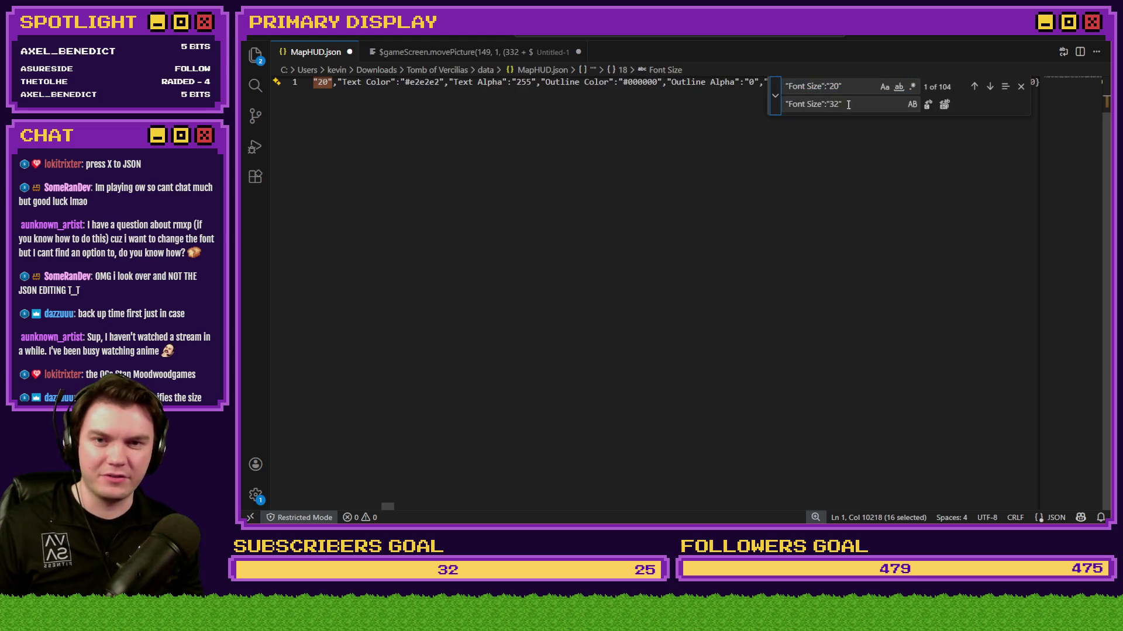
Step: Hide the replace row and change the search text to "Font Size":"32"
click(857, 105)
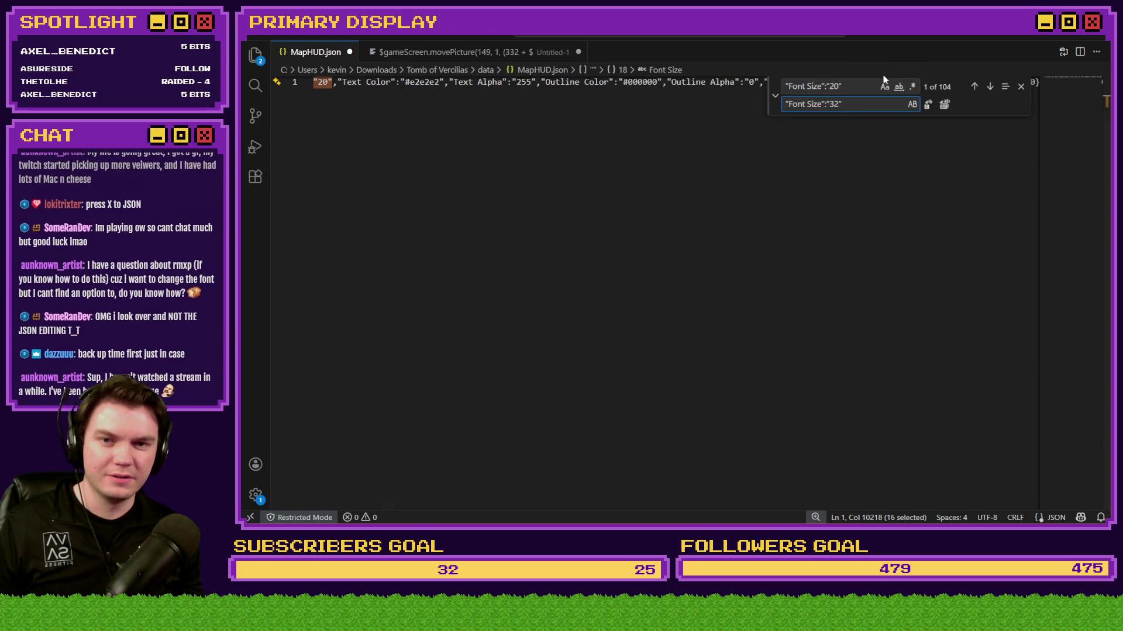
click(858, 86)
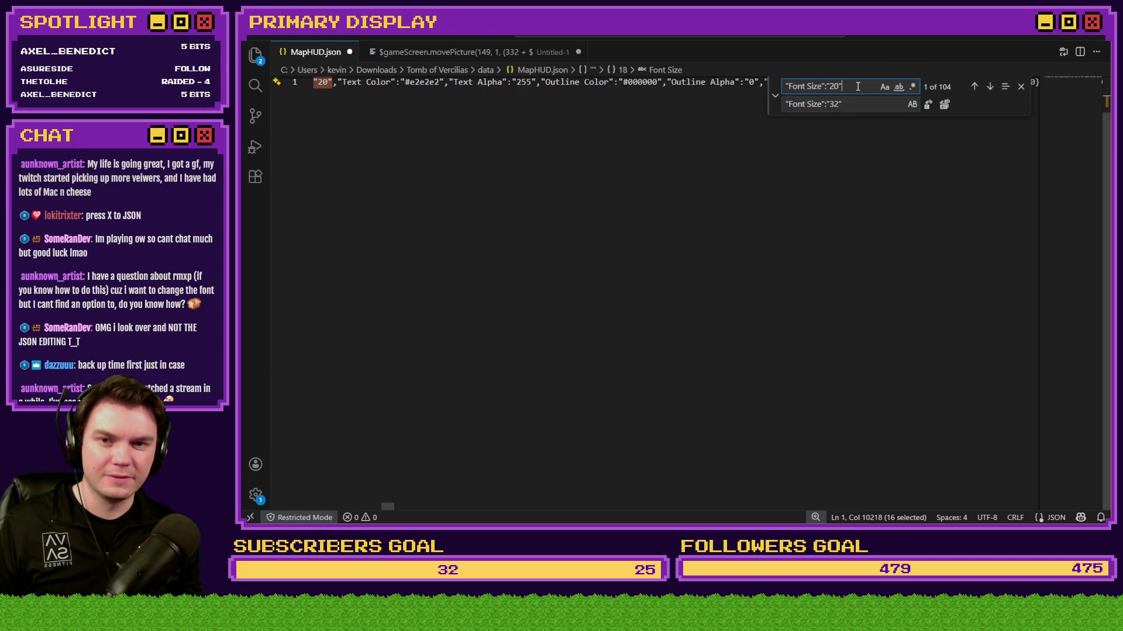
click(775, 95)
key(Return)
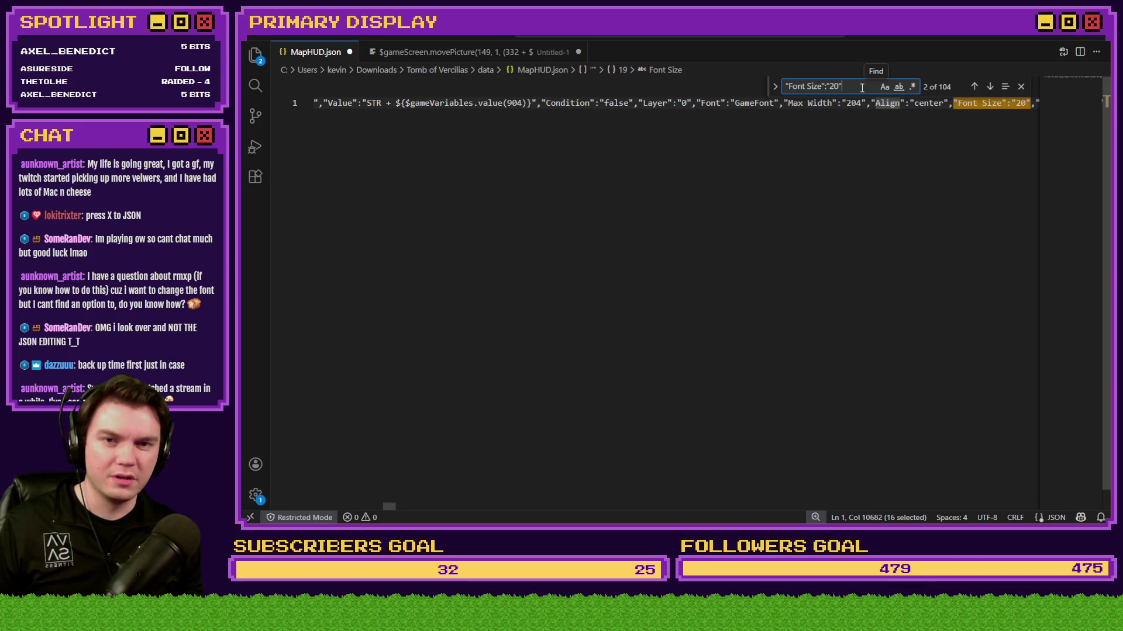
click(974, 87)
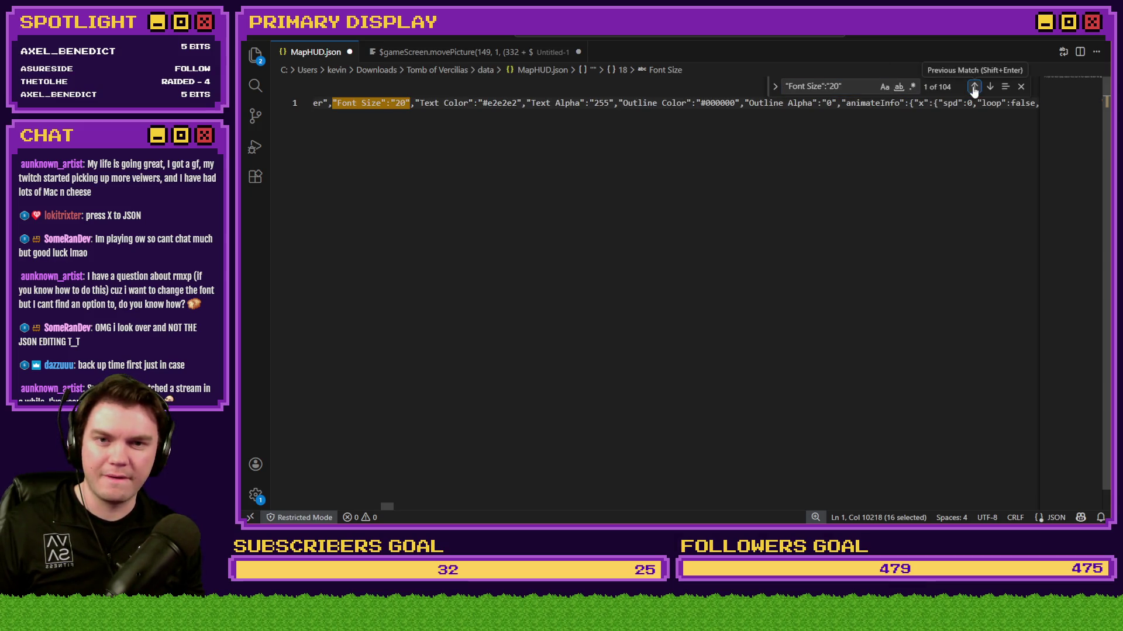
triple_click(835, 86)
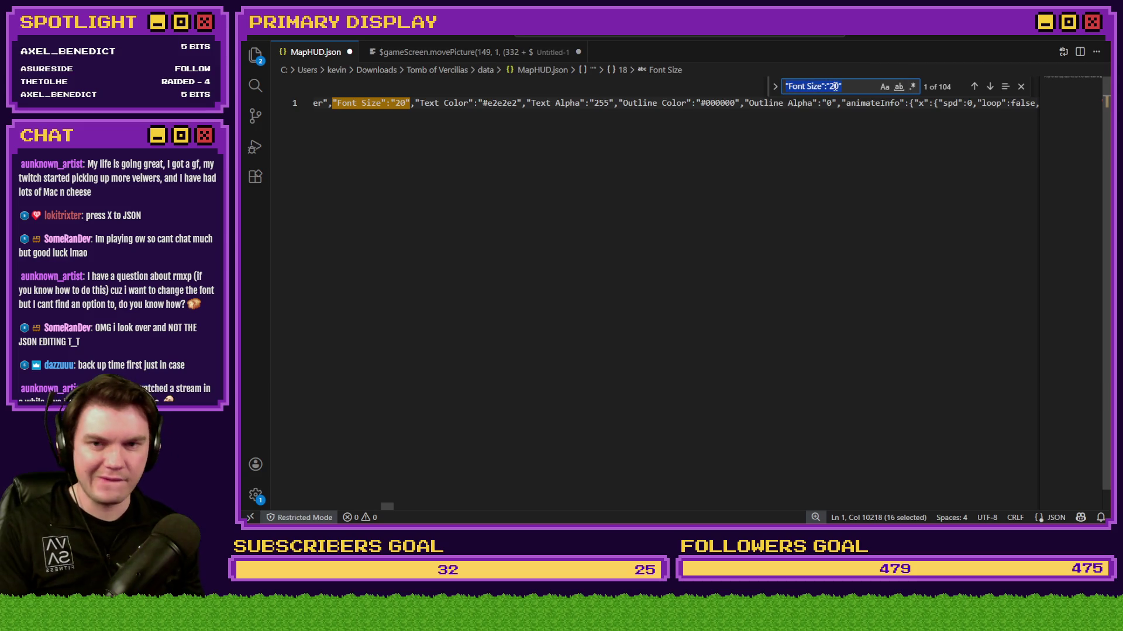
double_click(834, 86)
text(32)
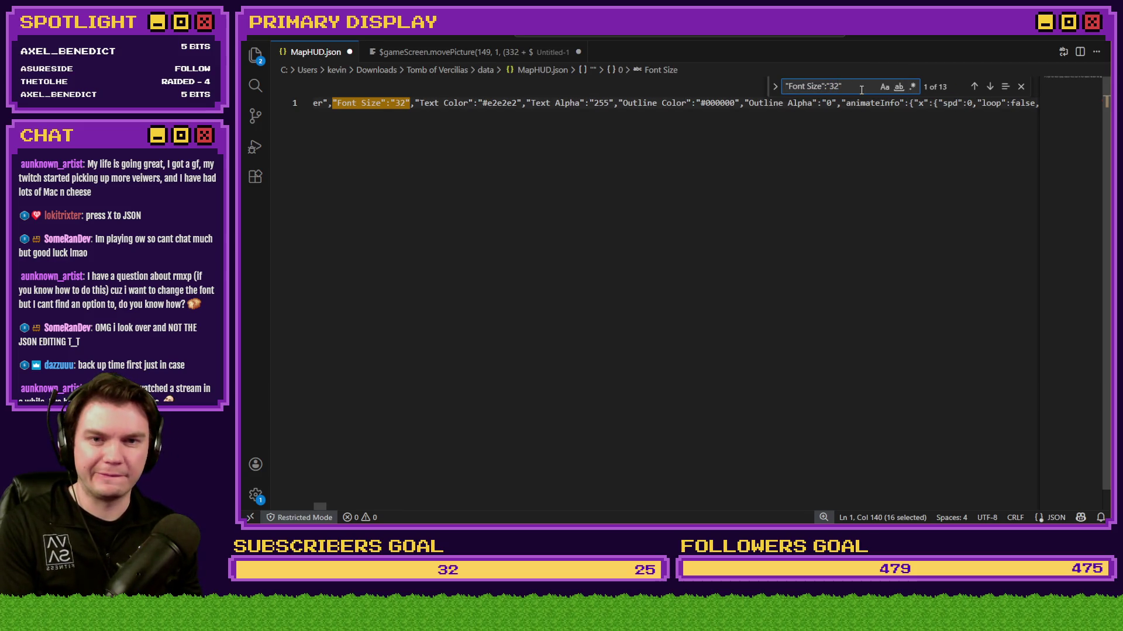
Step: Step through all 13 "Font Size":"32" matches and show the replace row again
click(989, 86)
click(989, 86)
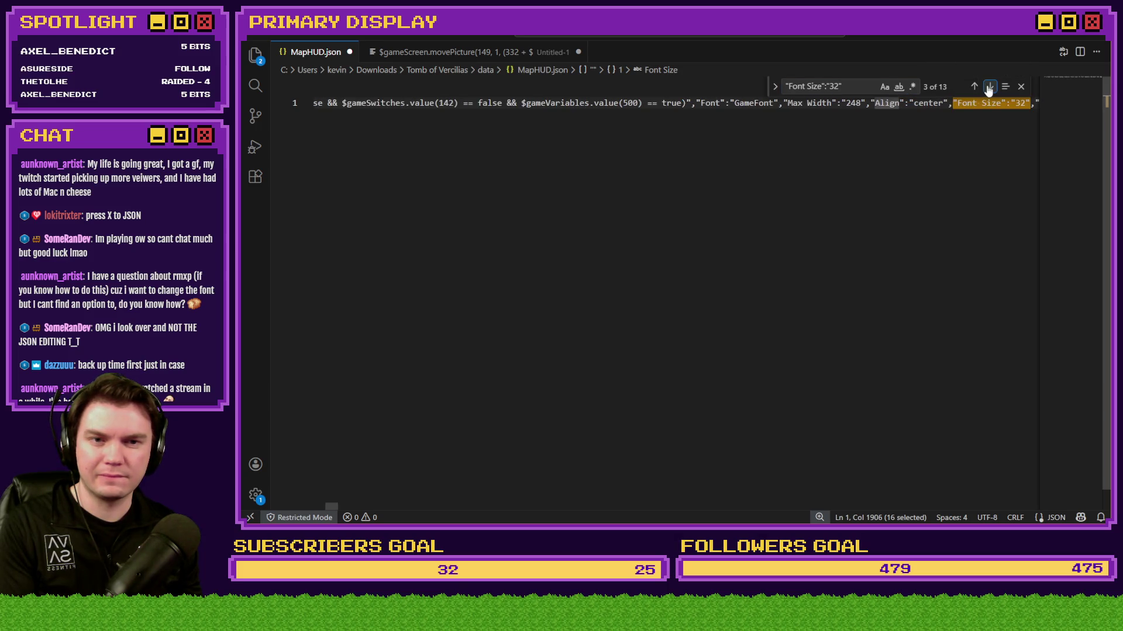
click(990, 86)
click(989, 86)
click(990, 87)
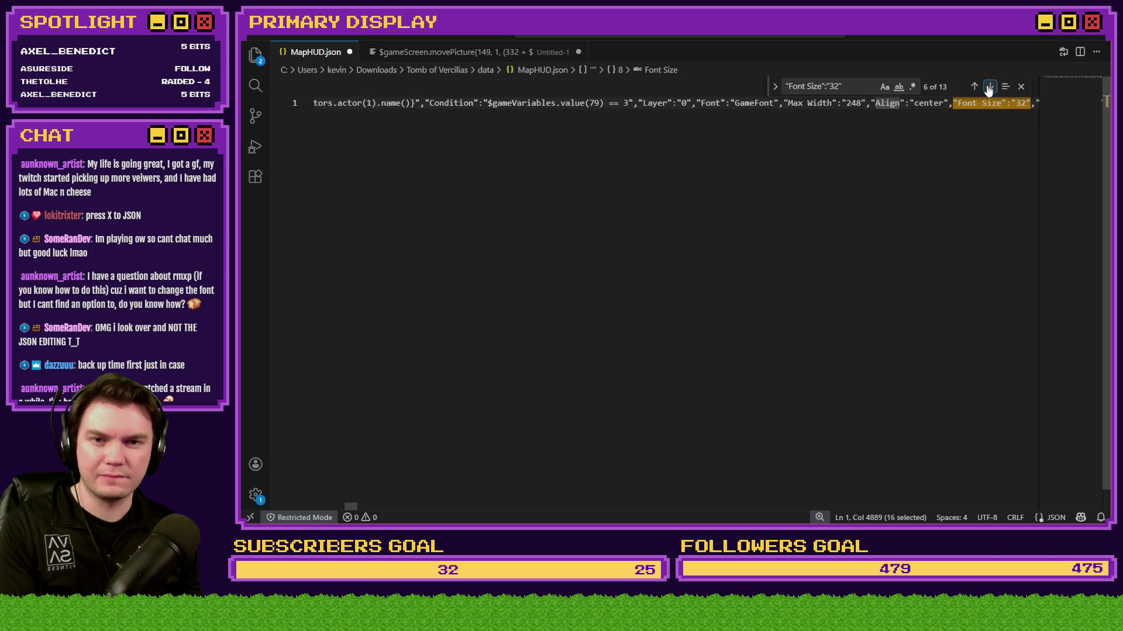
click(990, 87)
click(989, 87)
click(989, 86)
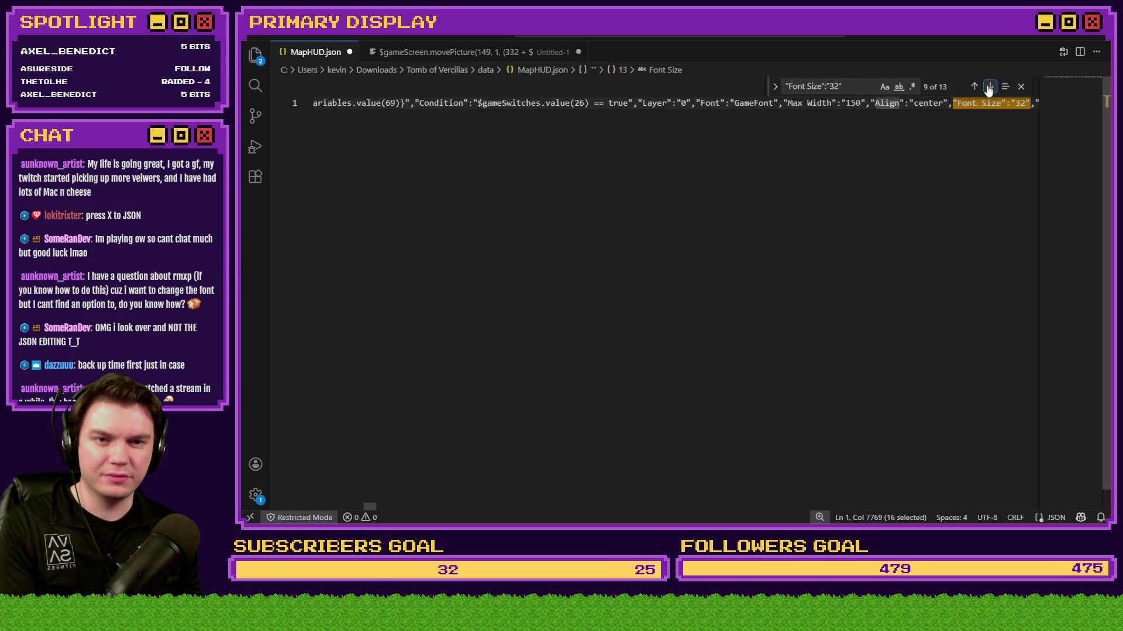
click(990, 86)
click(989, 87)
click(989, 87)
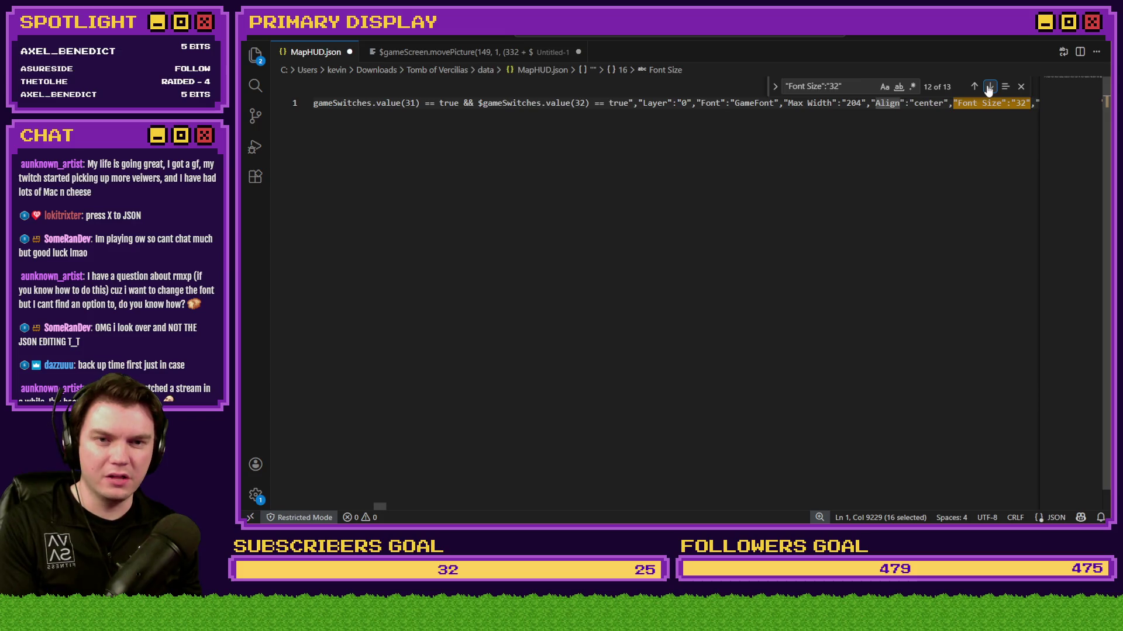
click(989, 86)
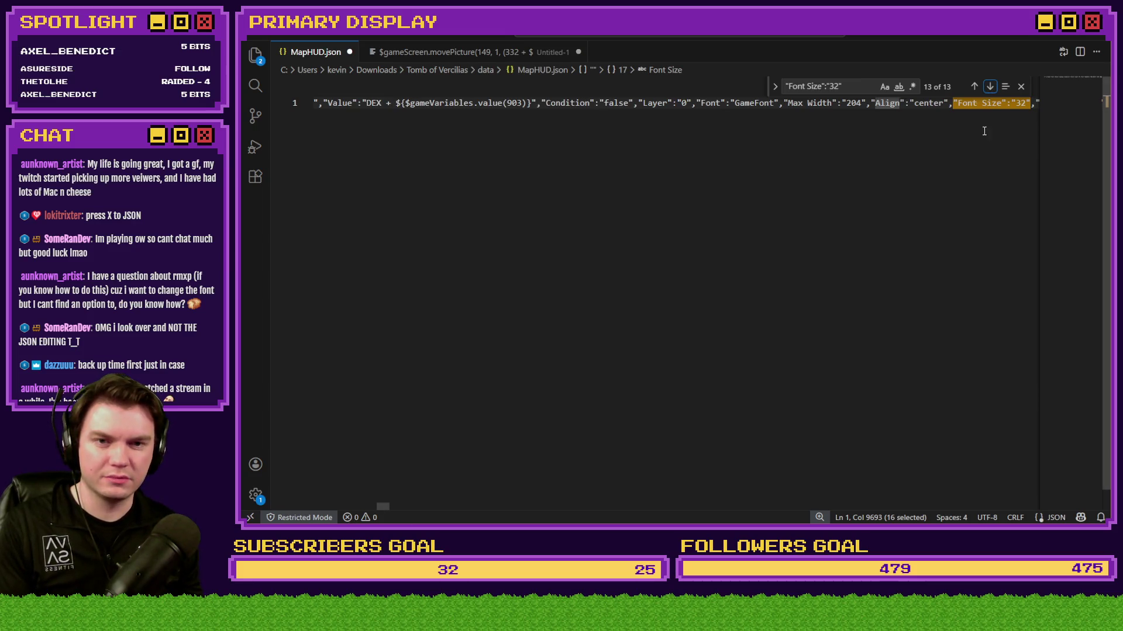
key(Right)
key(Right)
key(Right)
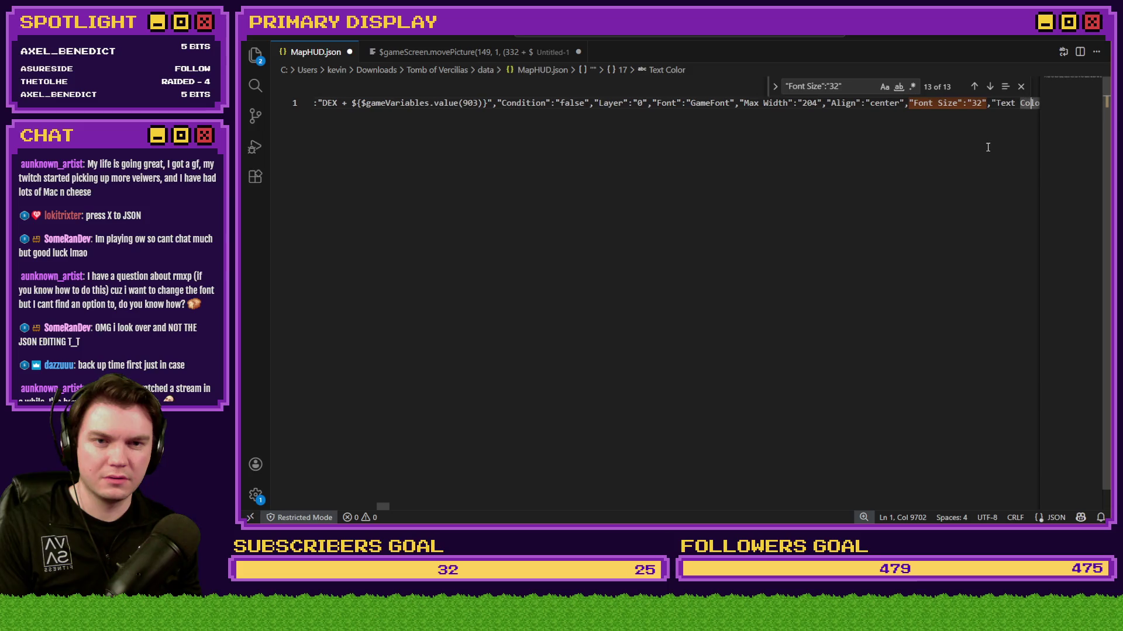
key(Right)
key(Right)
key(Right)
click(849, 88)
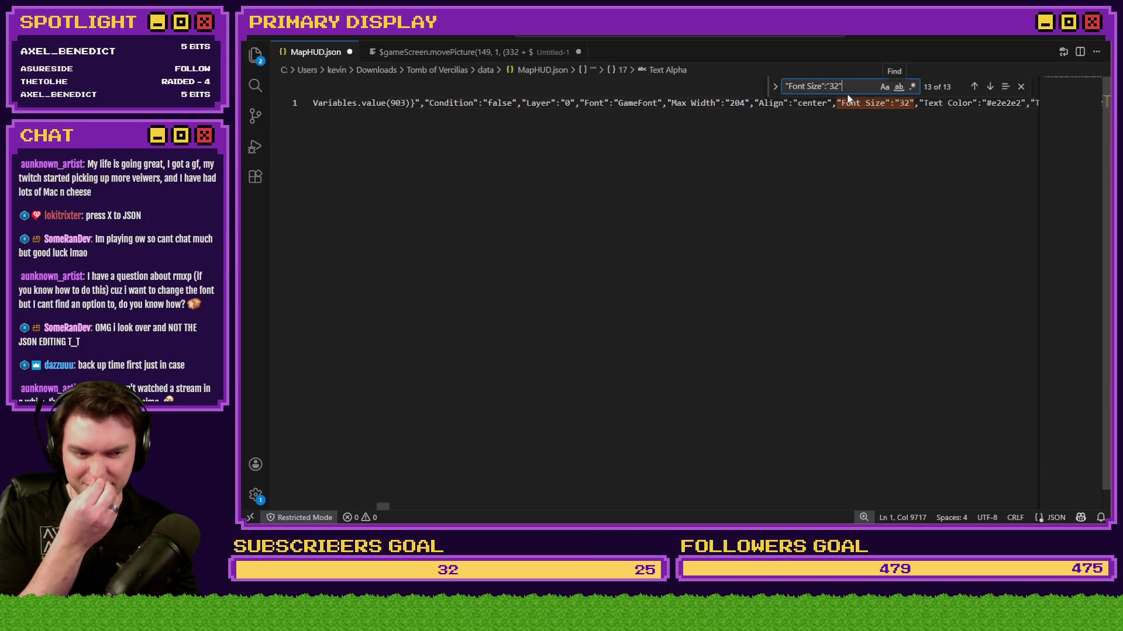
click(777, 89)
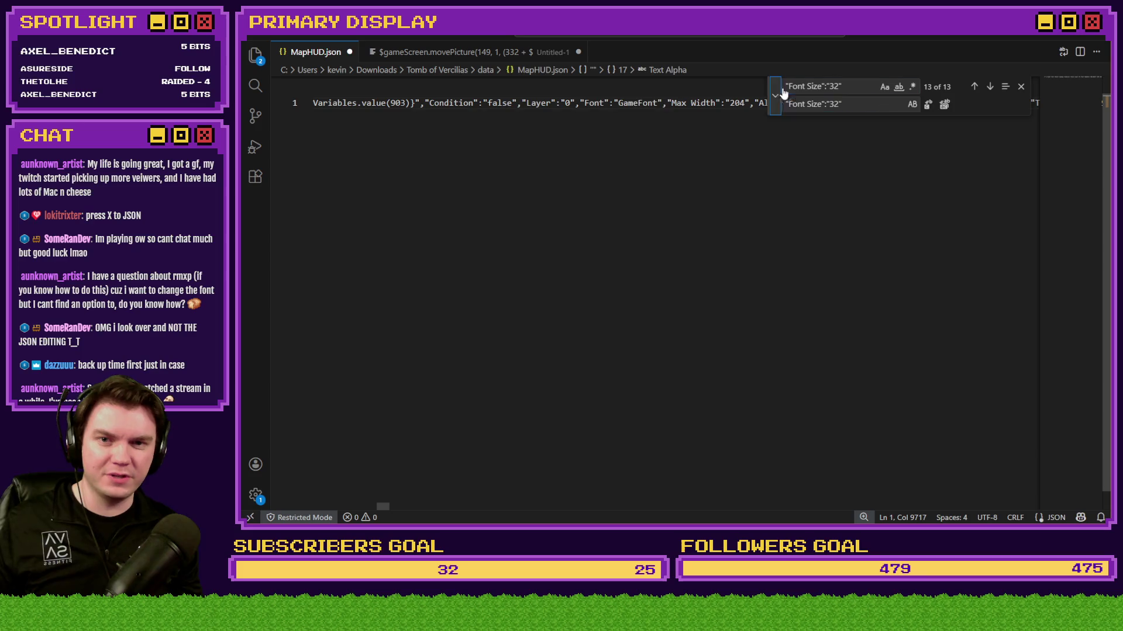
Step: Set the search back to "Font Size":"20", keeping "Font Size":"32" as the replacement
double_click(835, 87)
text(20)
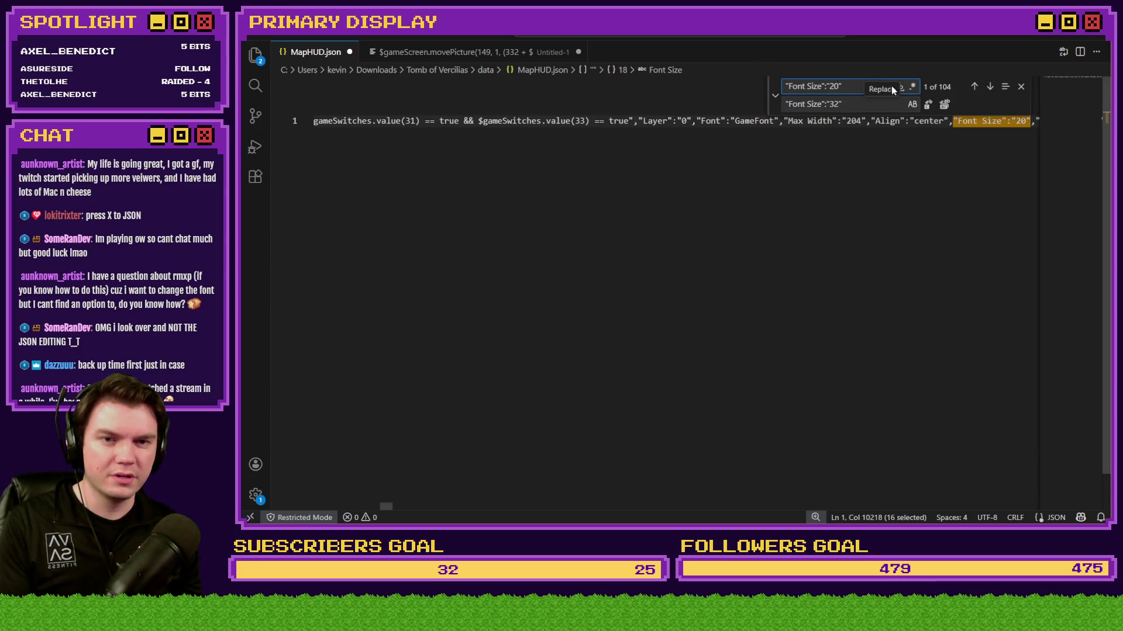
click(855, 105)
Step: Replace every remaining "Font Size":"20" entry with "Font Size":"32" until none are left
key(Return)
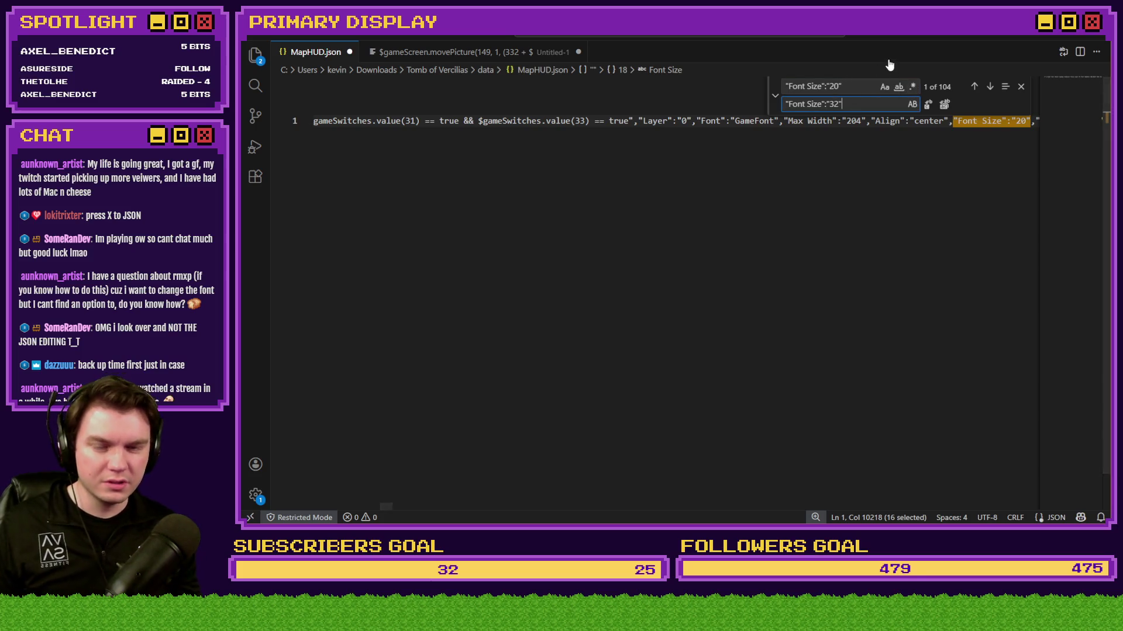
key(Return)
key(Return)
key(Return)
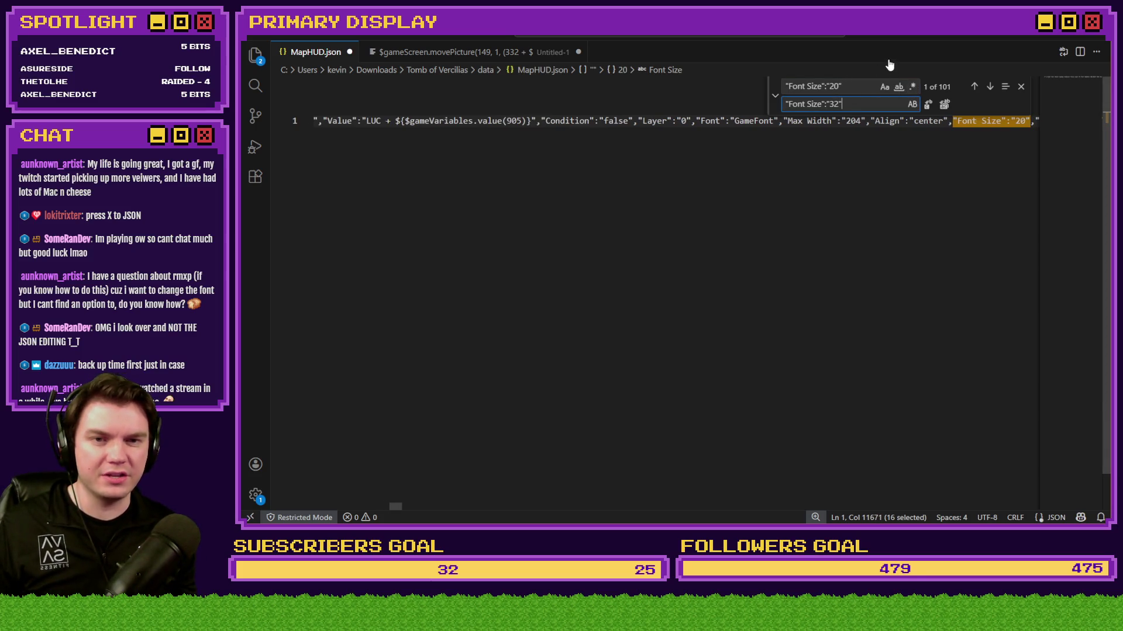
key(Return)
key(Return)
key(Return)
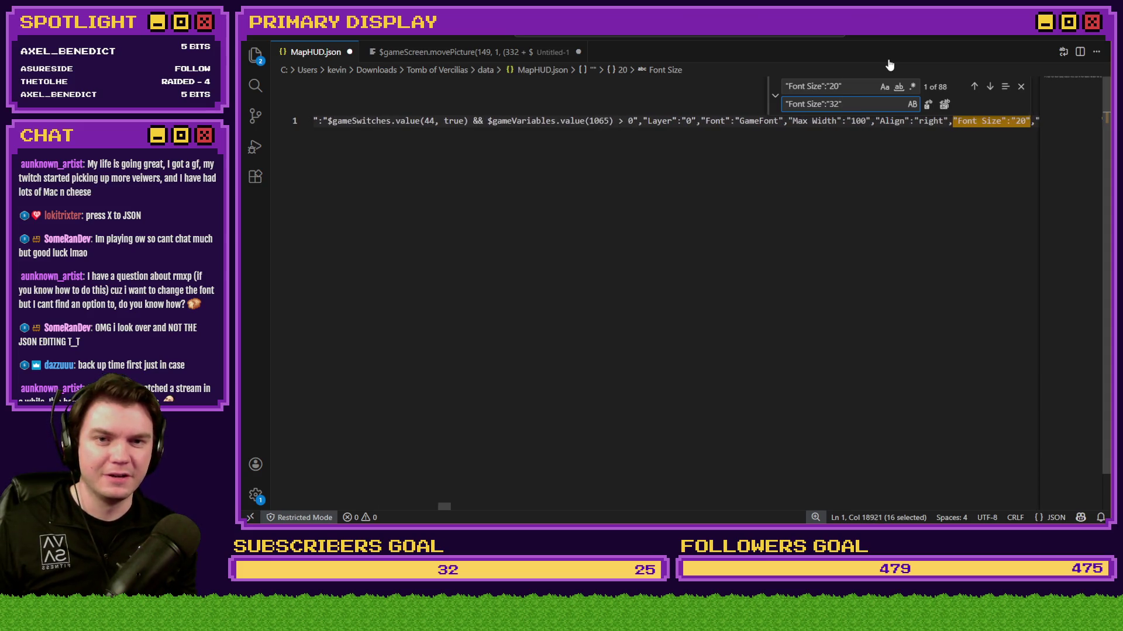
key(Return)
key(Return)
key(Return)
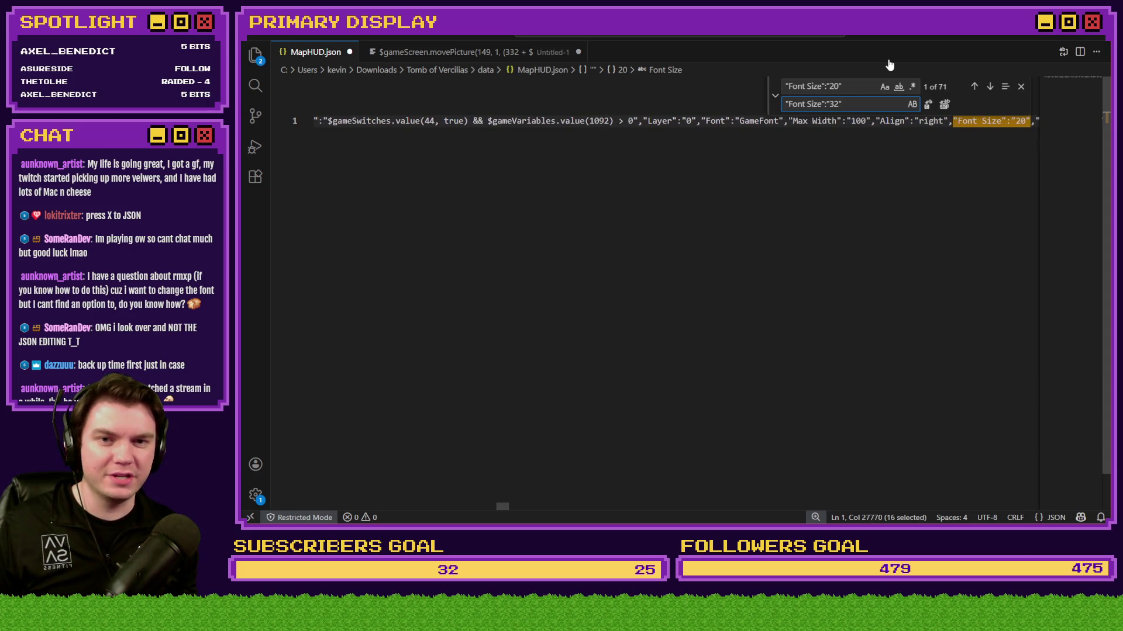
key(Return)
key(Return)
key(Return)
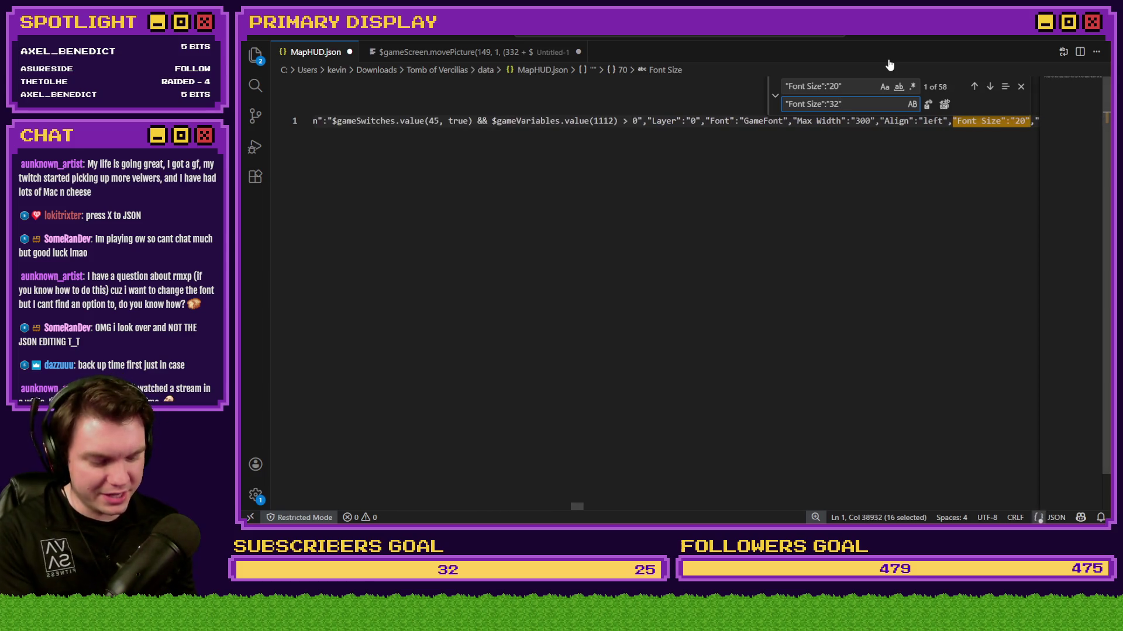
key(Return)
key(Return)
key(Return)
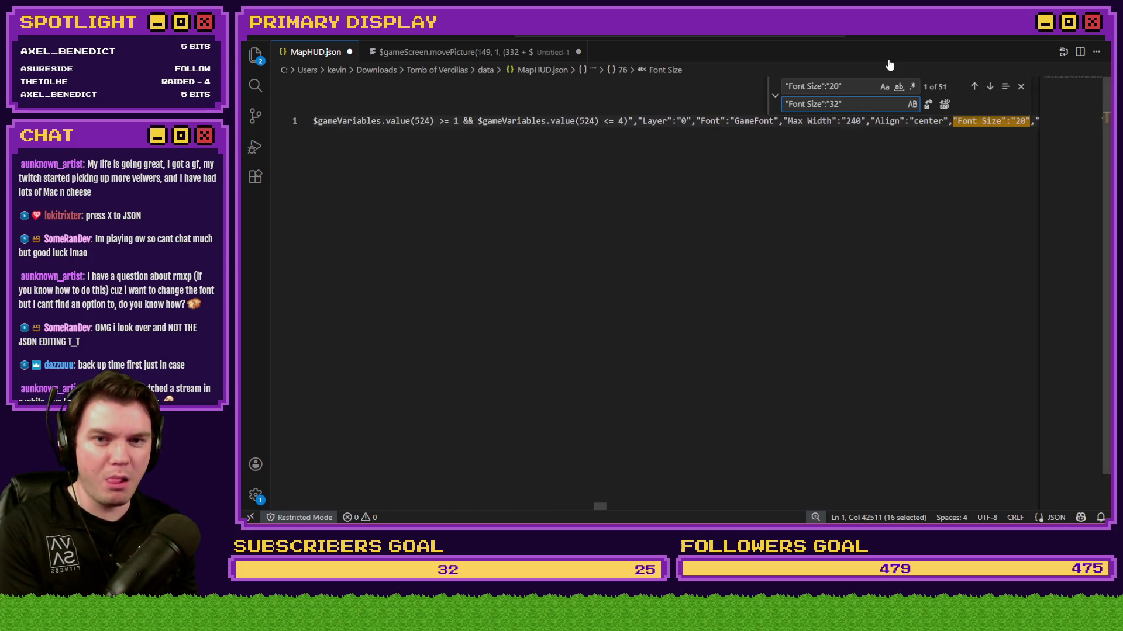
key(Return)
key(Return)
key(Return)
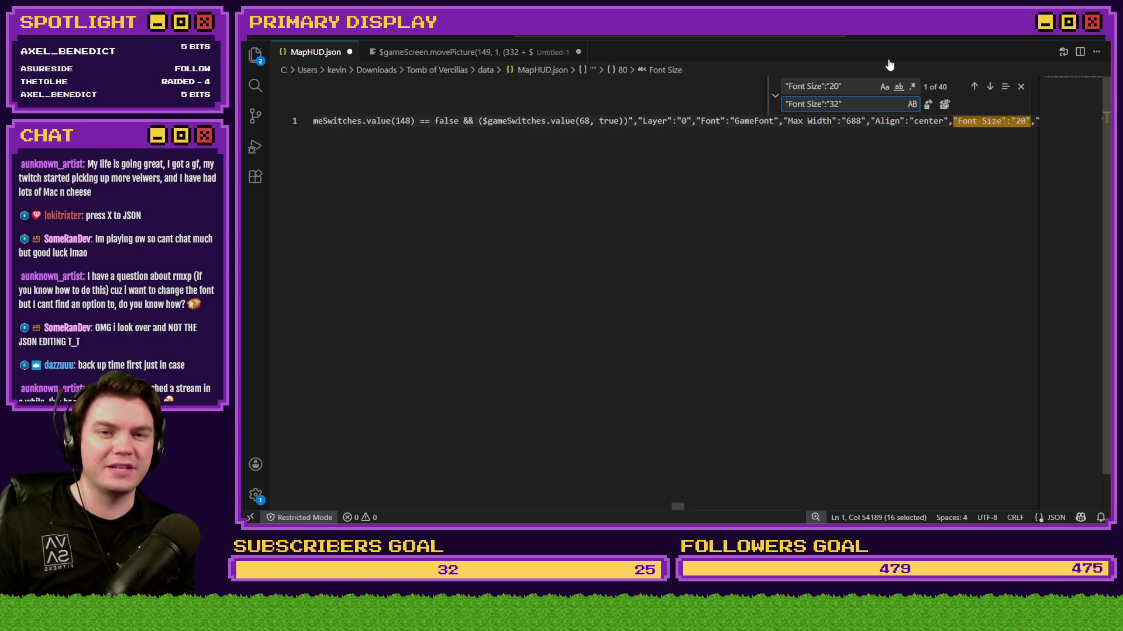
key(Return)
key(Return)
key(Return)
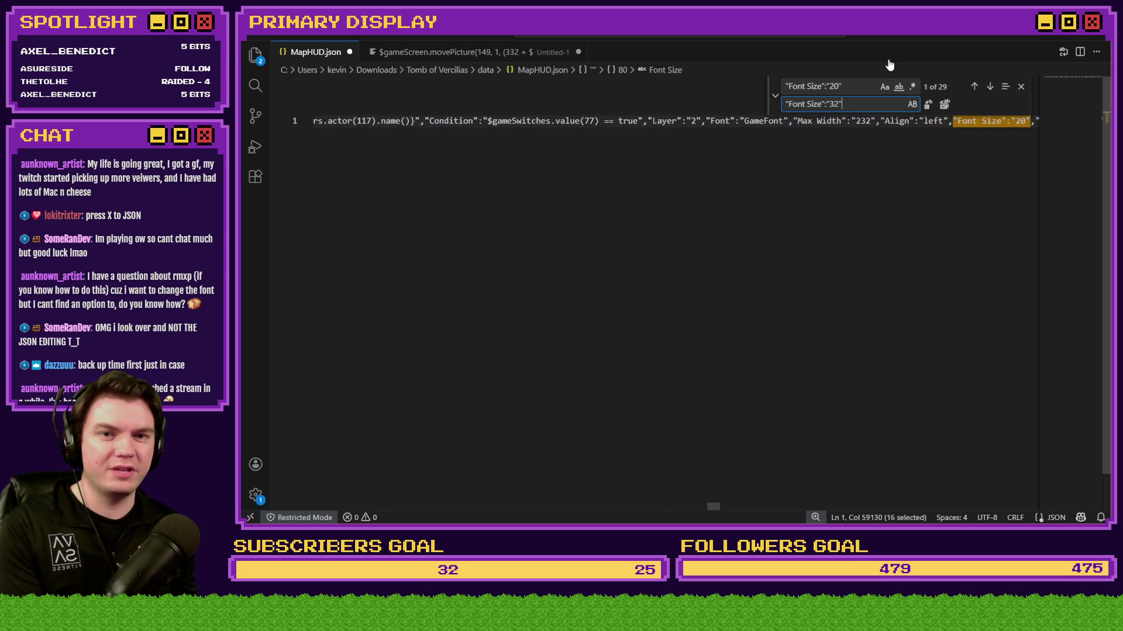
key(Return)
key(Return)
key(Return)
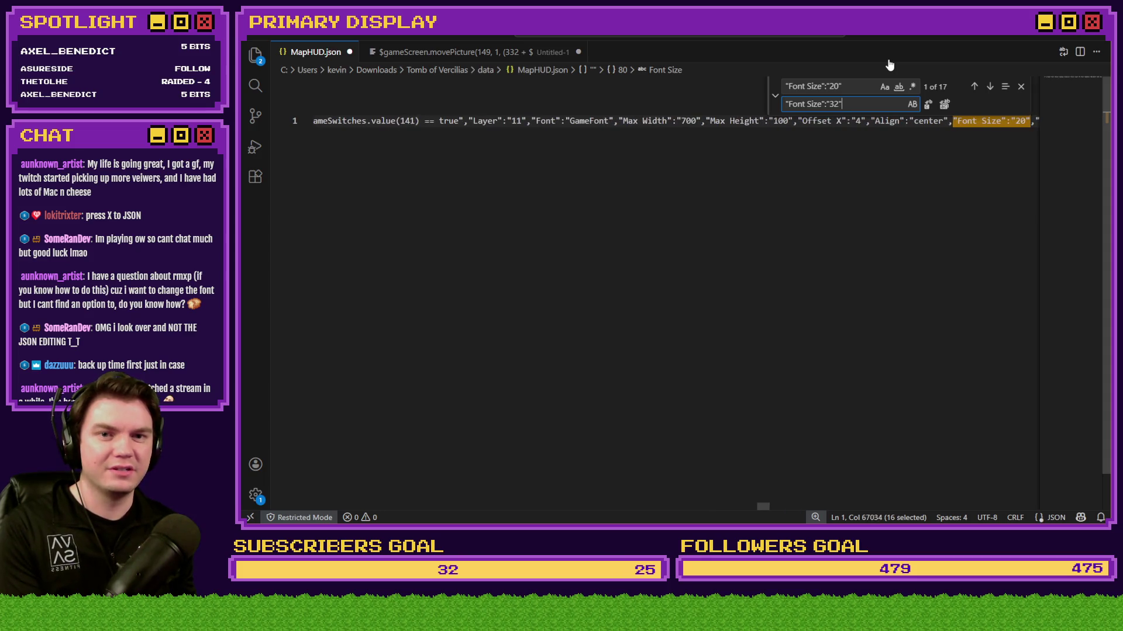
key(Return)
key(Return)
key(Return)
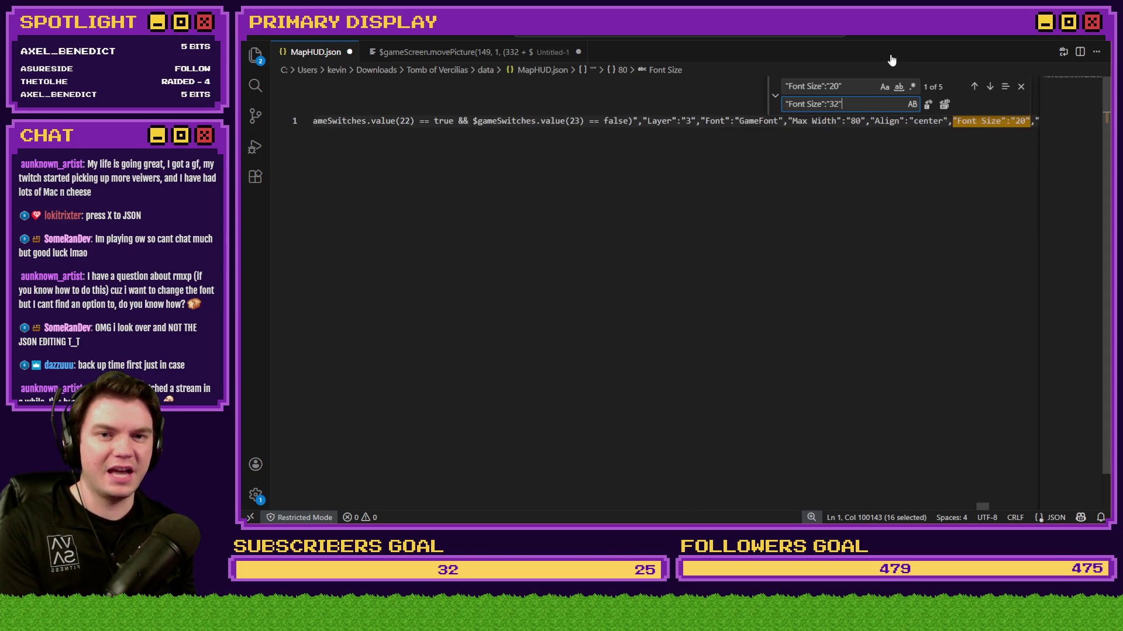
key(Return)
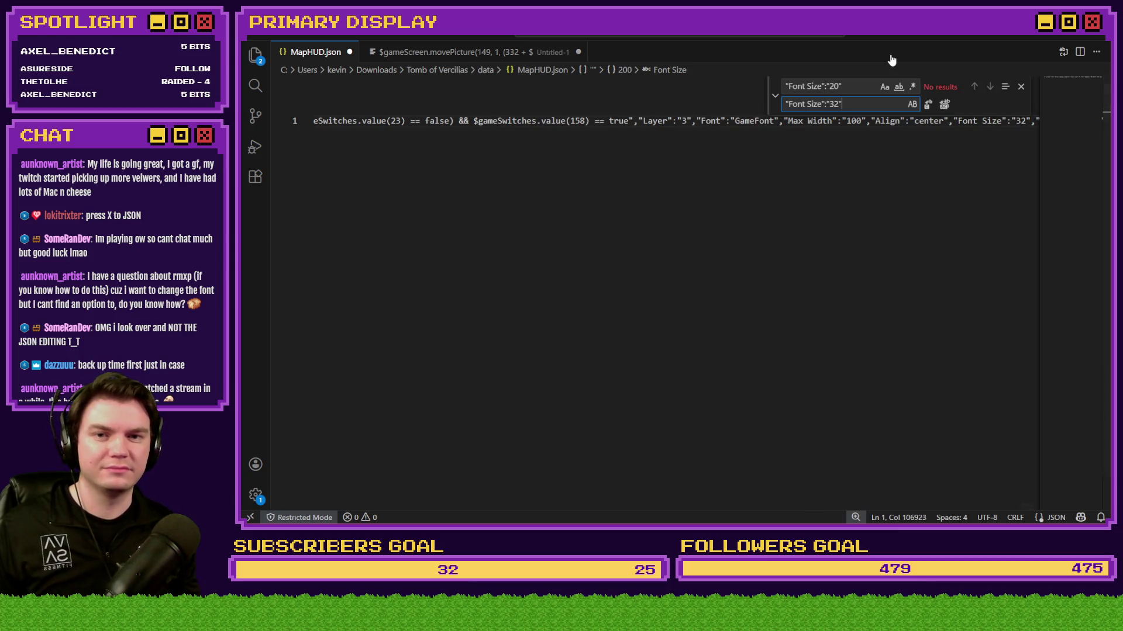
key(ctrl+f)
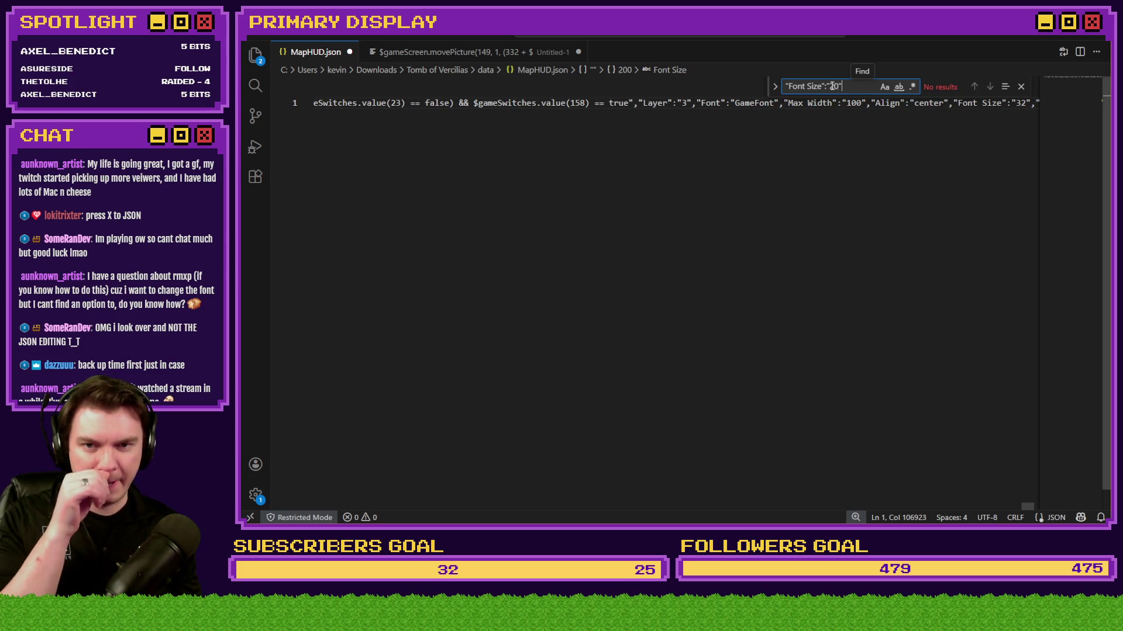
Step: Search for "Font Size":"32" to confirm 117 matches, then close the find box
drag(830, 86, 840, 87)
text(32)
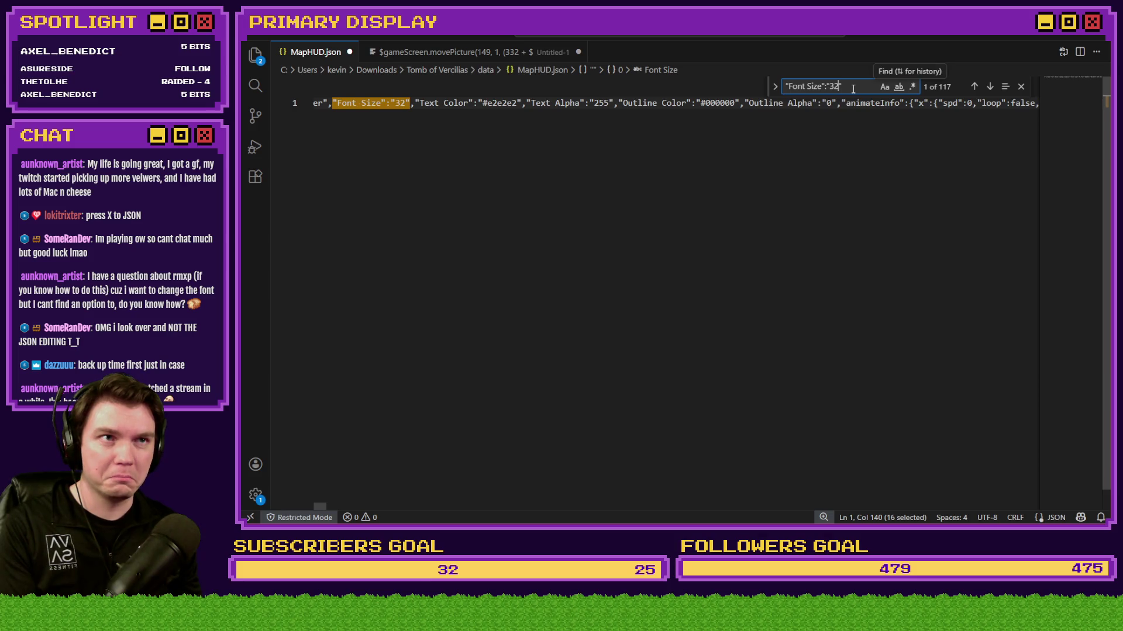
click(975, 86)
click(988, 88)
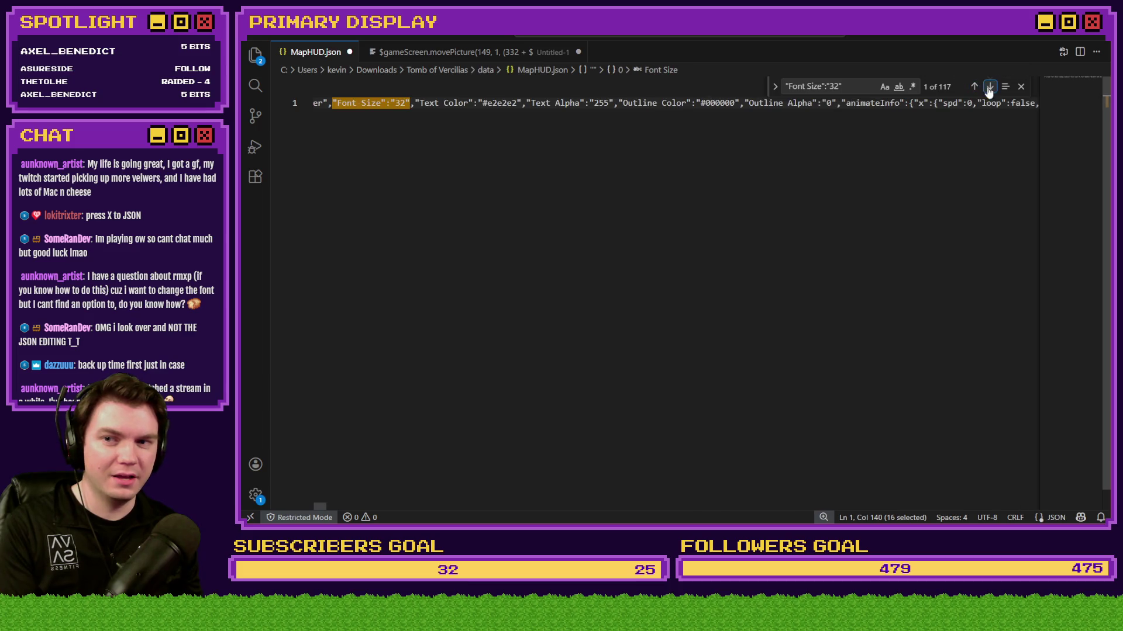
click(854, 86)
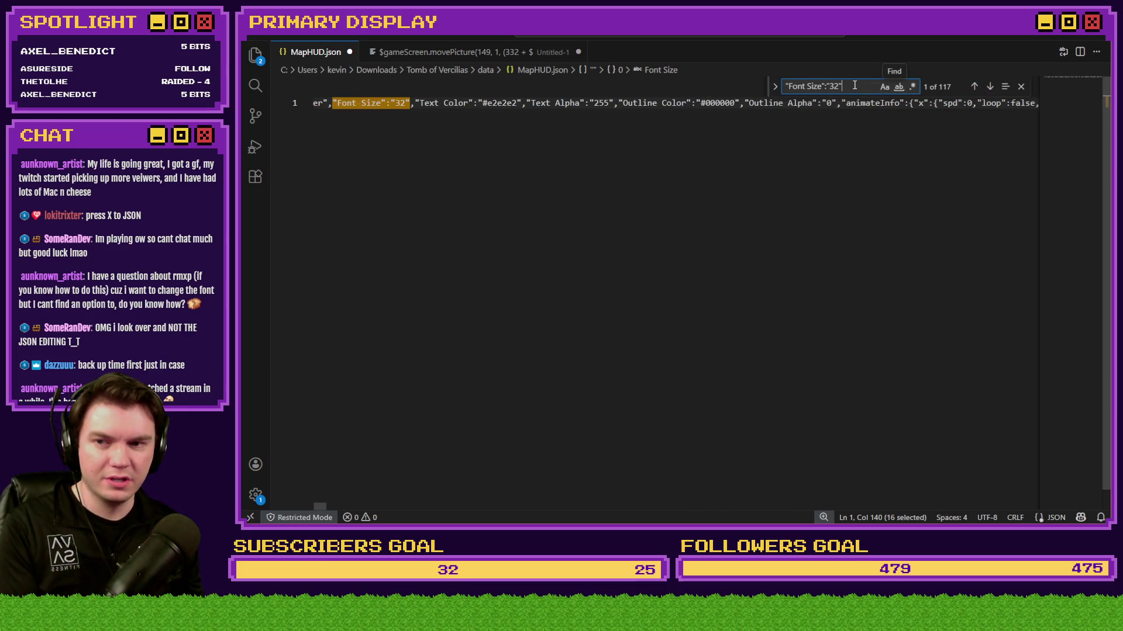
text(3)
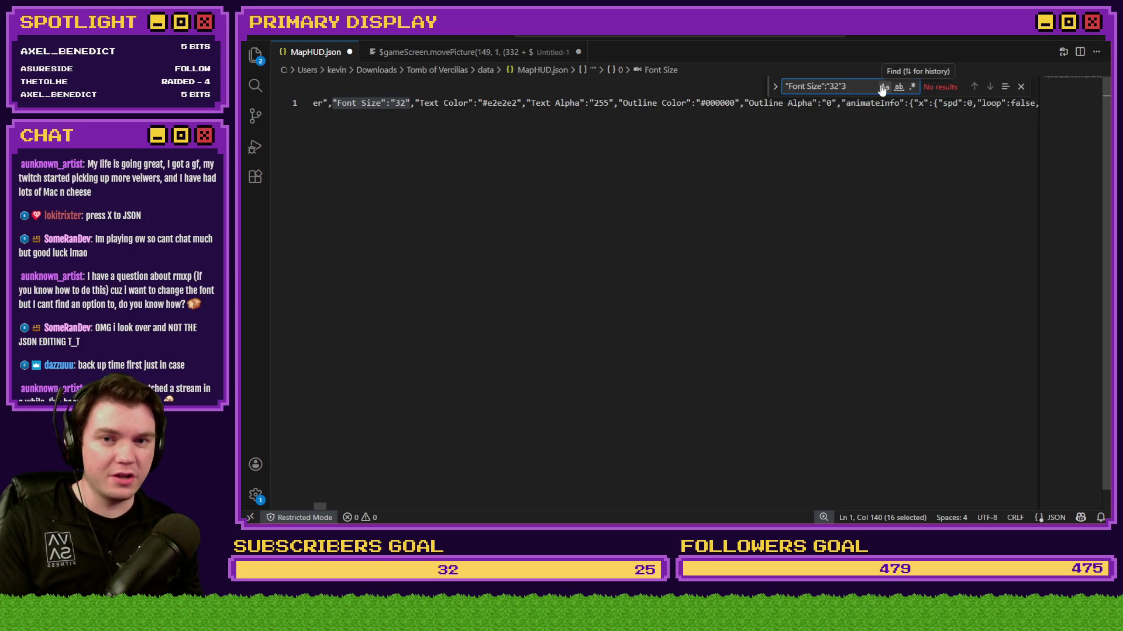
key(BackSpace)
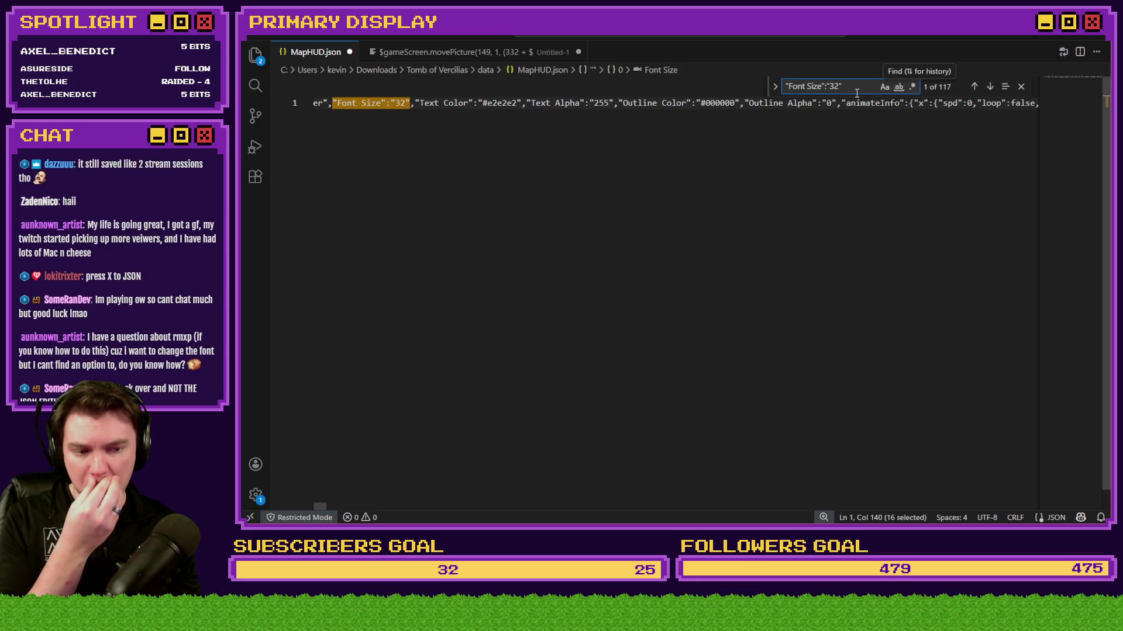
click(1021, 87)
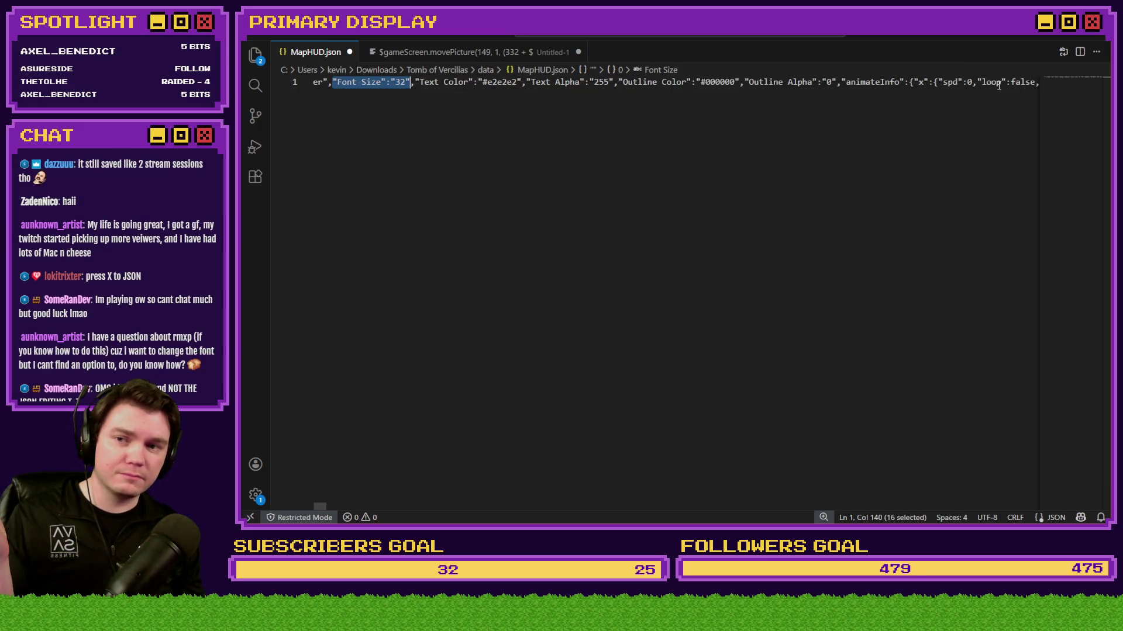
Step: Save the edited MapHUD.json and switch over to the RPG Maker editor
click(460, 83)
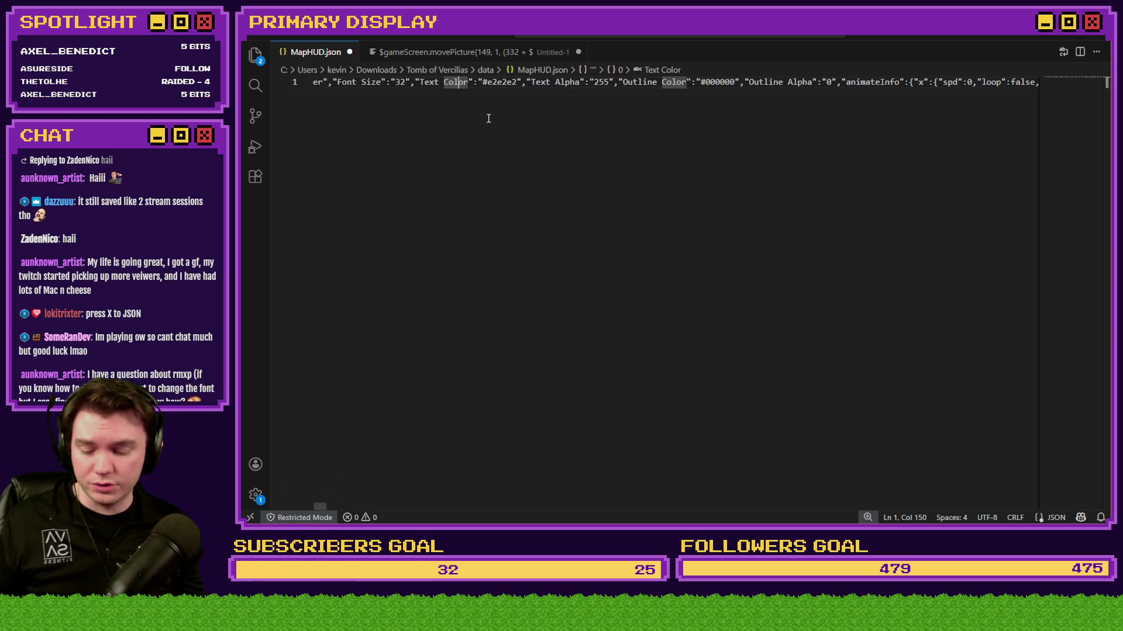
key(ctrl+s)
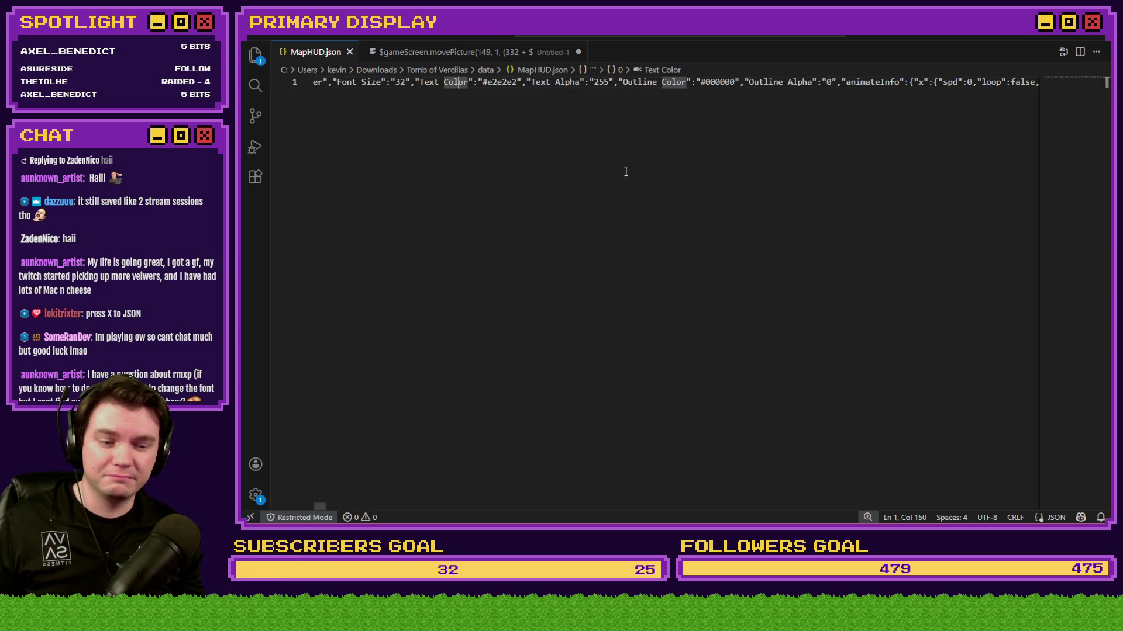
key(alt+Tab)
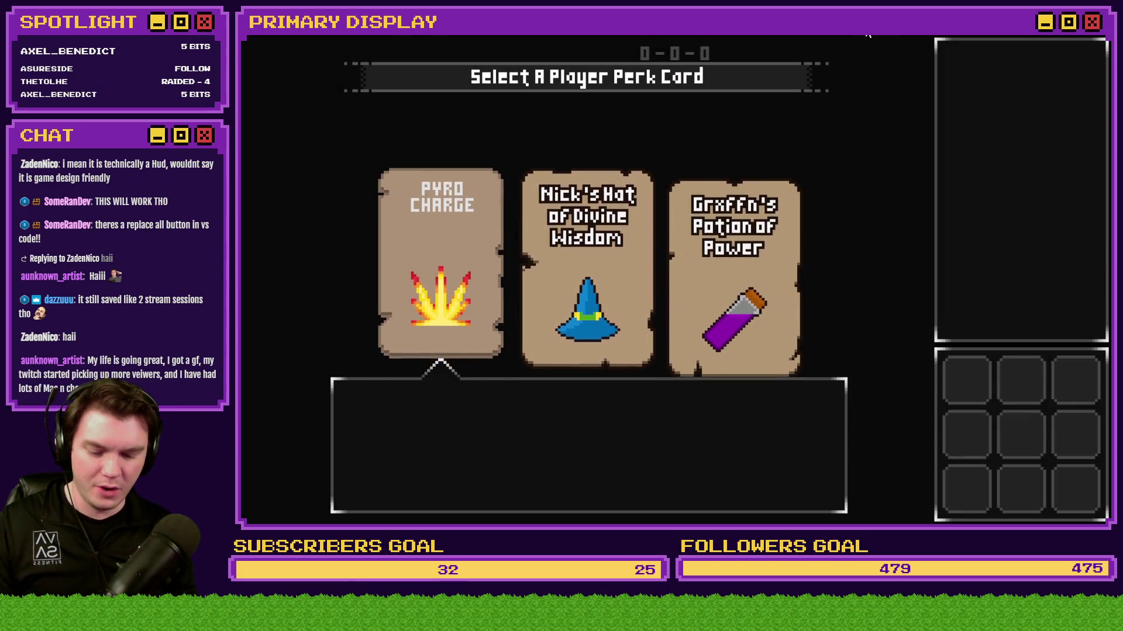
Step: Open the debug switch list with F9, then close the running test game
key(F9)
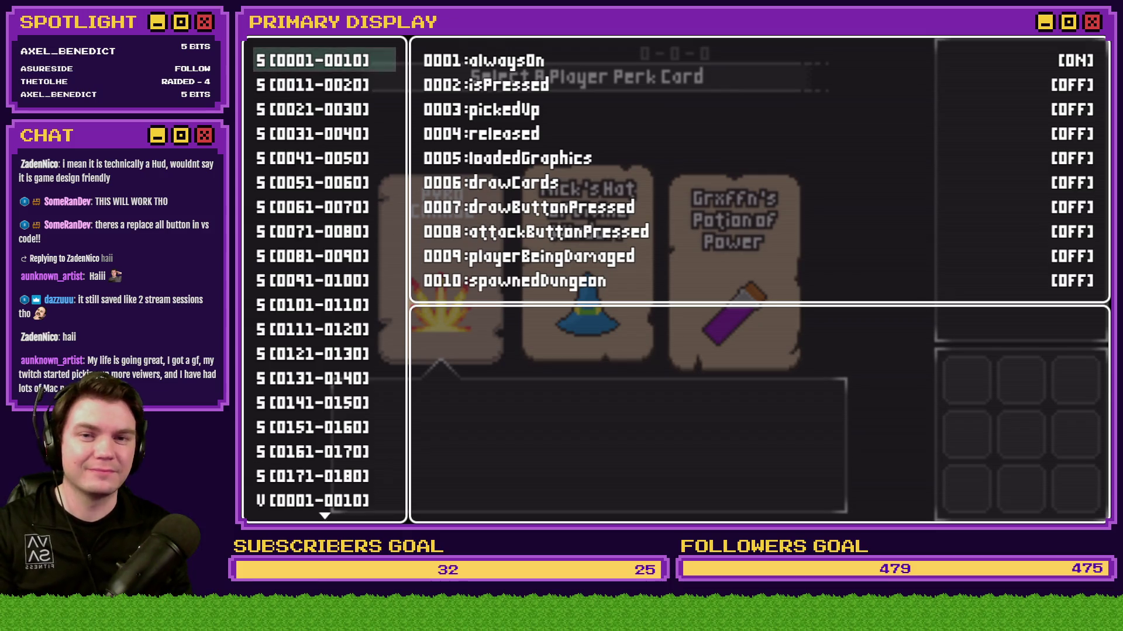
key(alt+F4)
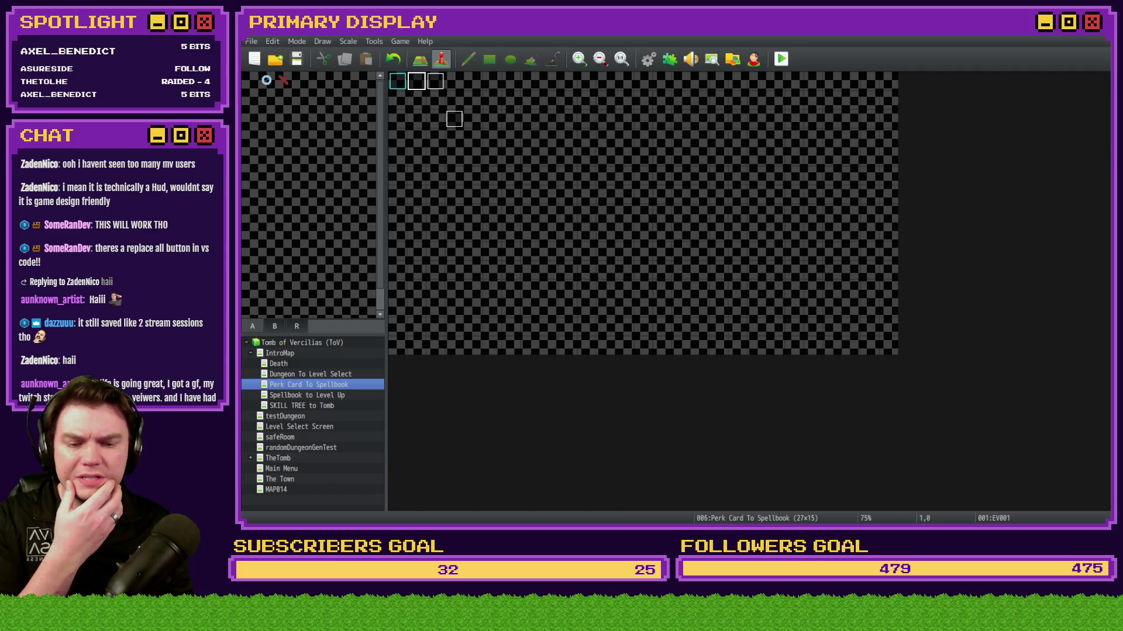
Step: Open gamefont.css from the Tomb of Vercilias fonts folder in the code editor
key(alt+Tab)
click(469, 52)
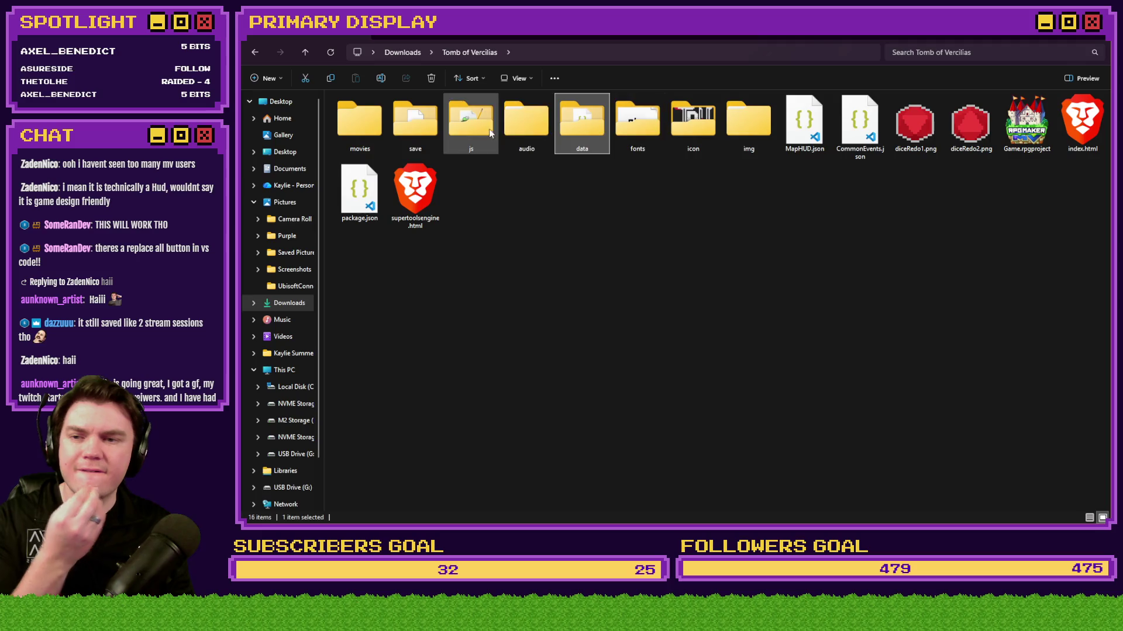
double_click(638, 123)
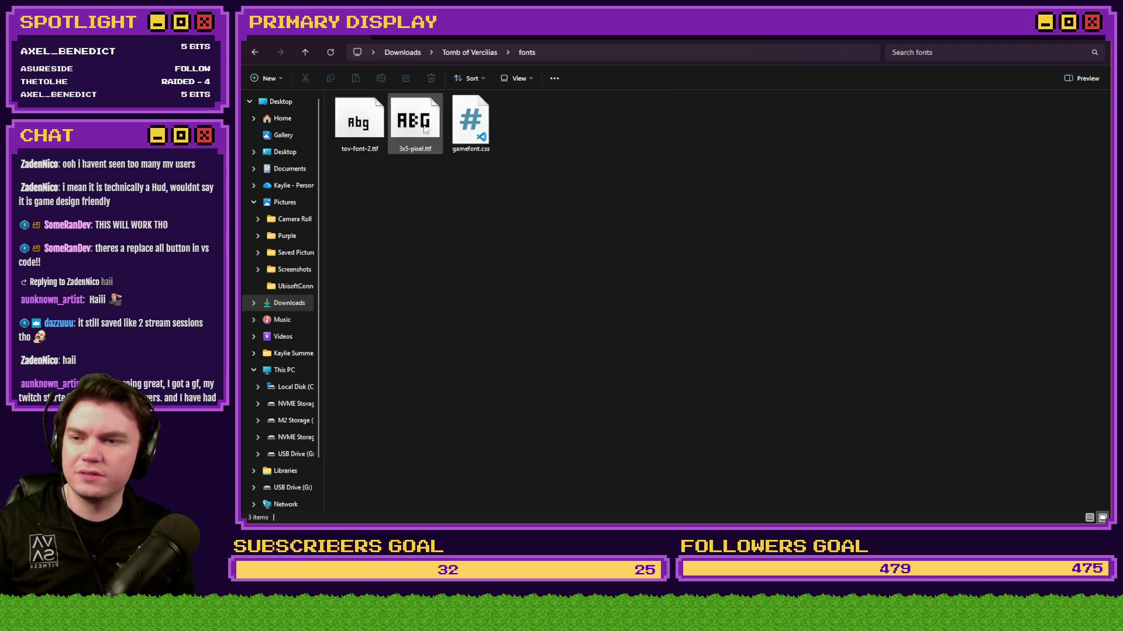
double_click(471, 124)
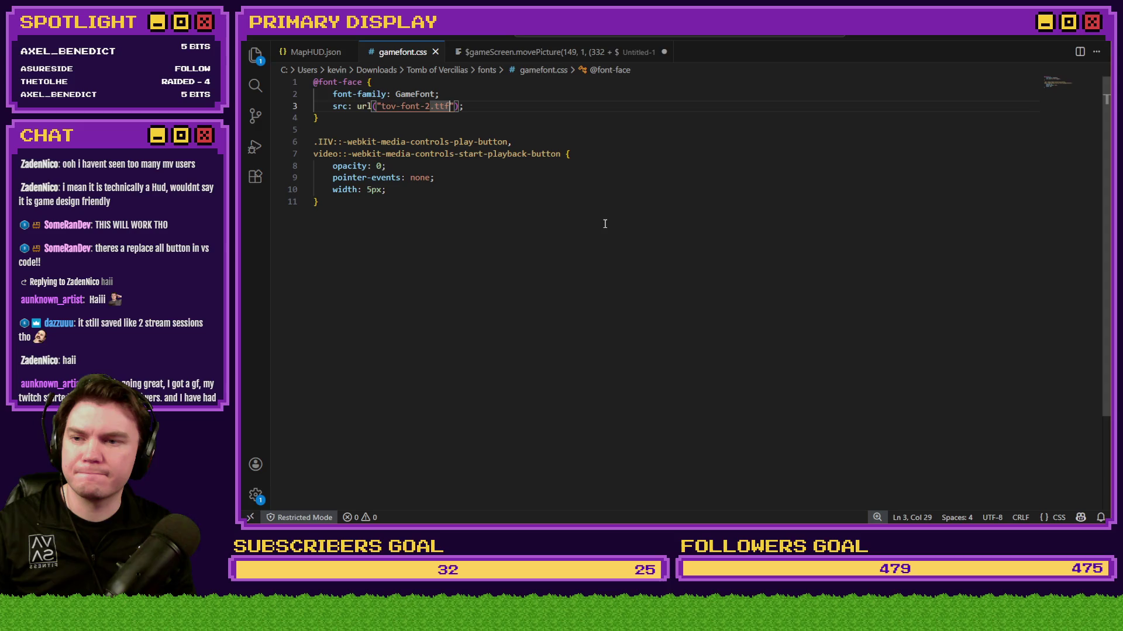
Step: Change the media-controls width in gamefont.css from 5px to 32px, then start a playtest
mouse_move(366, 197)
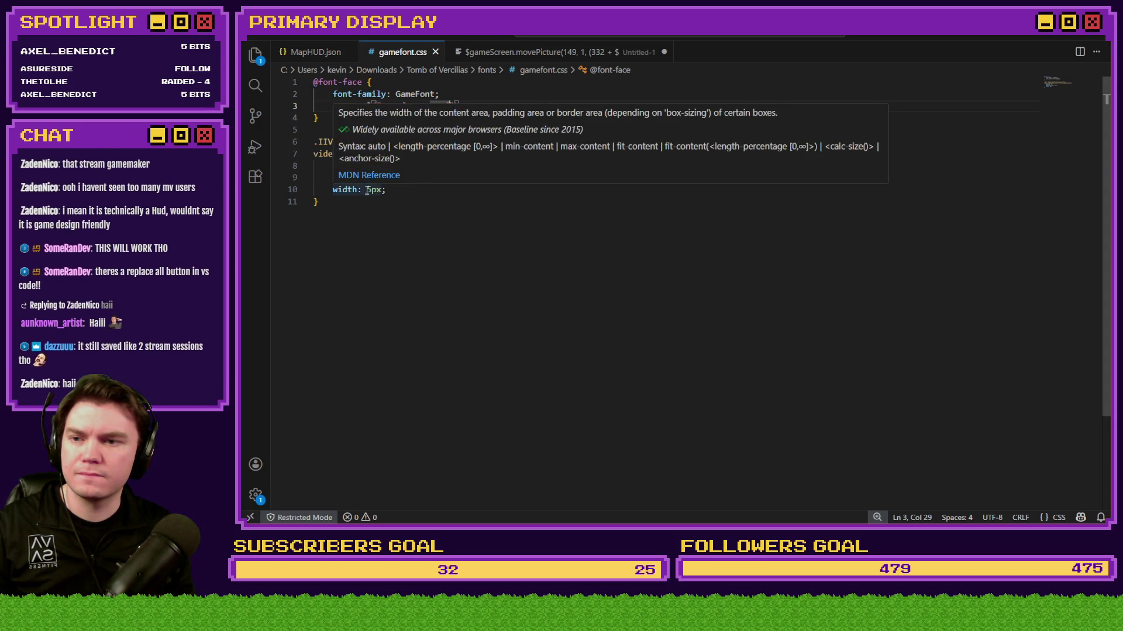
drag(367, 190, 371, 191)
text(32)
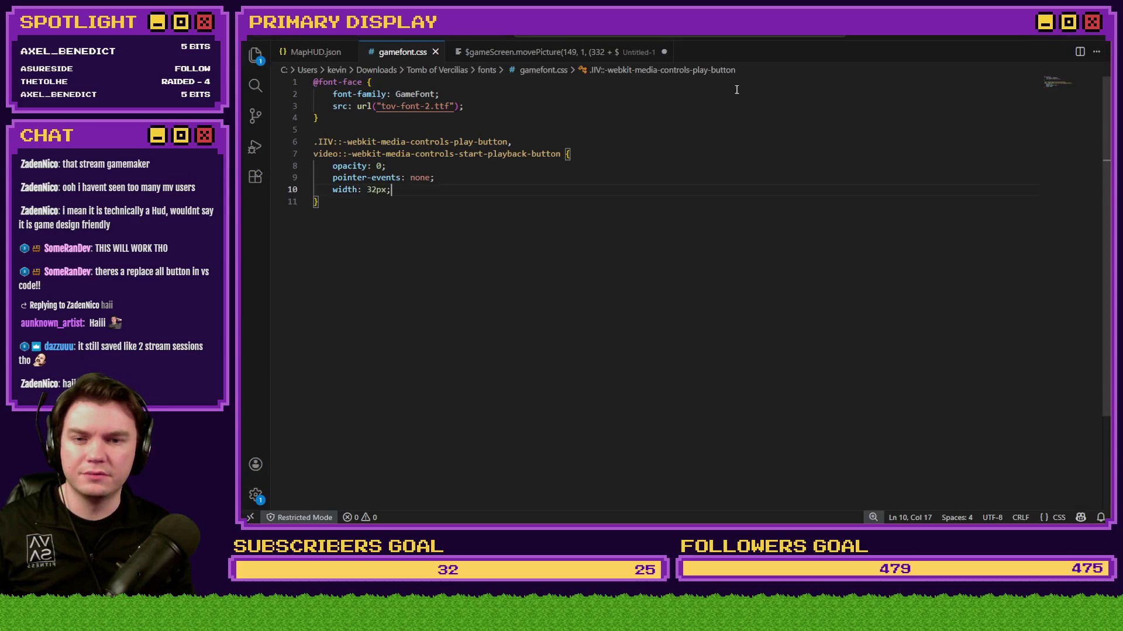
key(alt+Tab)
click(781, 59)
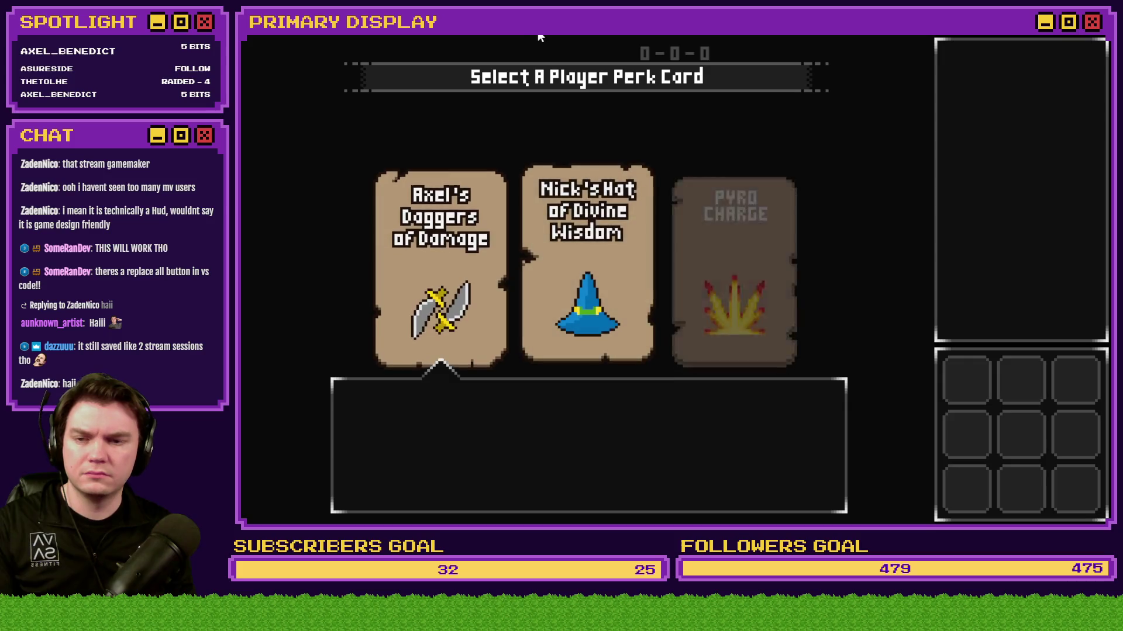
Step: Open the F9 debug switch list, check gamefont.css in VS Code, then open the Database
key(F9)
key(alt+Tab)
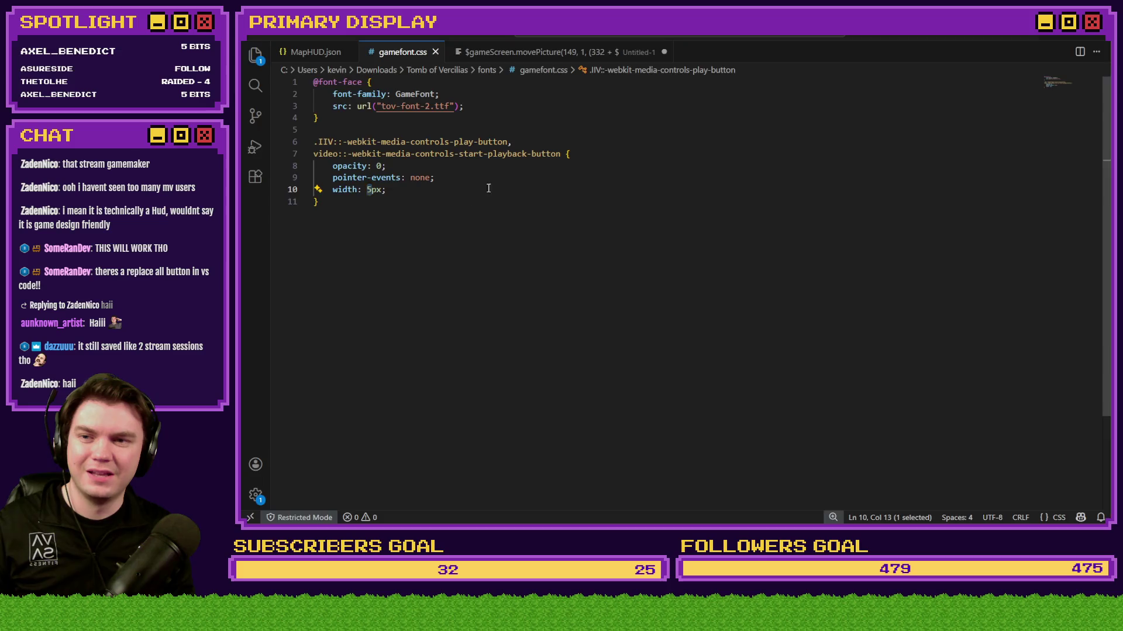
key(alt+Tab)
click(649, 59)
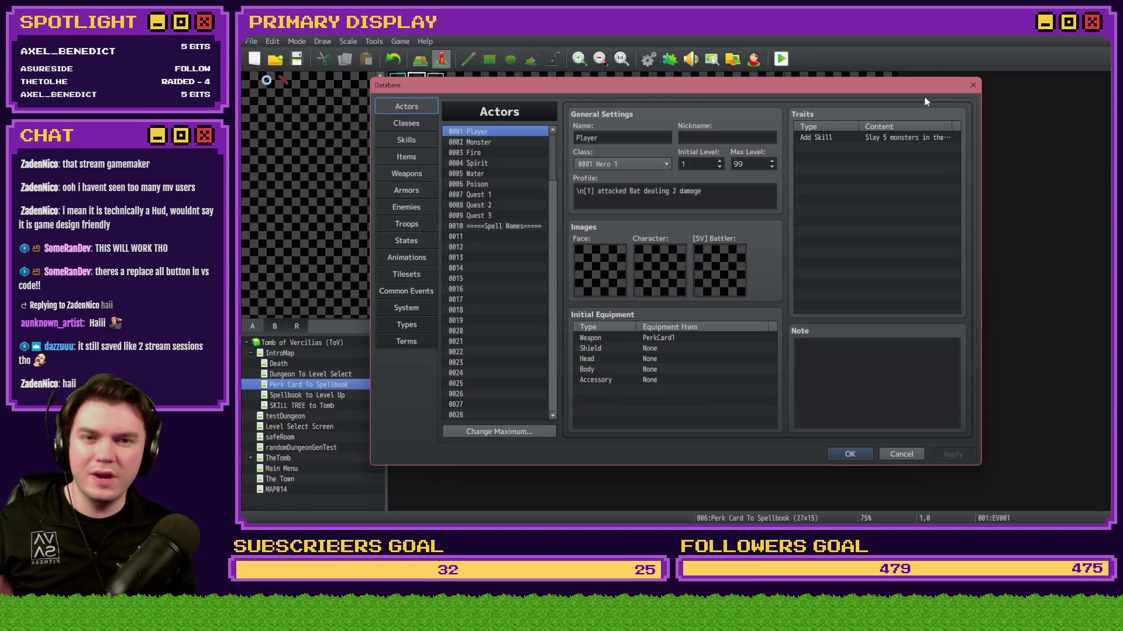
Step: Close the Database, review Community_Basic in the Plugin Manager without changes, and end the test play
click(972, 86)
click(670, 60)
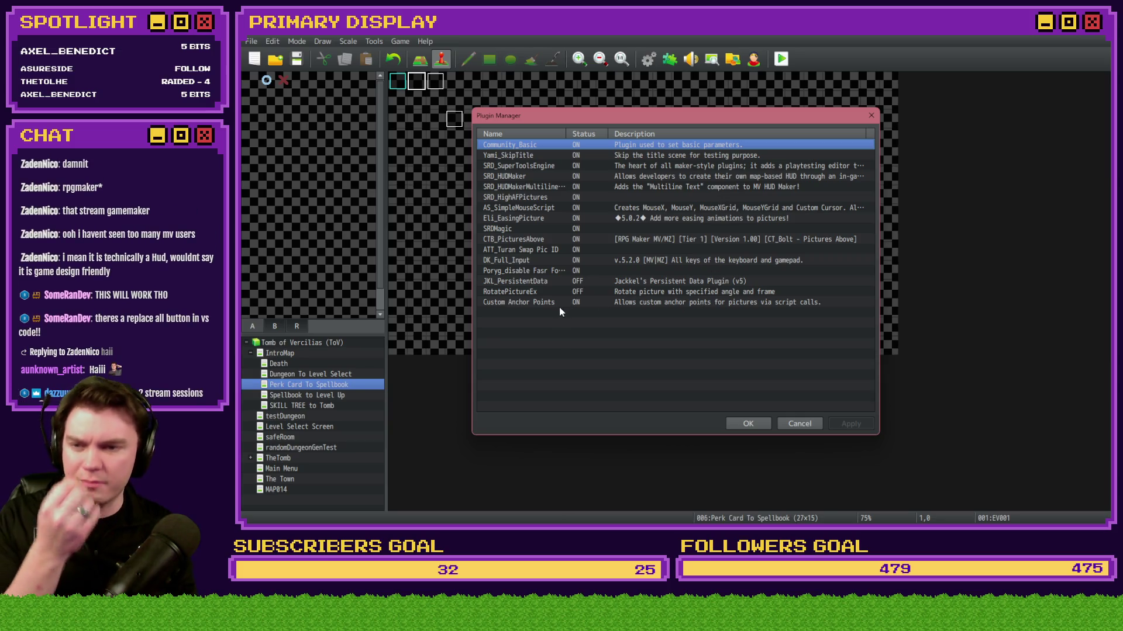
double_click(519, 146)
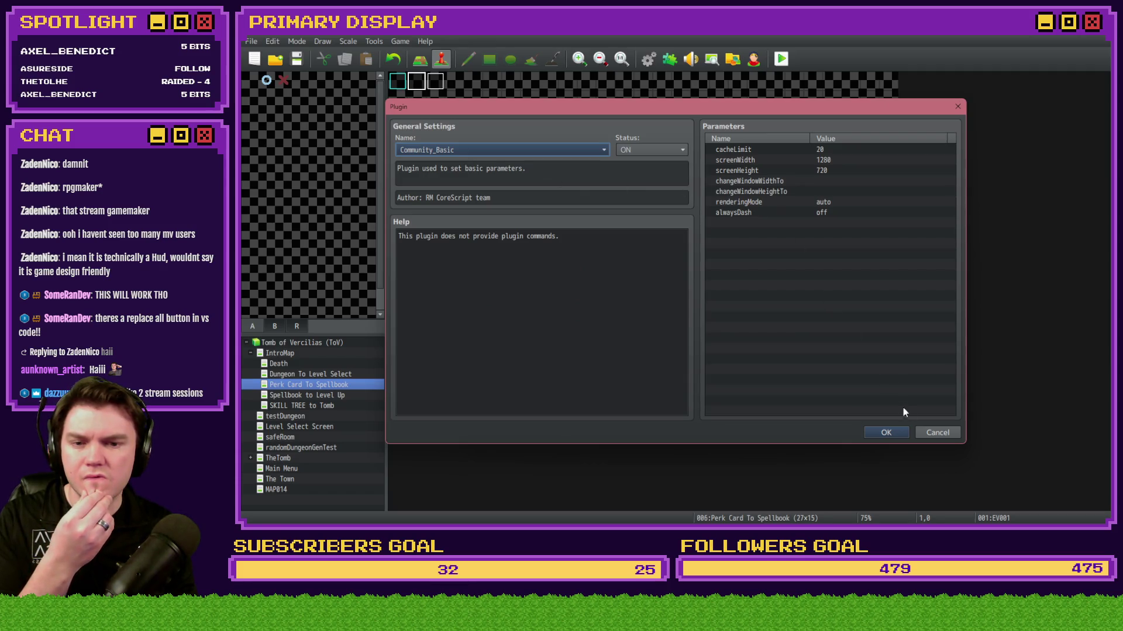
click(922, 433)
click(822, 424)
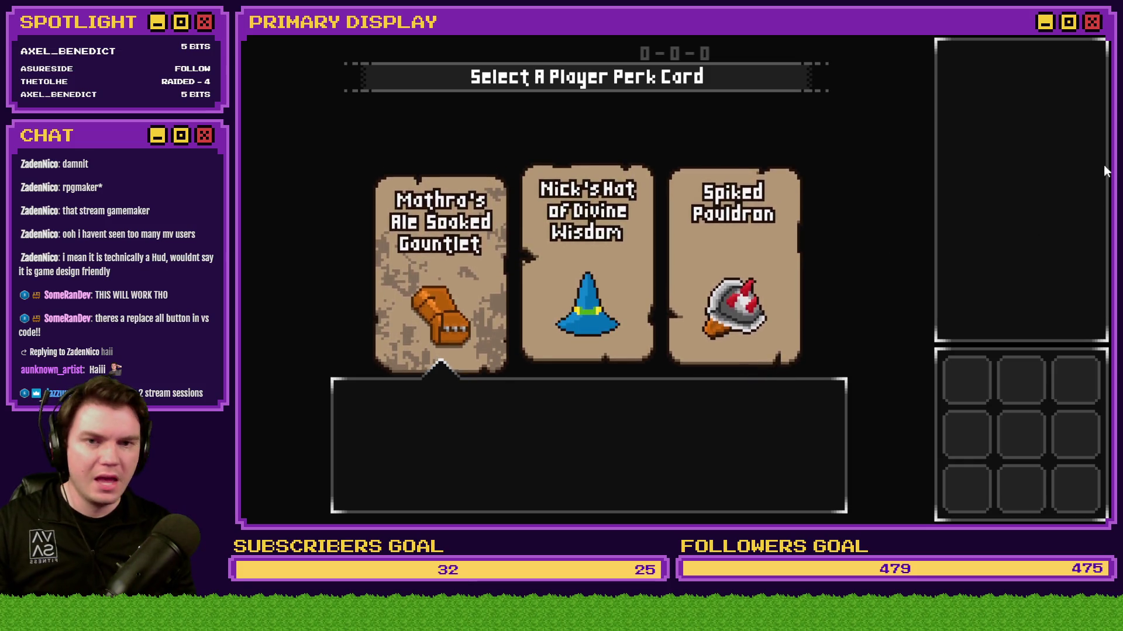
key(alt+F4)
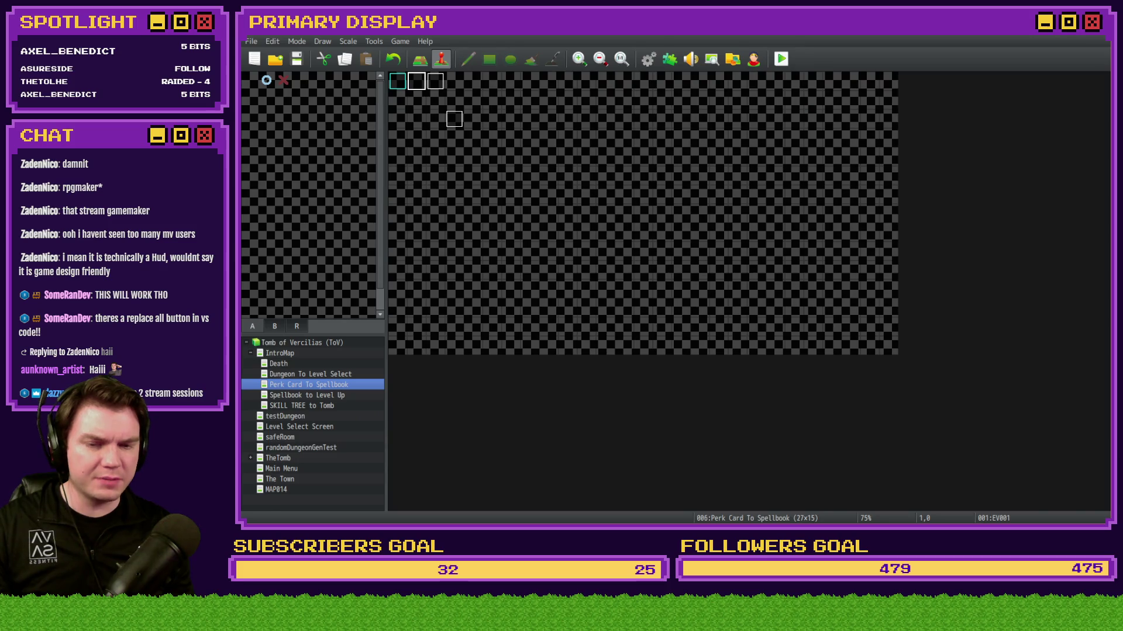
key(alt+Tab)
key(ctrl+f)
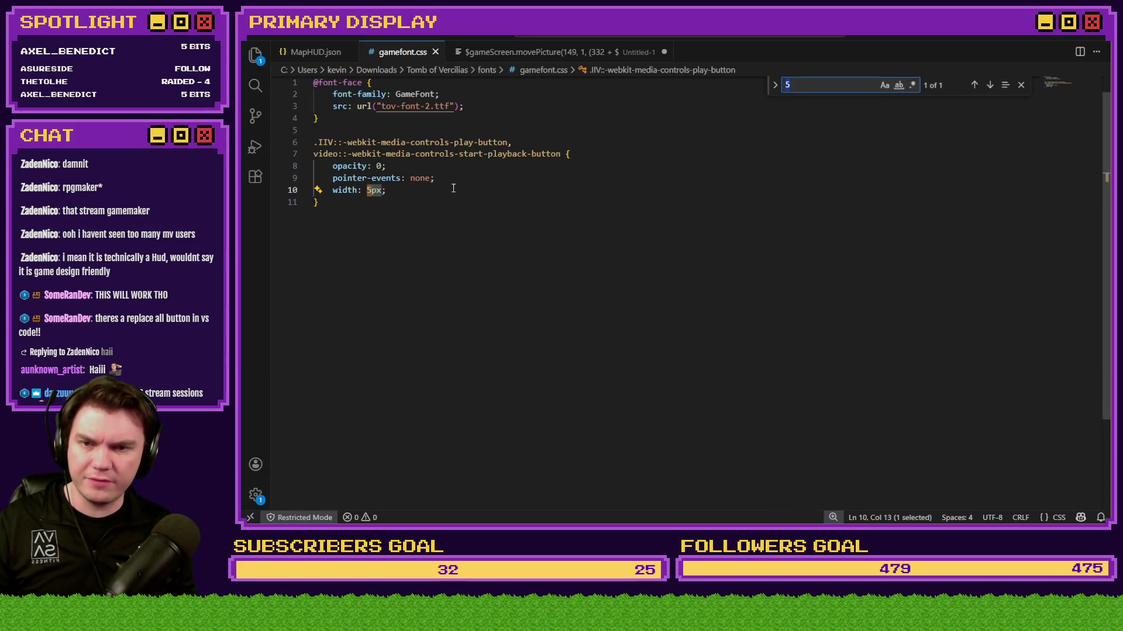
click(775, 88)
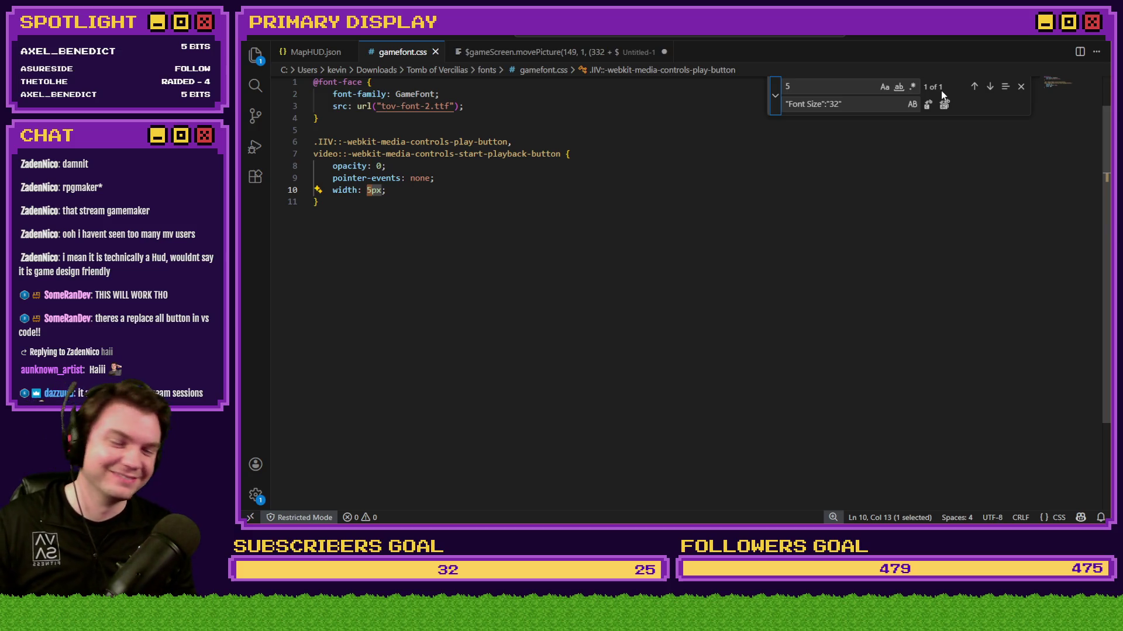
click(1021, 87)
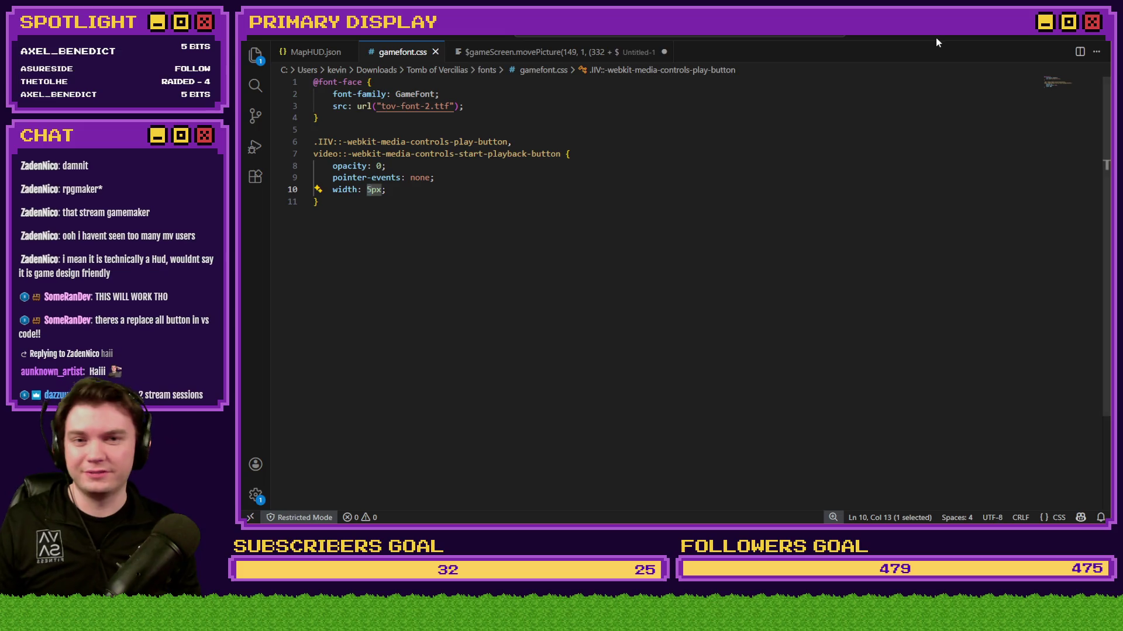
key(alt+Tab)
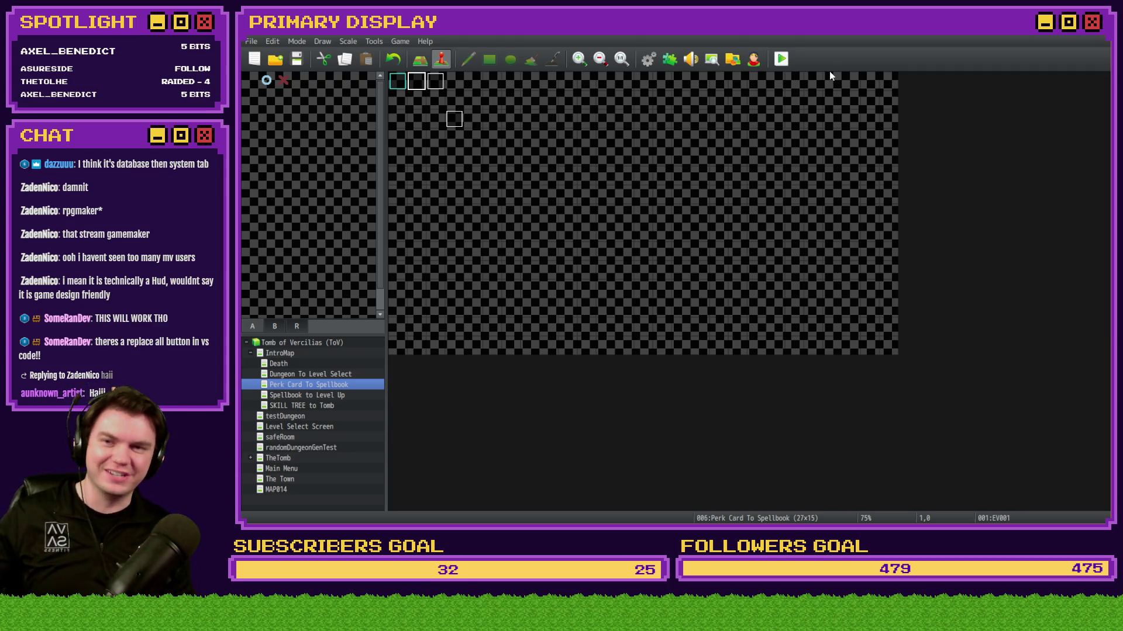
Step: Start a playtest showing the 'Select A Player Perk Card' screen with three cards
click(779, 60)
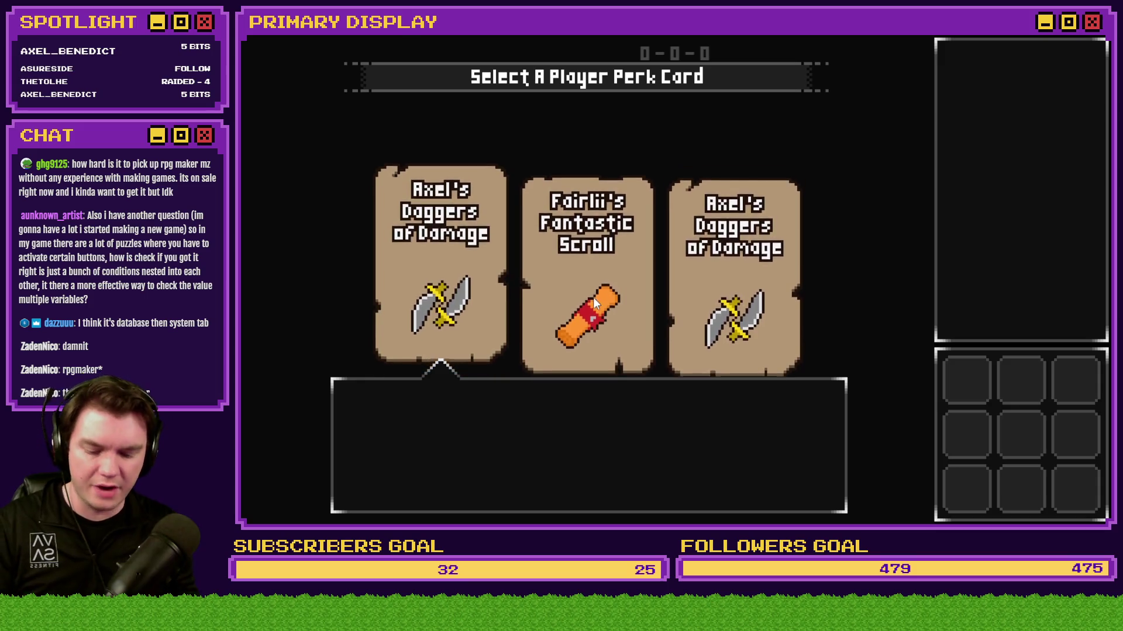
Step: Inspect switches 0141–0150 in the debug window and toggle the F10 debug overlay on and off
key(F9)
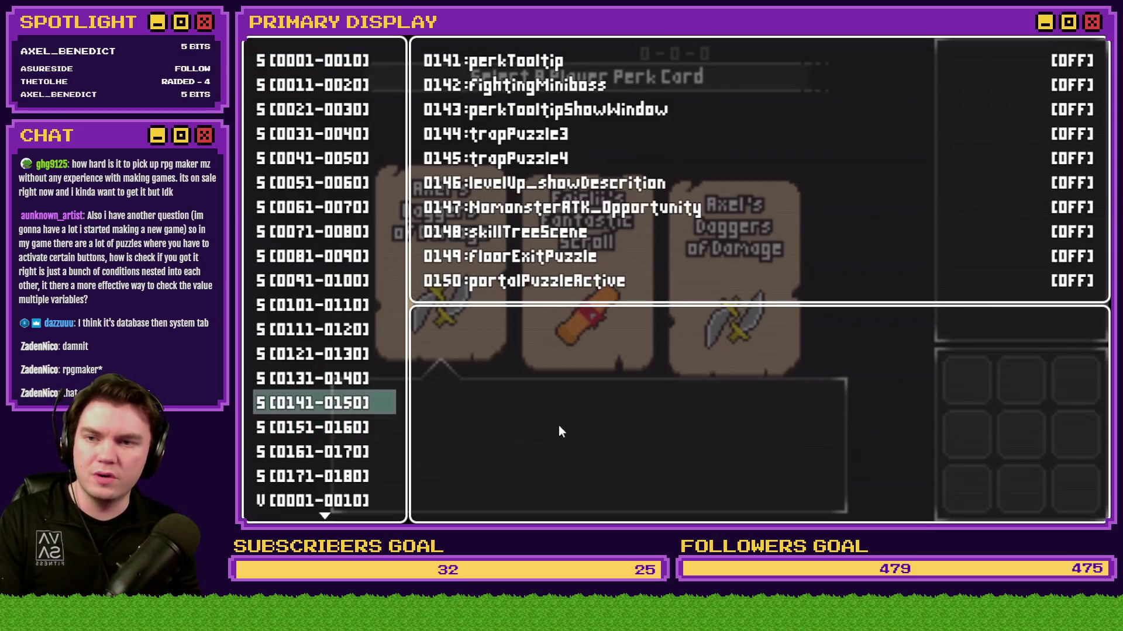
key(Return)
key(Escape)
key(Escape)
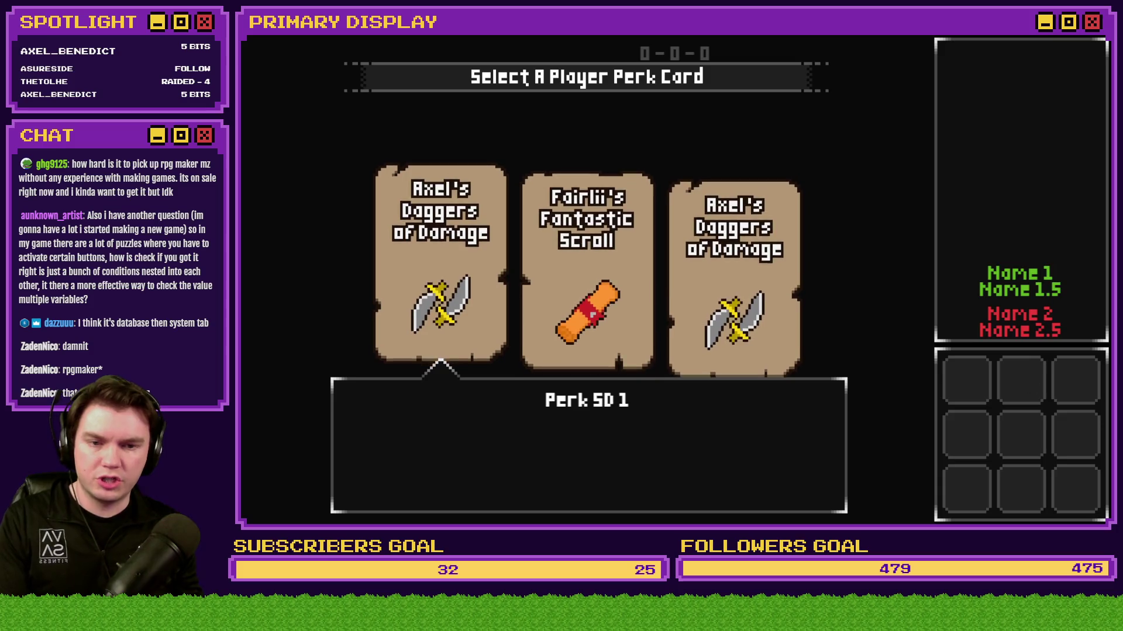
key(F10)
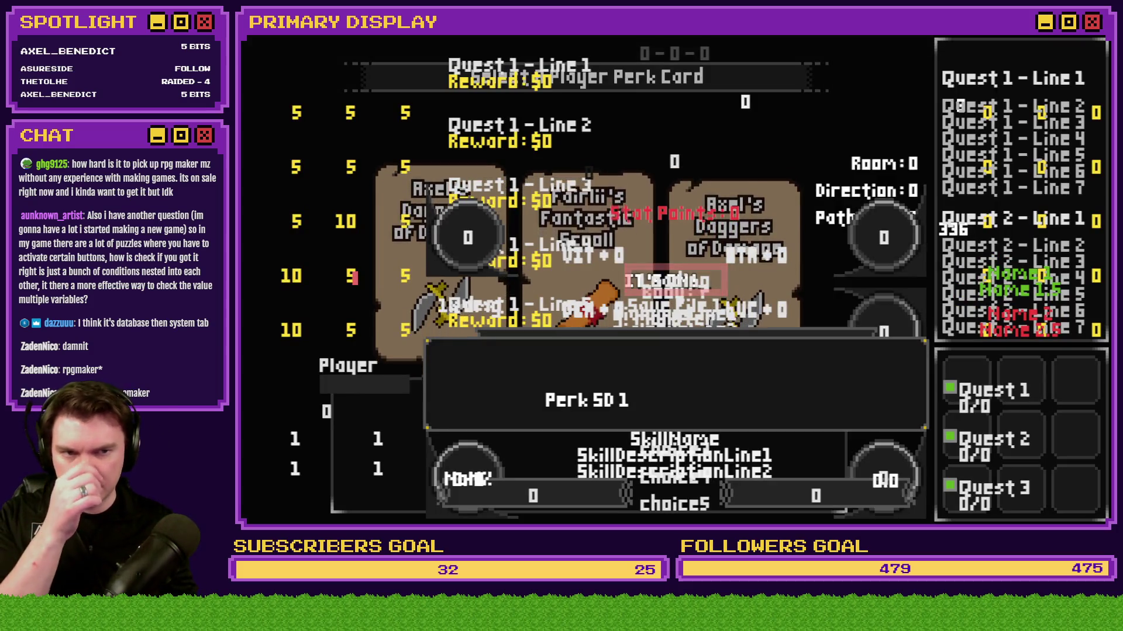
key(F10)
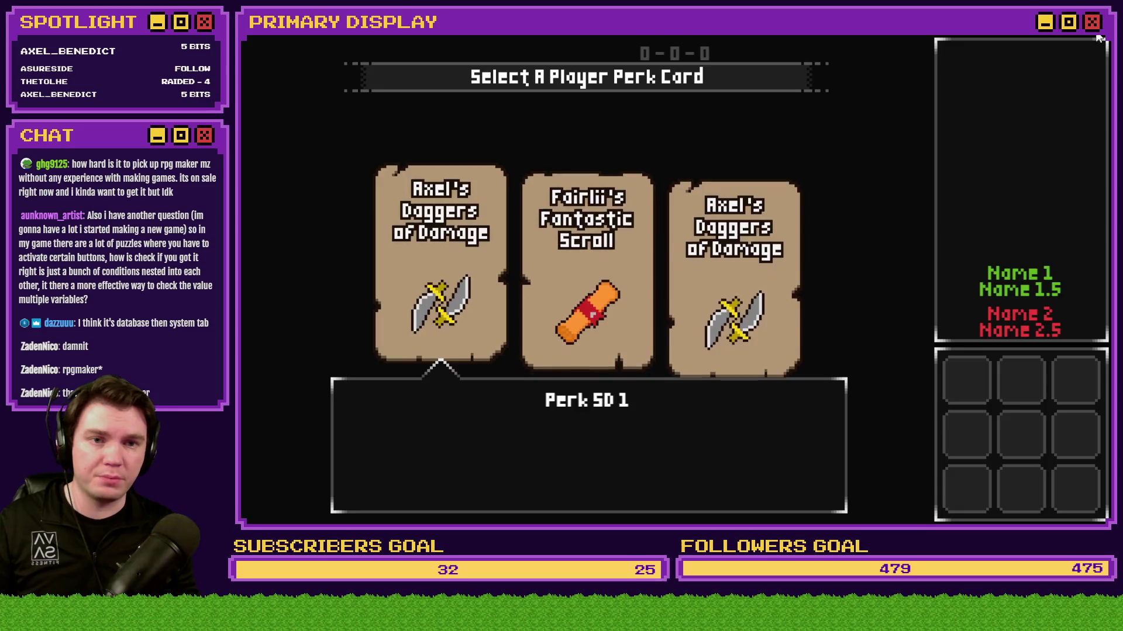
Step: Close the playtest and open the 0017 tooltips common event in the Database
click(1098, 37)
click(648, 59)
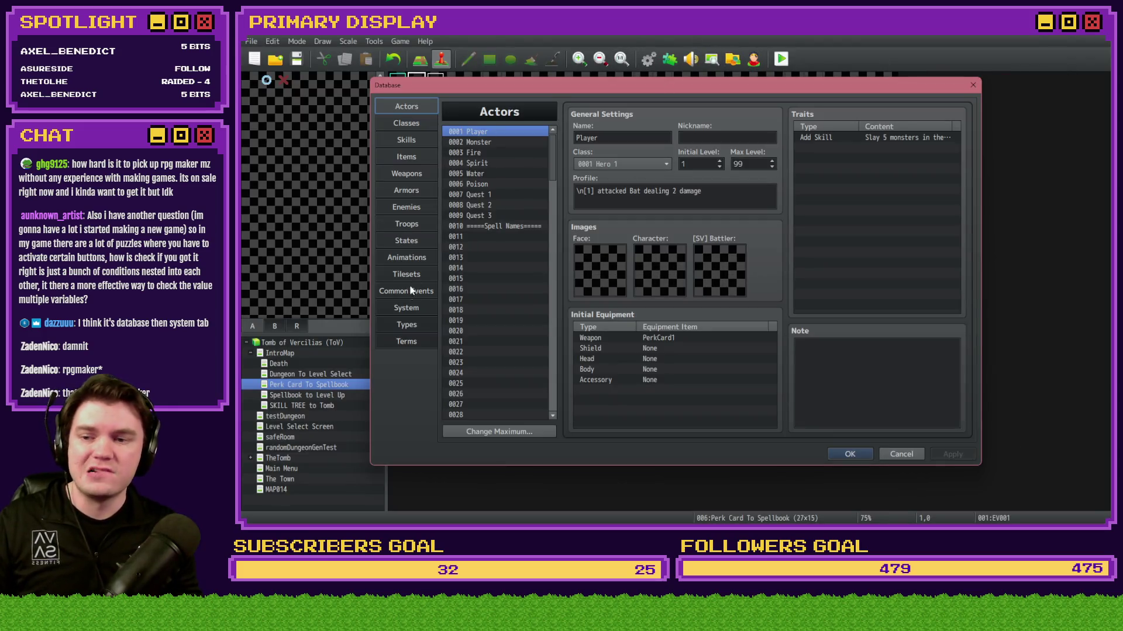
click(406, 291)
click(495, 300)
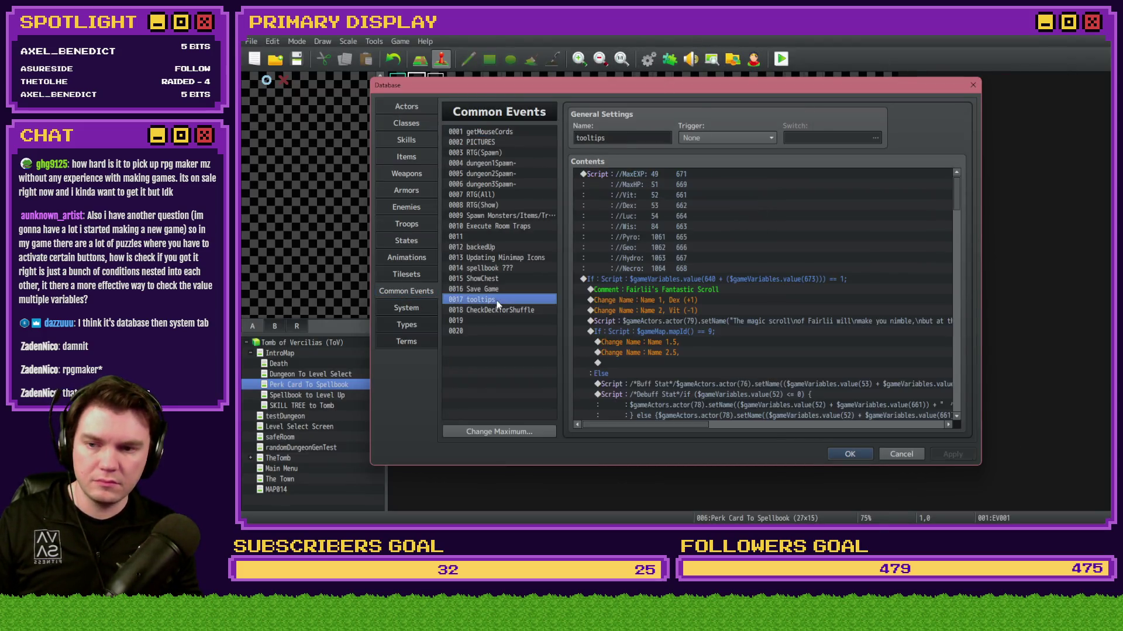
scroll(710, 337, down, 3)
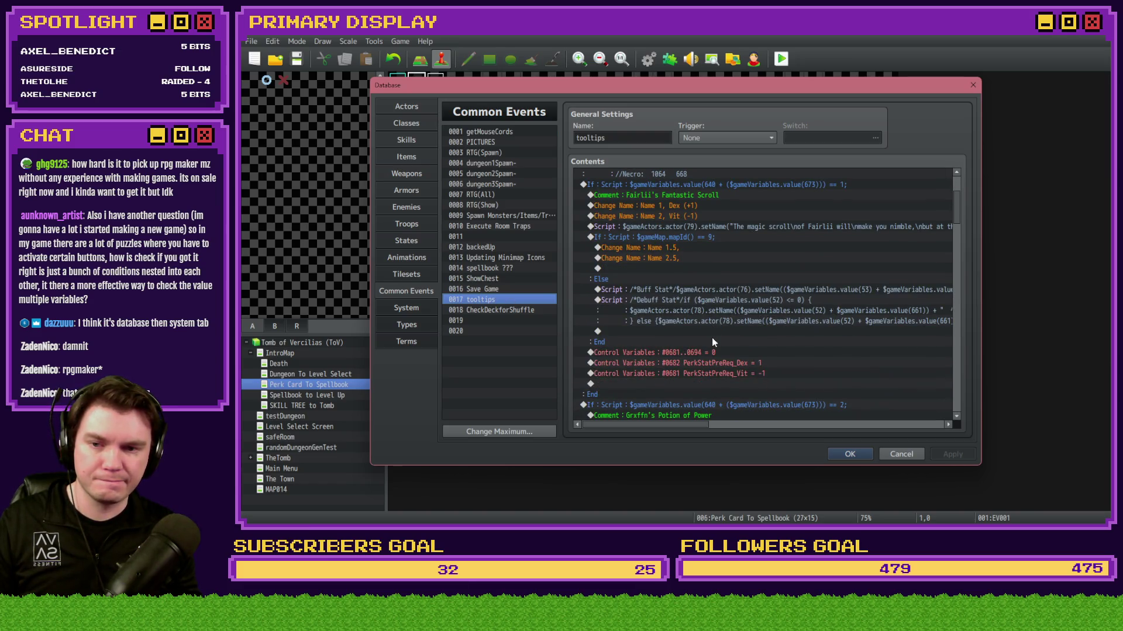
click(704, 289)
click(704, 308)
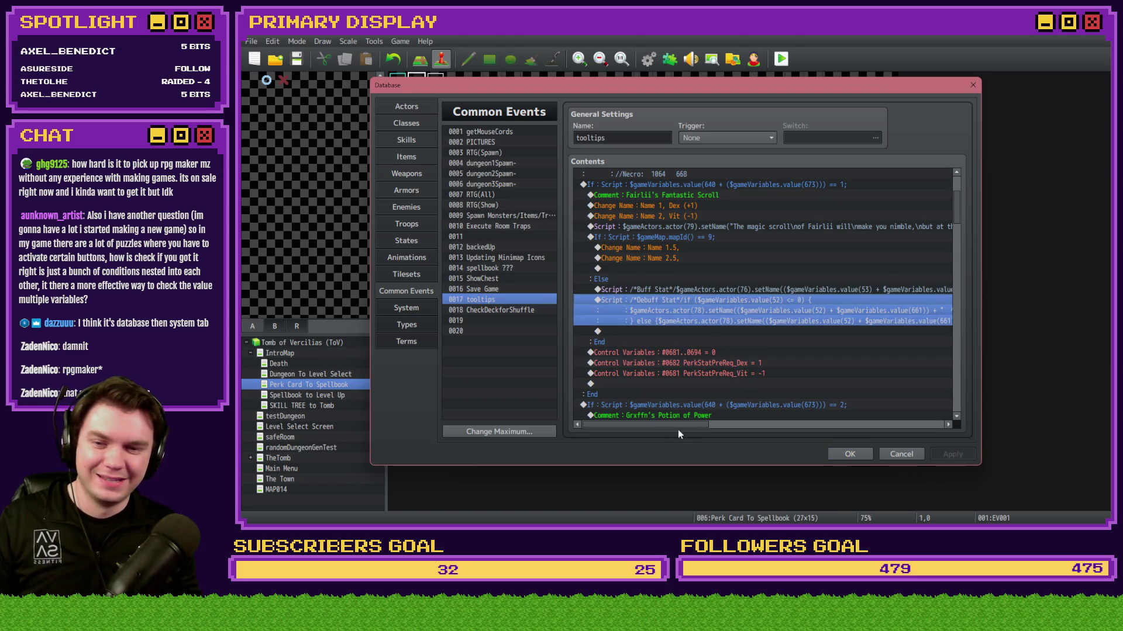
mouse_move(681, 425)
mouse_down()
mouse_move(849, 440)
mouse_move(659, 435)
mouse_up()
click(701, 290)
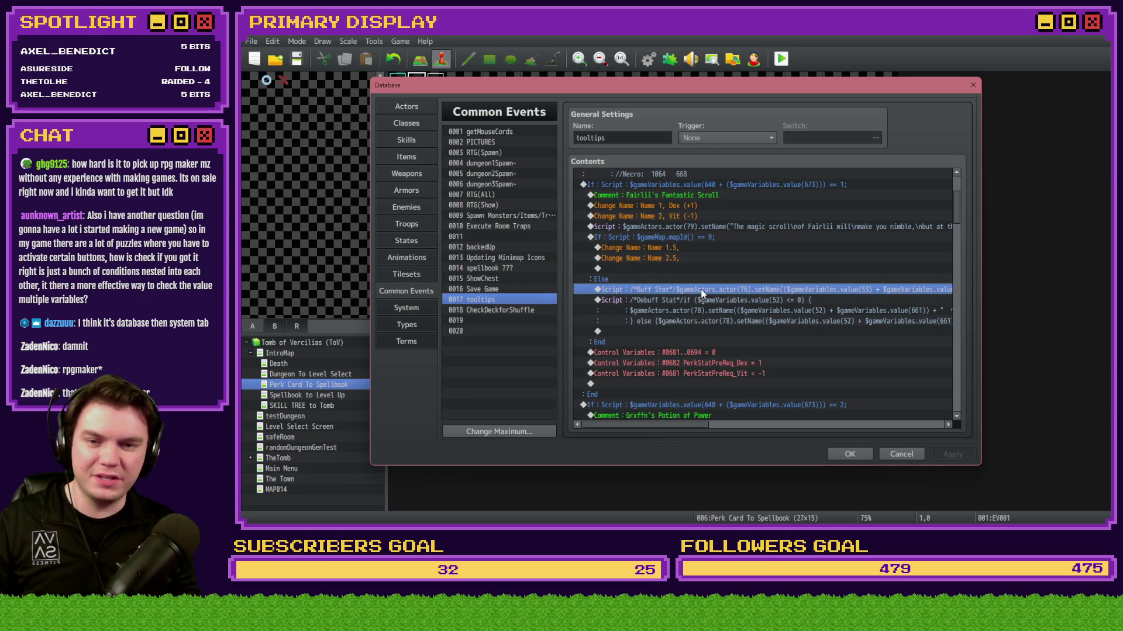
click(713, 269)
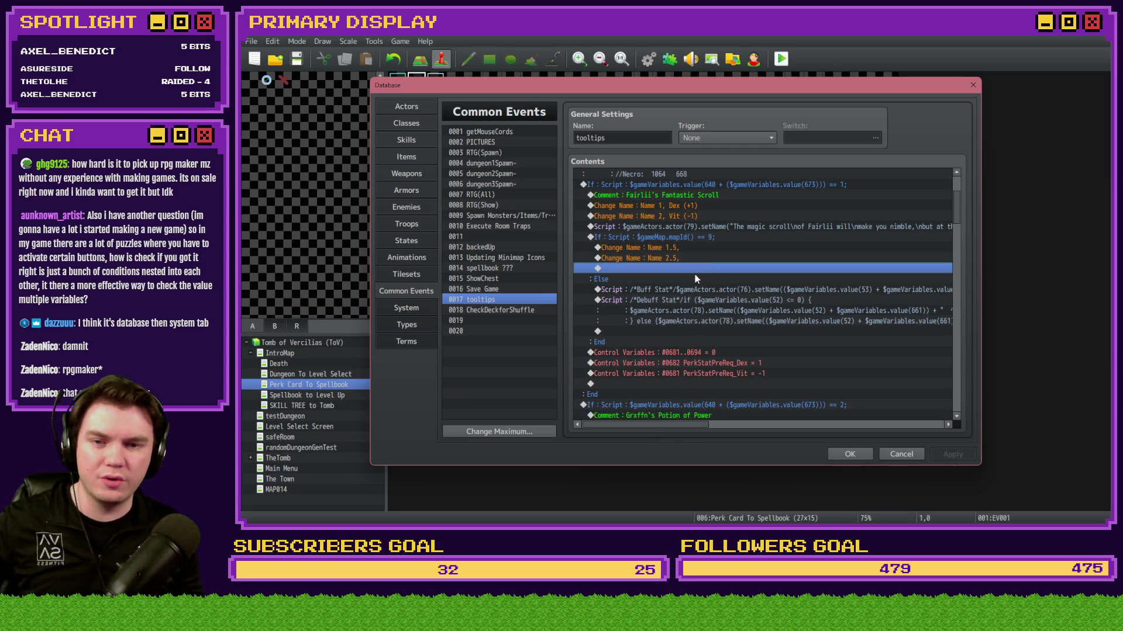
drag(688, 423, 751, 430)
click(736, 228)
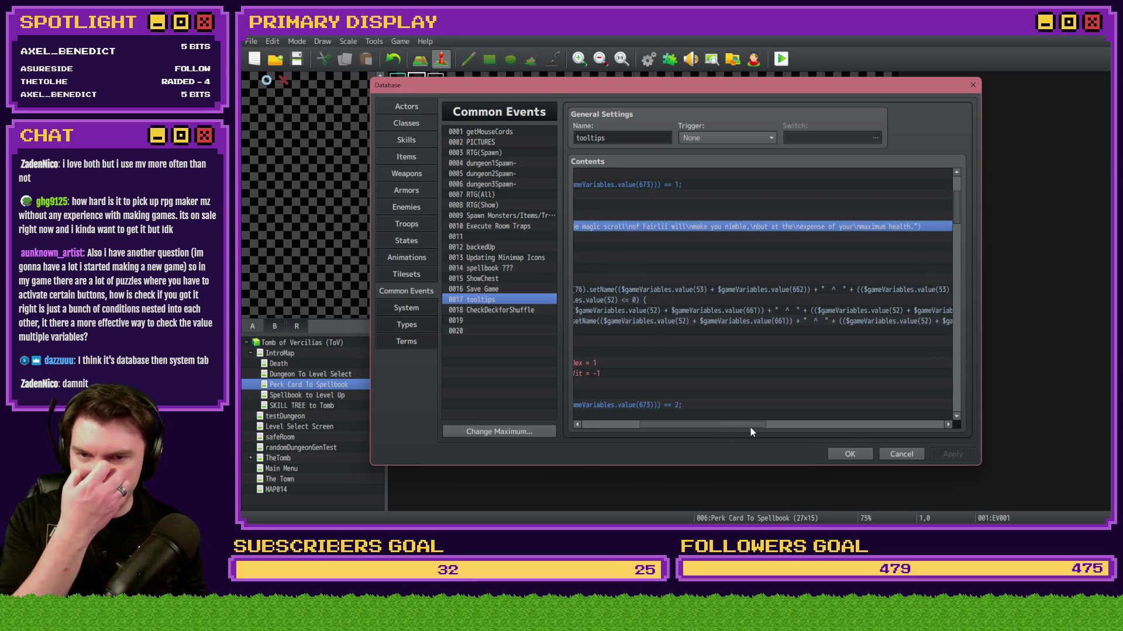
drag(753, 428, 763, 431)
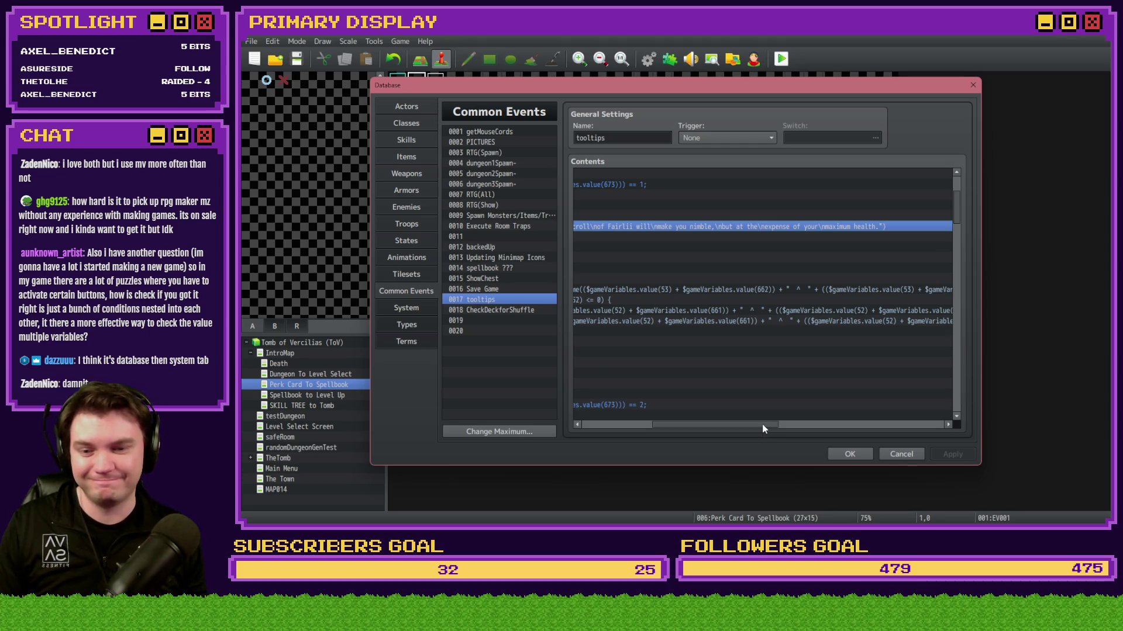
drag(763, 429, 710, 426)
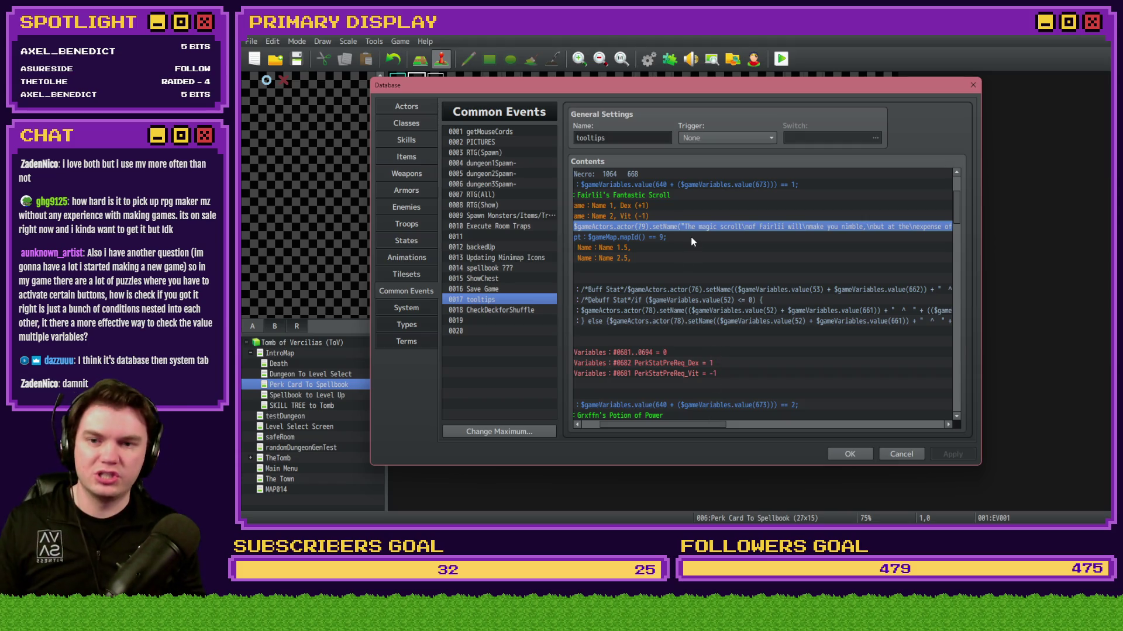
Step: In the setName script, lowercase 'Magic' and replace the line break after 'scroll' with a space
key(Return)
click(789, 229)
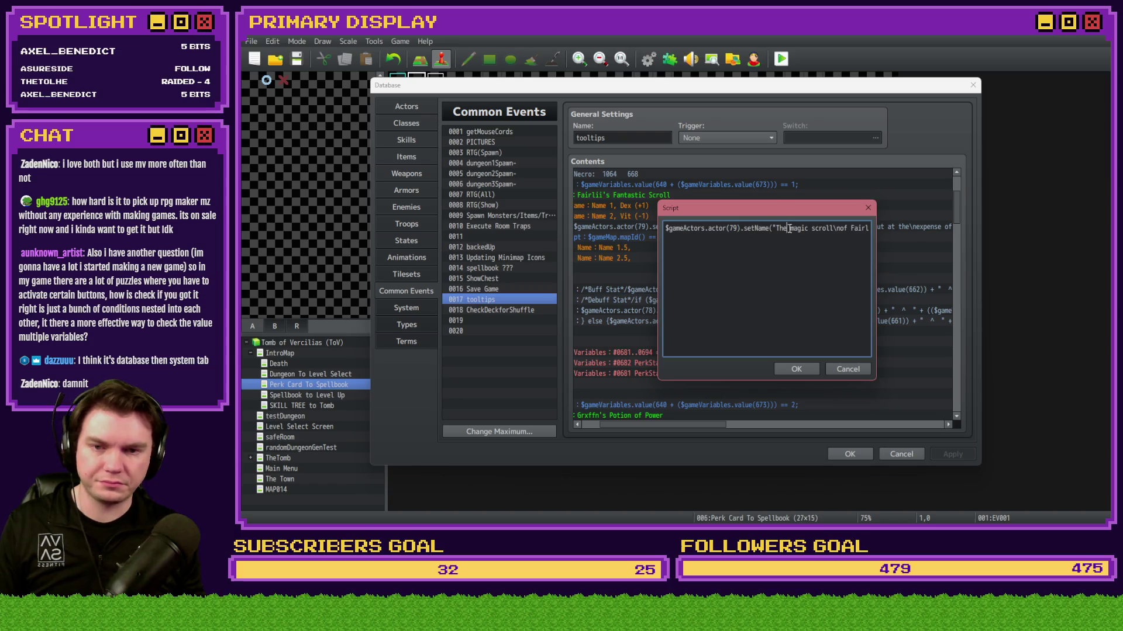
key(Delete)
text(m)
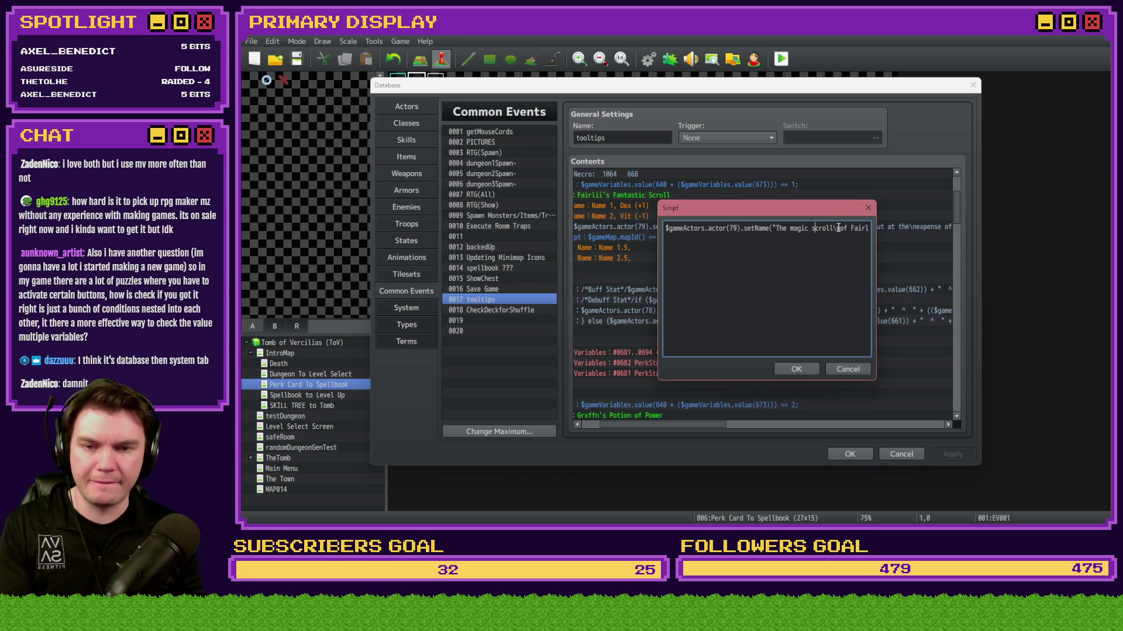
click(843, 228)
key(BackSpace)
key(BackSpace)
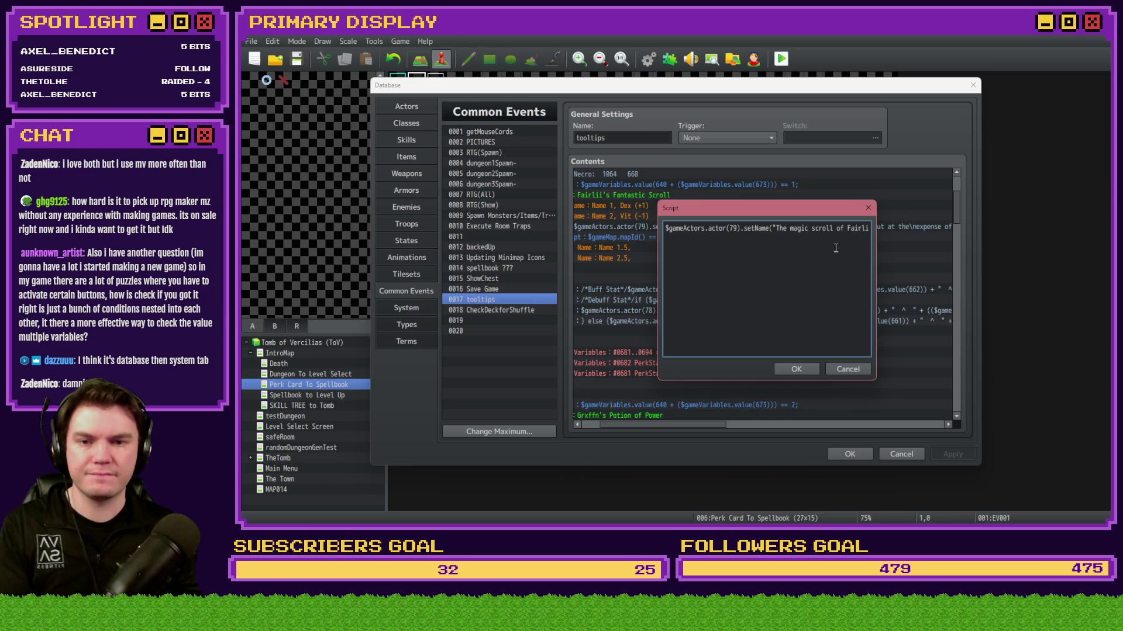
key(Right)
key(Right)
key(Right)
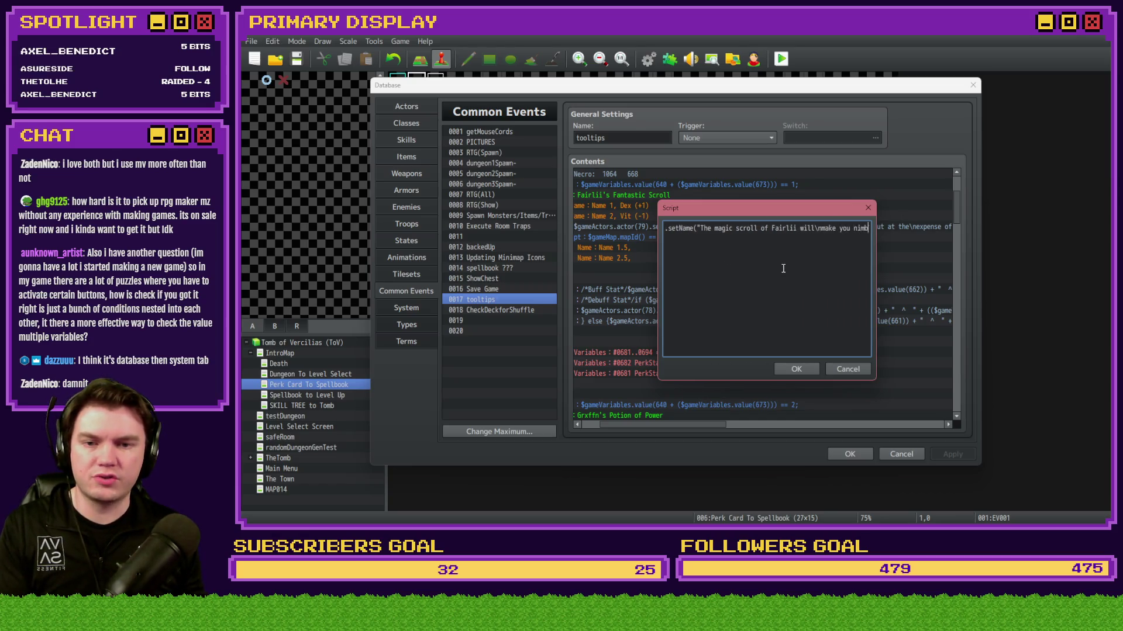
Step: Remove the breaks after 'nimble', 'but at the' and before 'maximum health', then confirm and close the Database
click(821, 256)
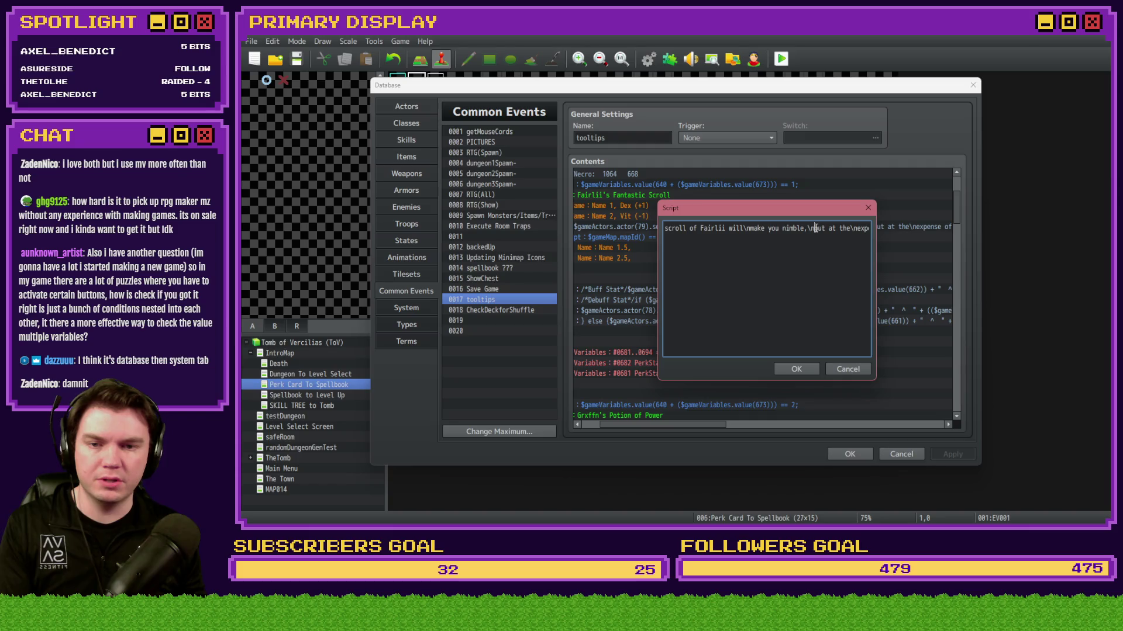
key(BackSpace)
key(BackSpace)
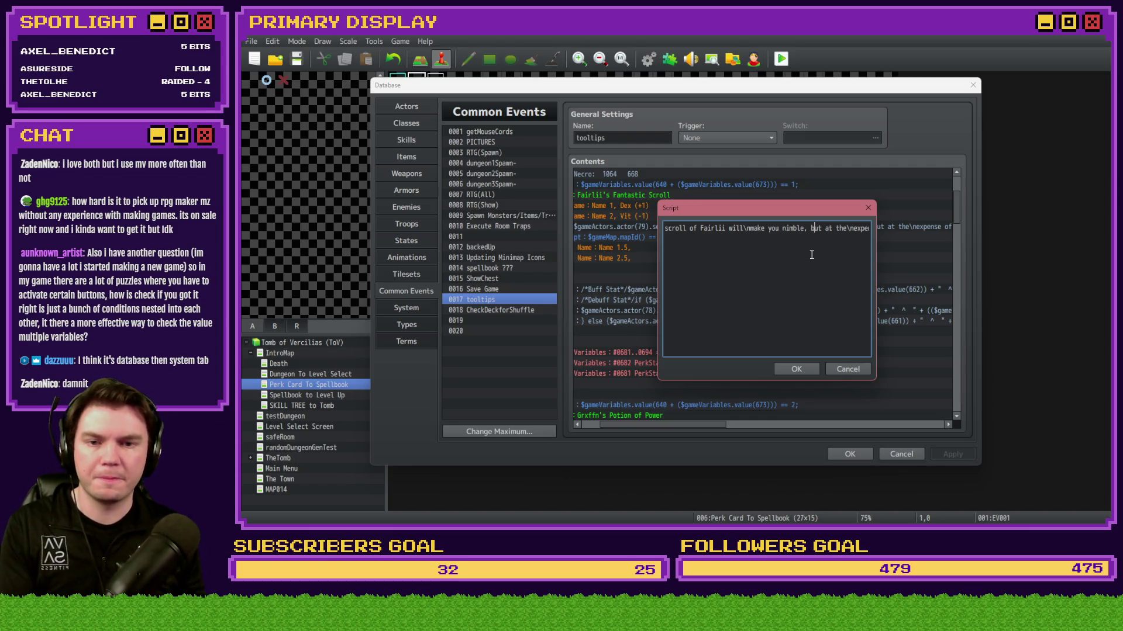
click(854, 226)
key(BackSpace)
key(BackSpace)
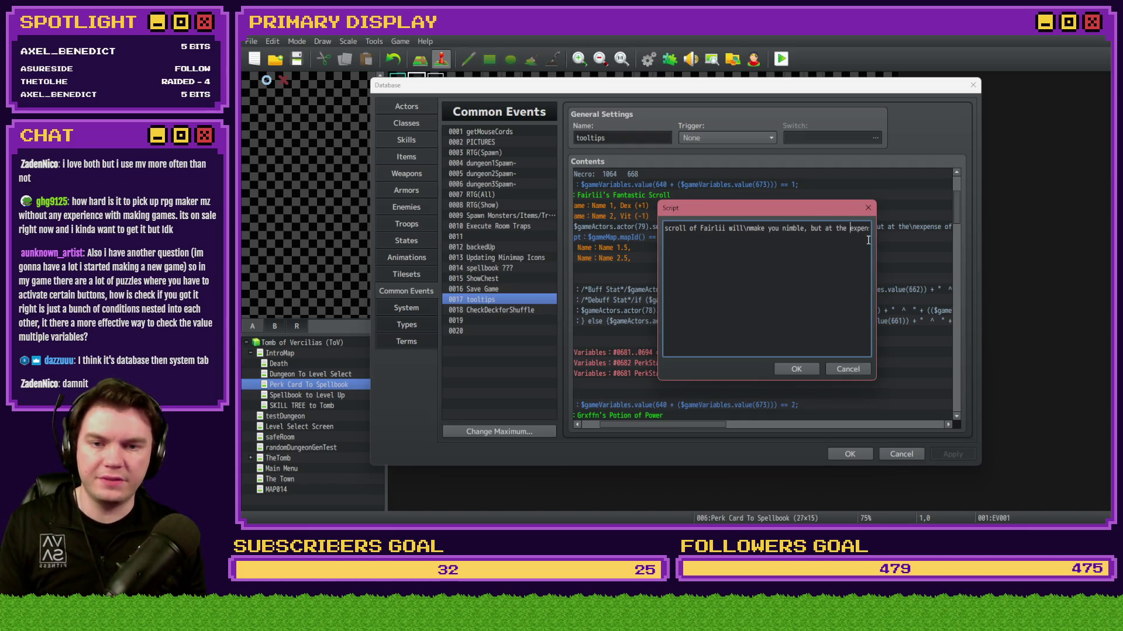
key(Right)
key(Right)
key(Right)
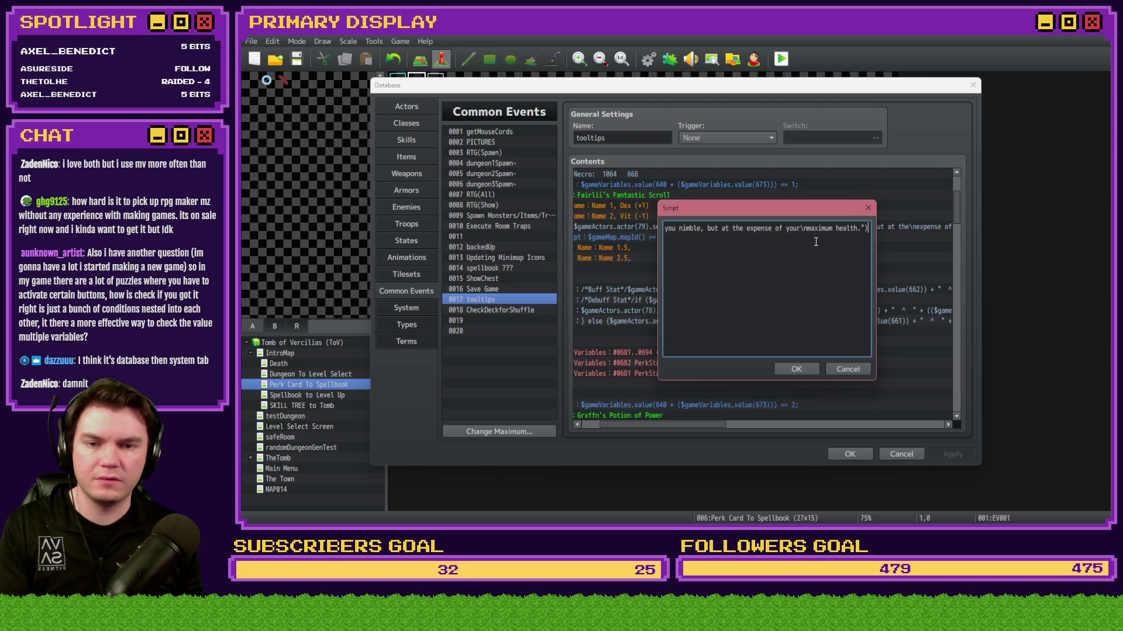
click(808, 228)
key(BackSpace)
key(BackSpace)
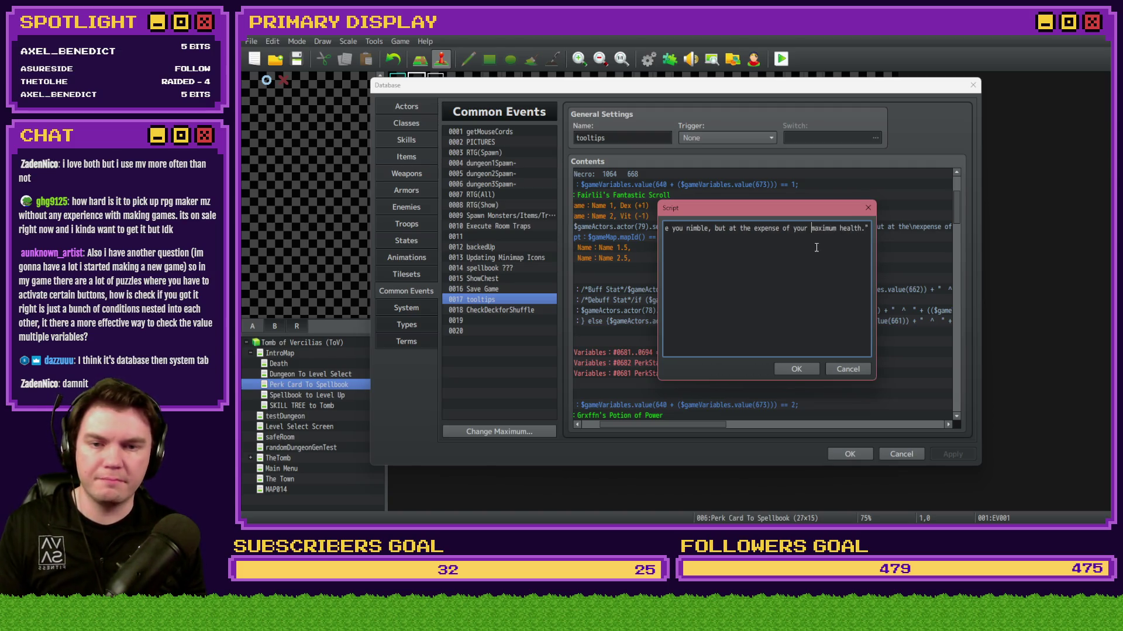
click(810, 370)
key(Return)
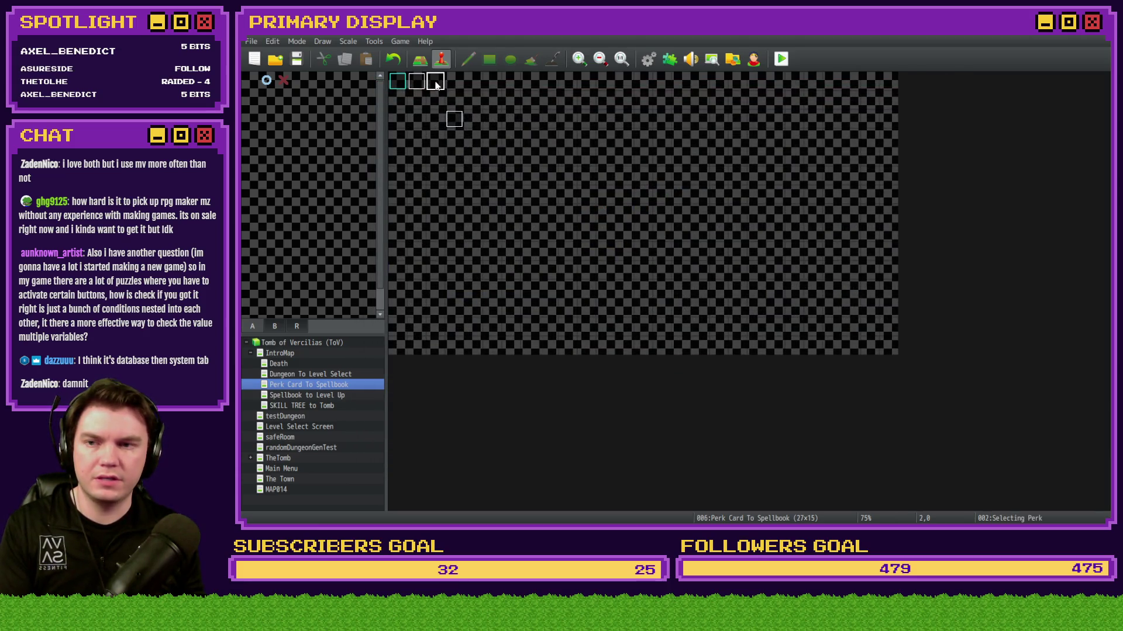
double_click(437, 83)
click(535, 425)
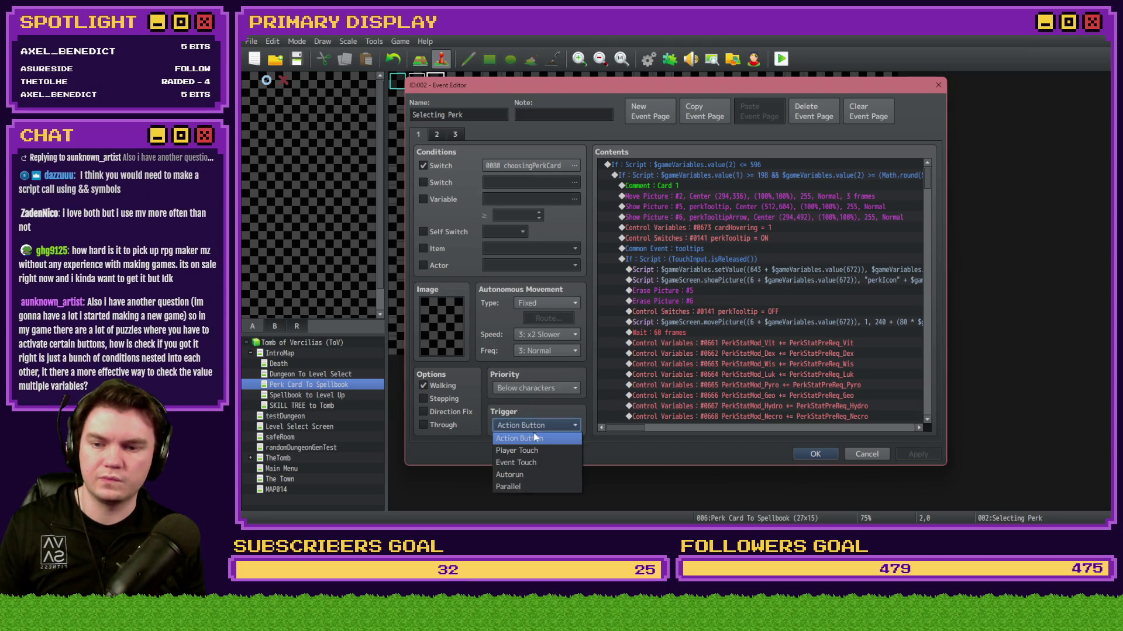
click(524, 487)
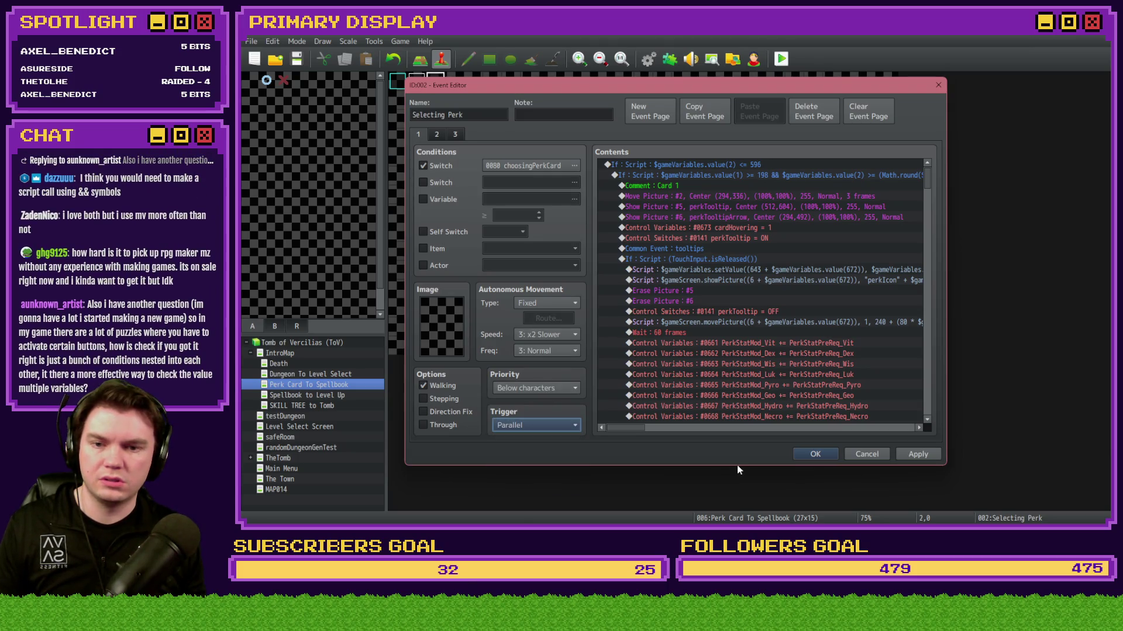
click(859, 453)
key(Return)
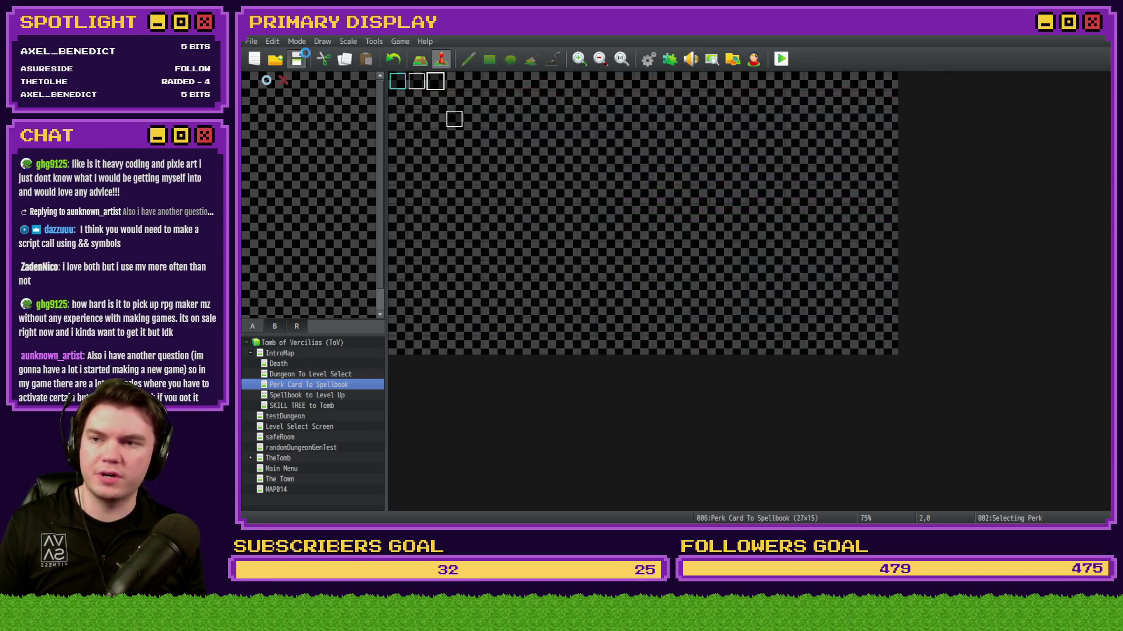
Step: Start a playtest, check perkTooltip switch 0141 in the debug window, and advance to the perk screen
click(781, 59)
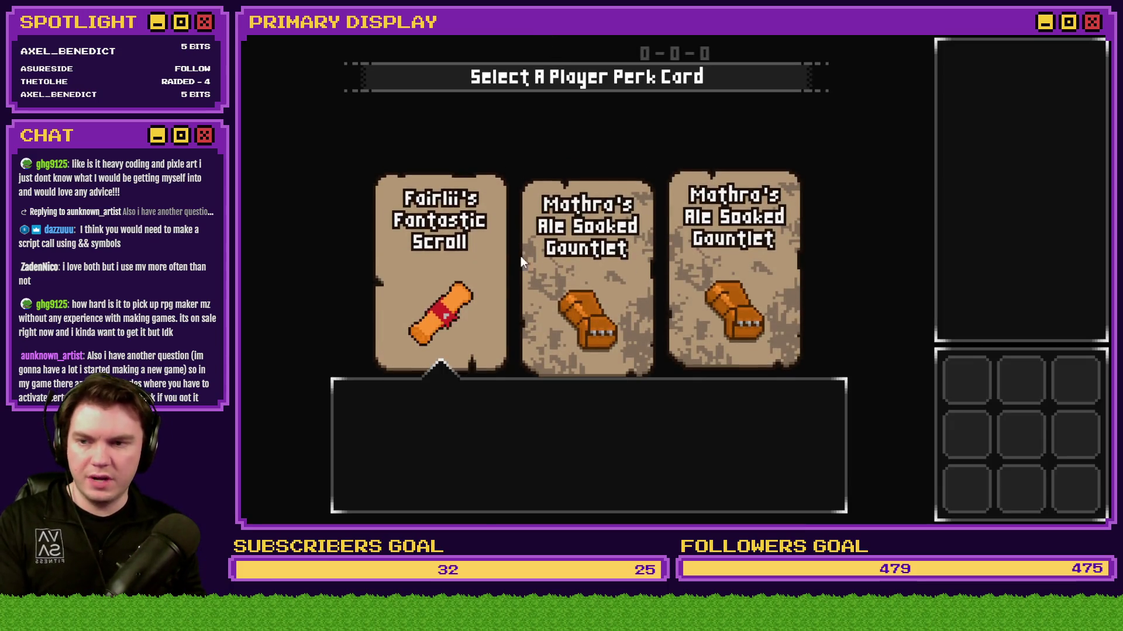
key(F9)
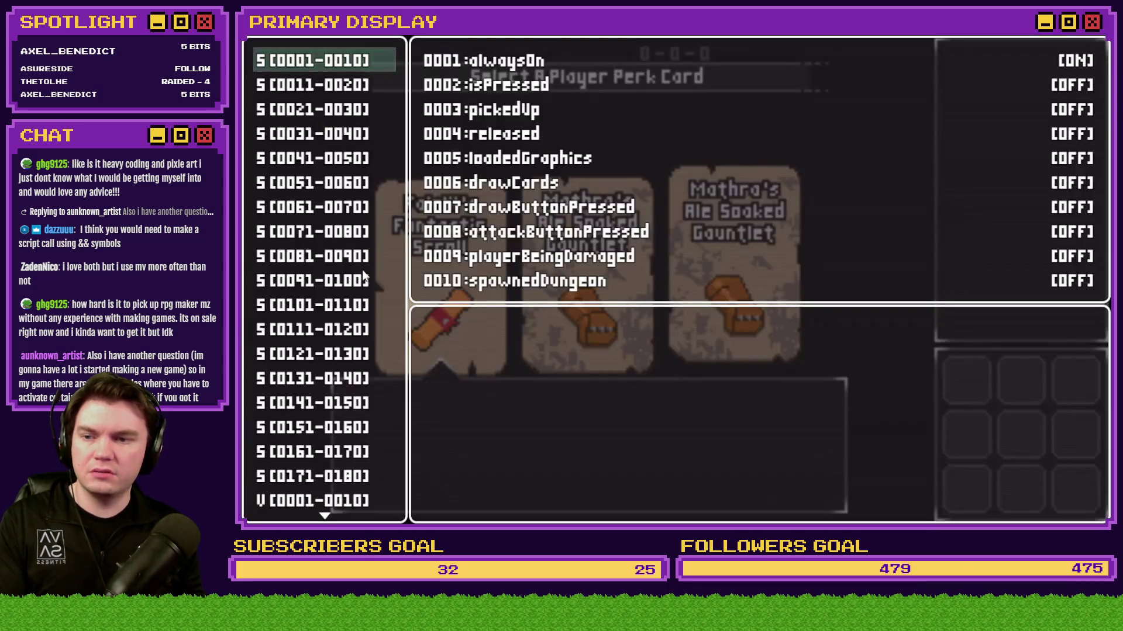
click(312, 374)
key(Down)
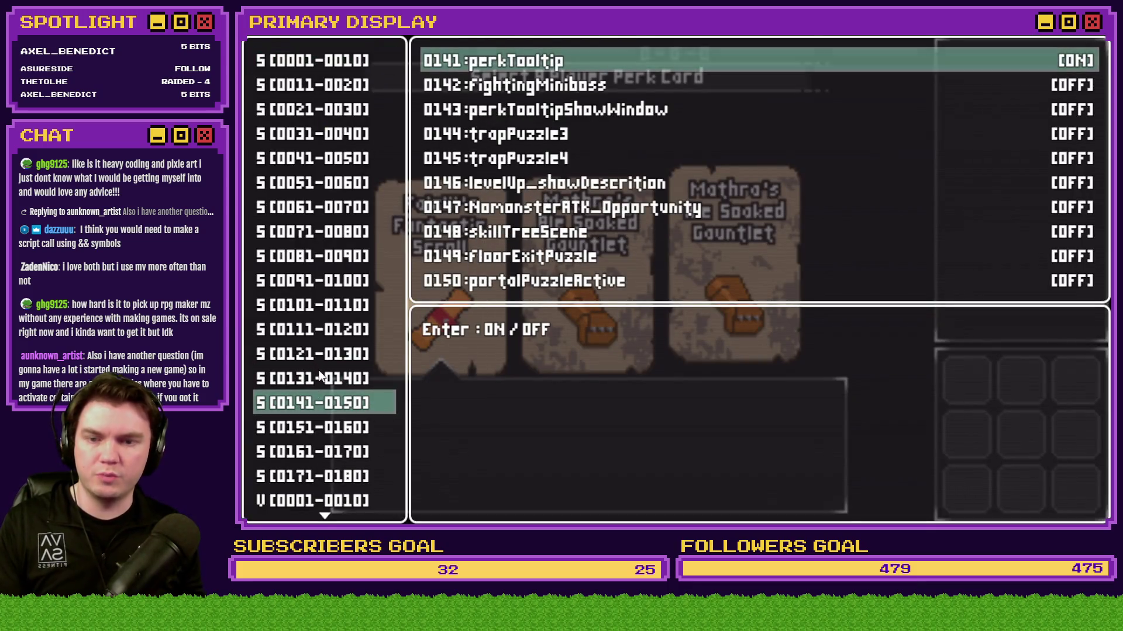
key(Escape)
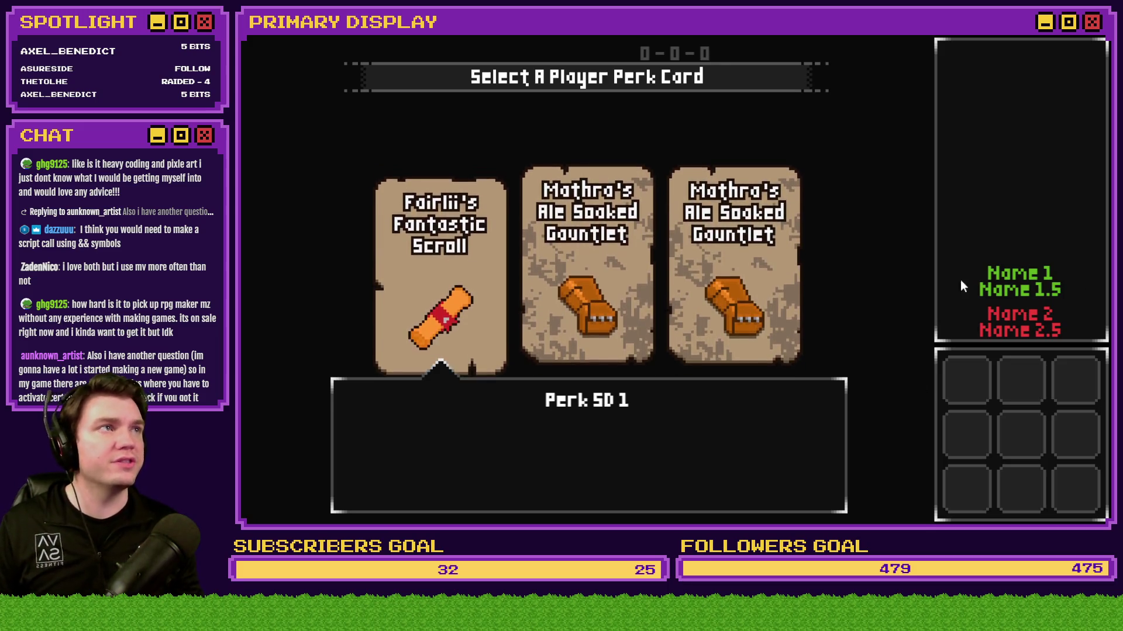
key(Return)
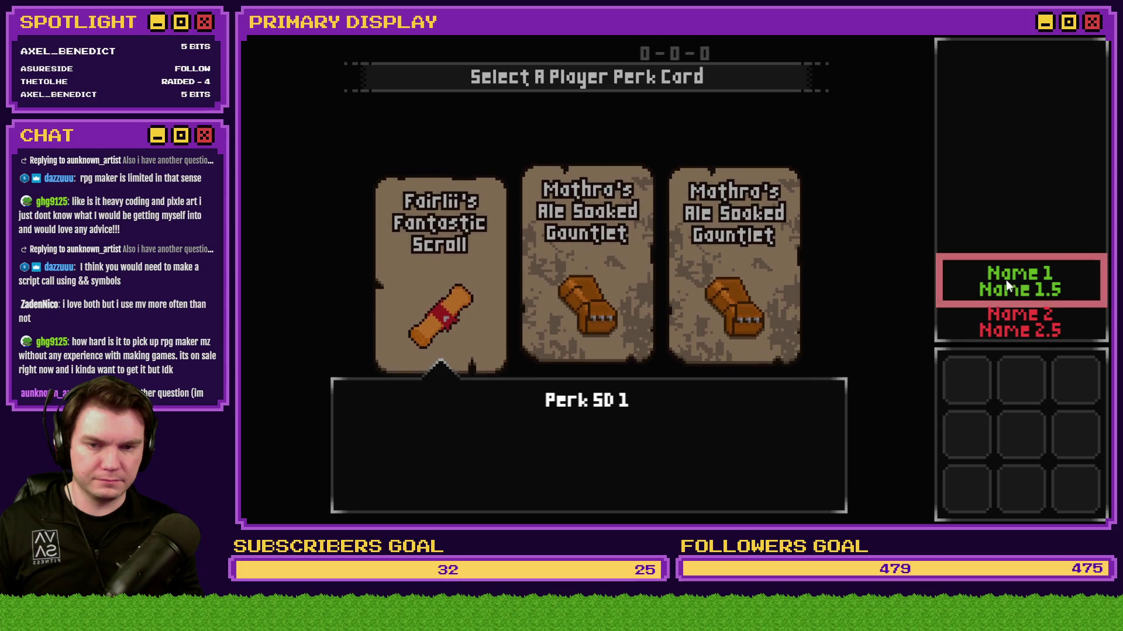
Step: Drag the Name 1 option from the right sidebar into the perk description box
mouse_move(1005, 280)
mouse_down()
mouse_move(521, 459)
mouse_move(534, 472)
mouse_move(479, 483)
mouse_up()
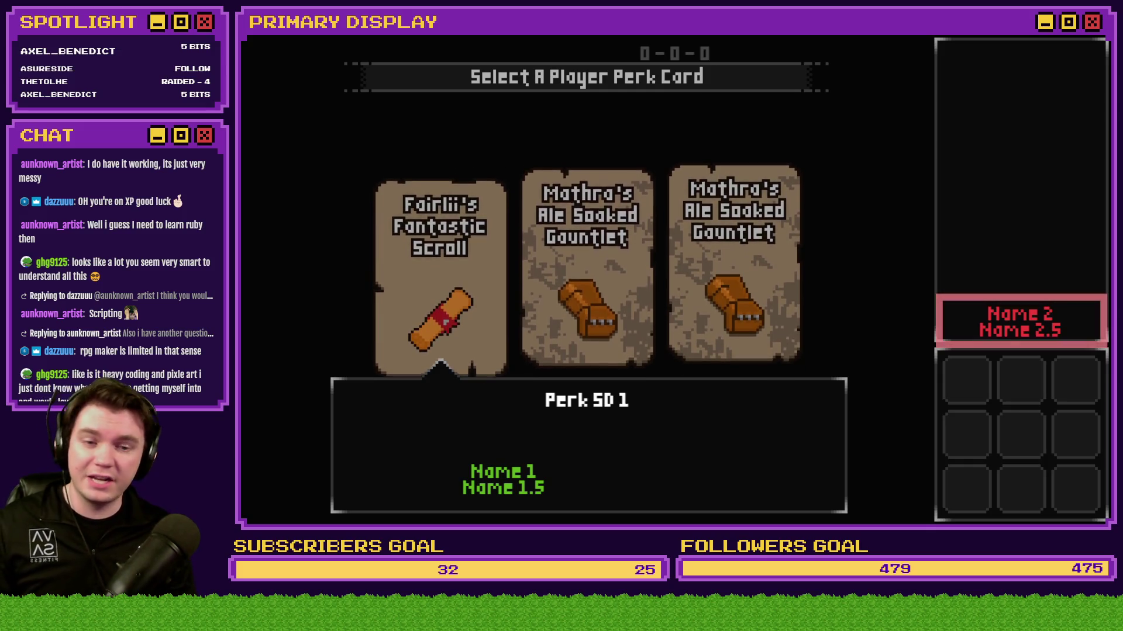
Step: Move Name 2 into the perk box beside Name 1, test selecting both options, then close the playtest
drag(1027, 363, 690, 479)
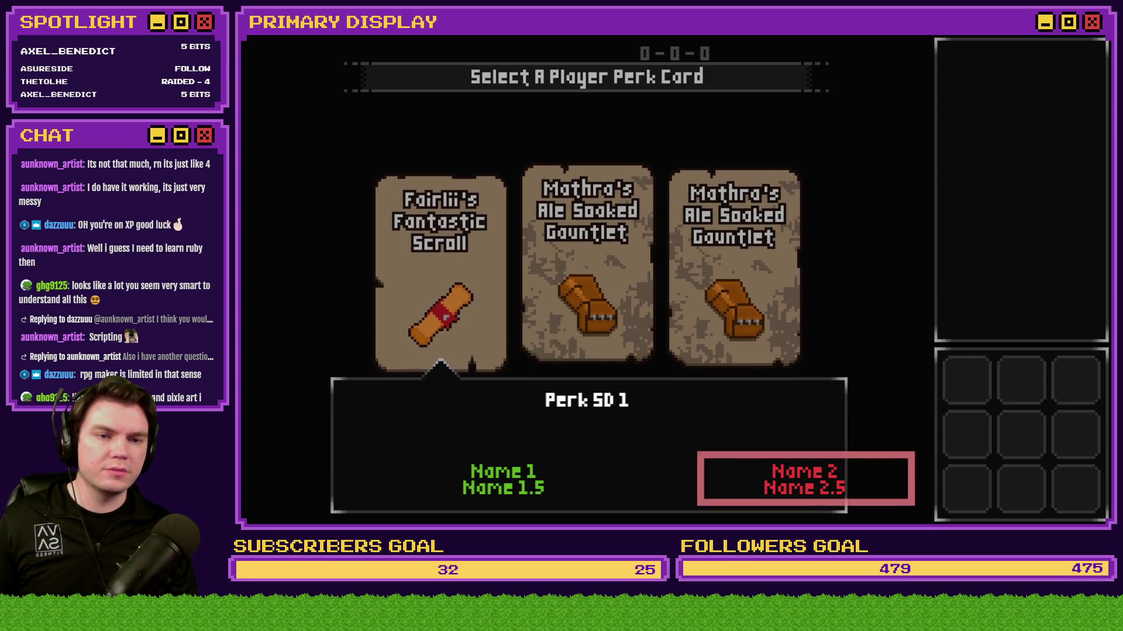
click(498, 479)
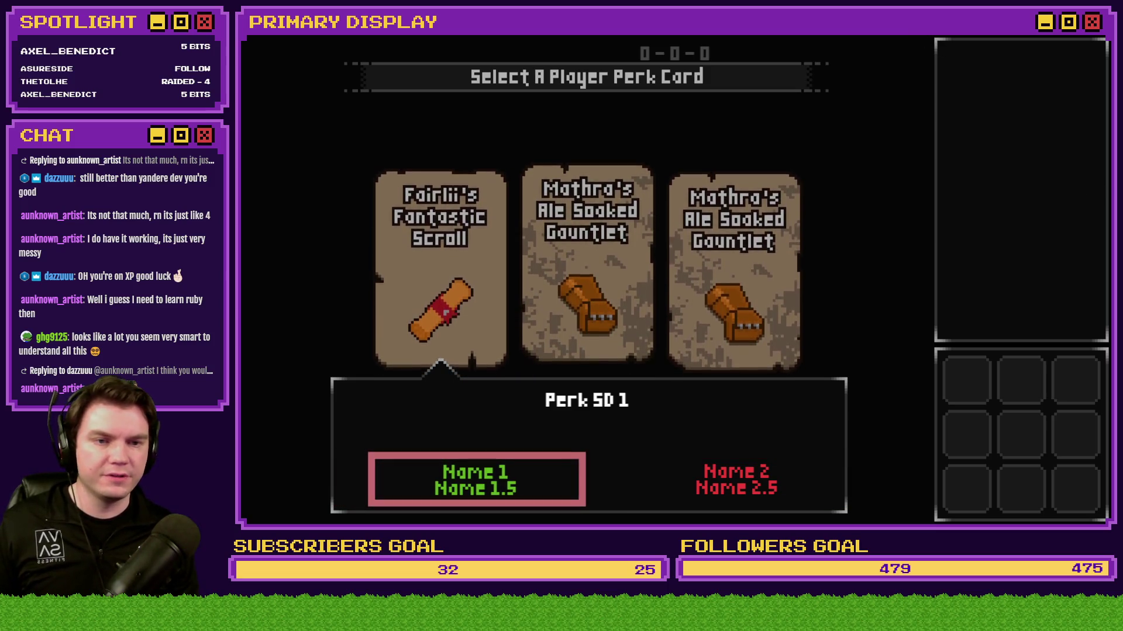
key(Right)
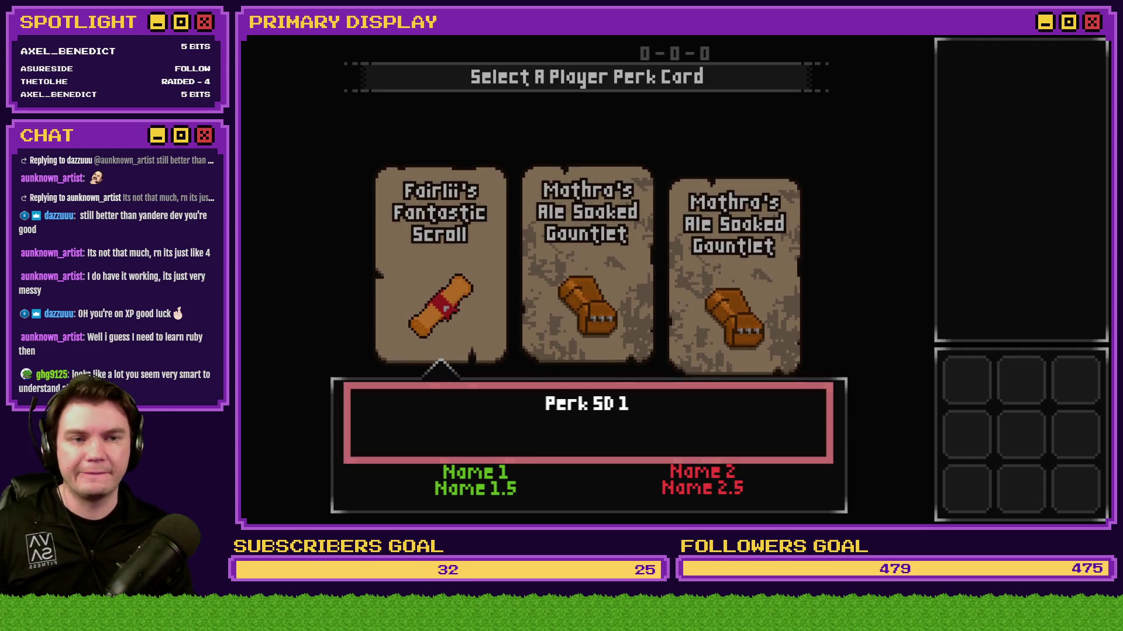
click(1102, 38)
Step: Change the Selecting Perk event's trigger to Parallel and save it
double_click(442, 87)
click(535, 425)
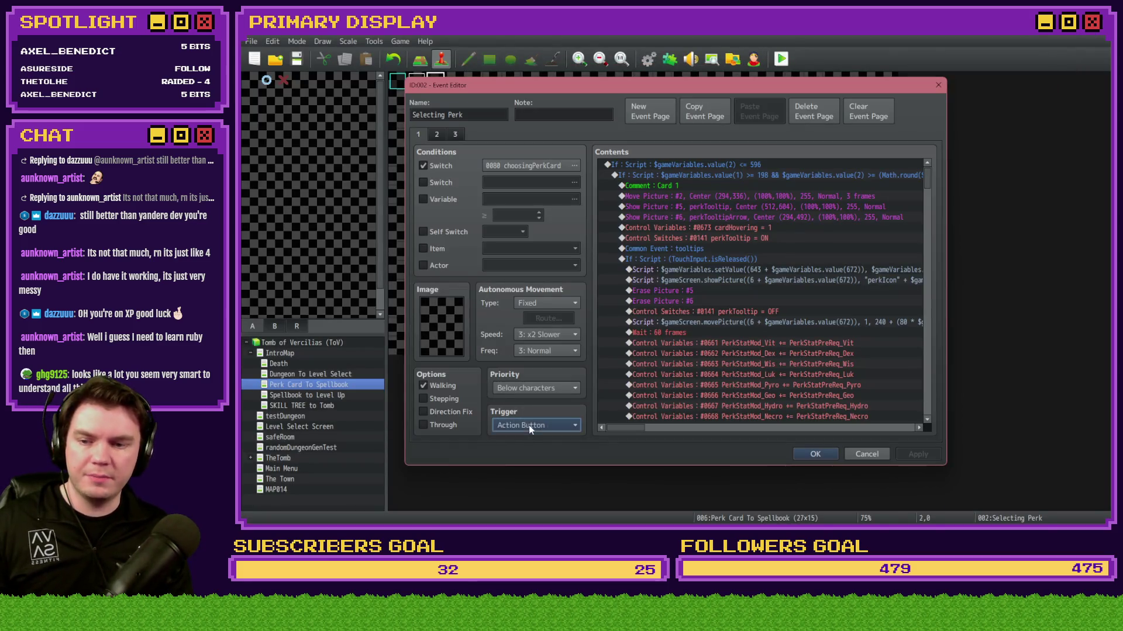
click(528, 487)
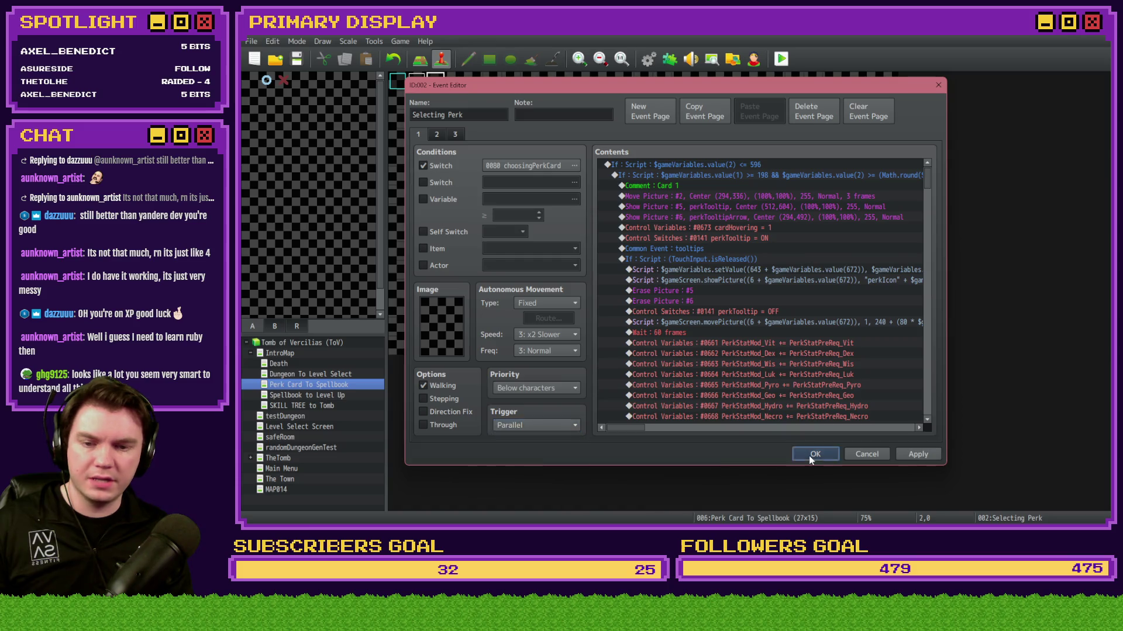
click(815, 454)
Step: Review the neighbouring EV001 event's contents and close it unchanged
double_click(418, 82)
drag(927, 182, 723, 377)
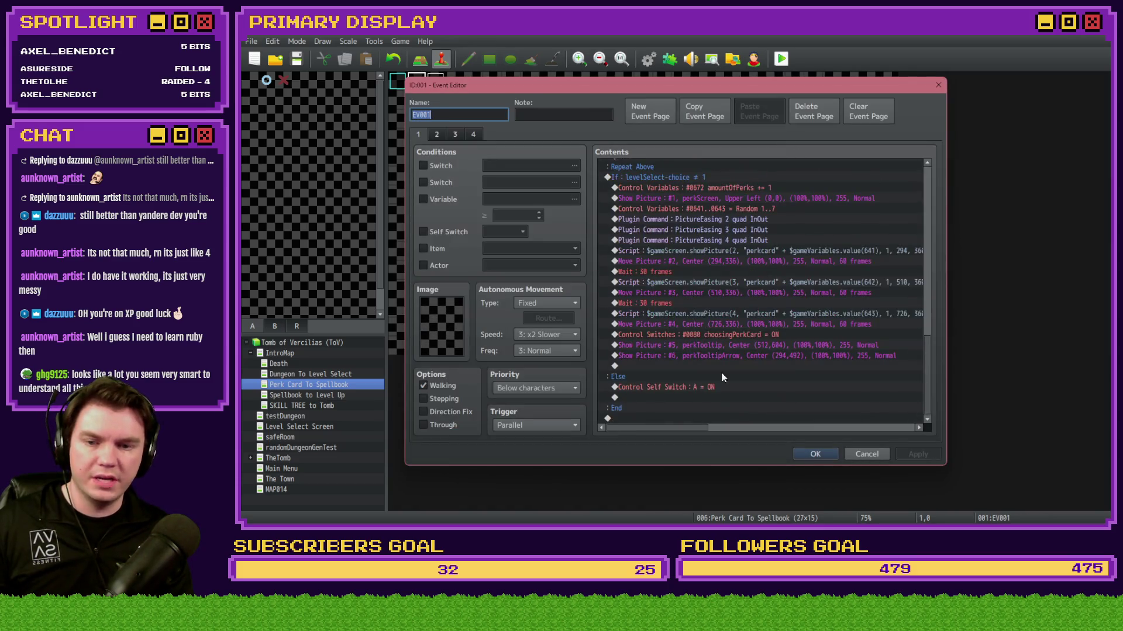
click(718, 346)
click(814, 453)
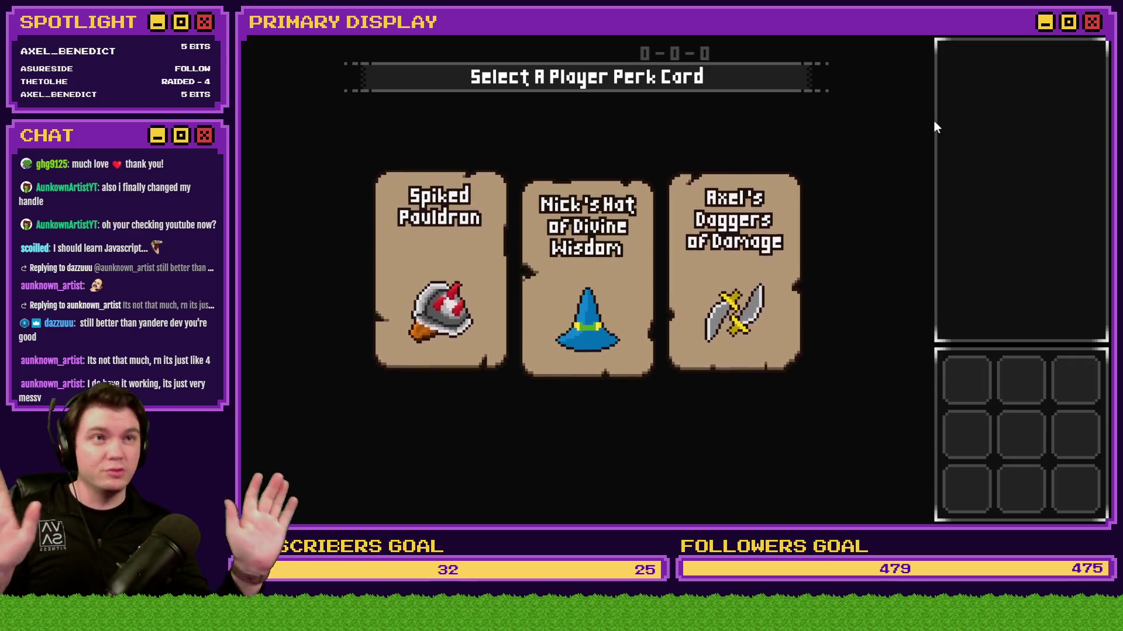
Step: Close the perk-card playtest and look over the Selecting Perk event without changes
key(alt+F4)
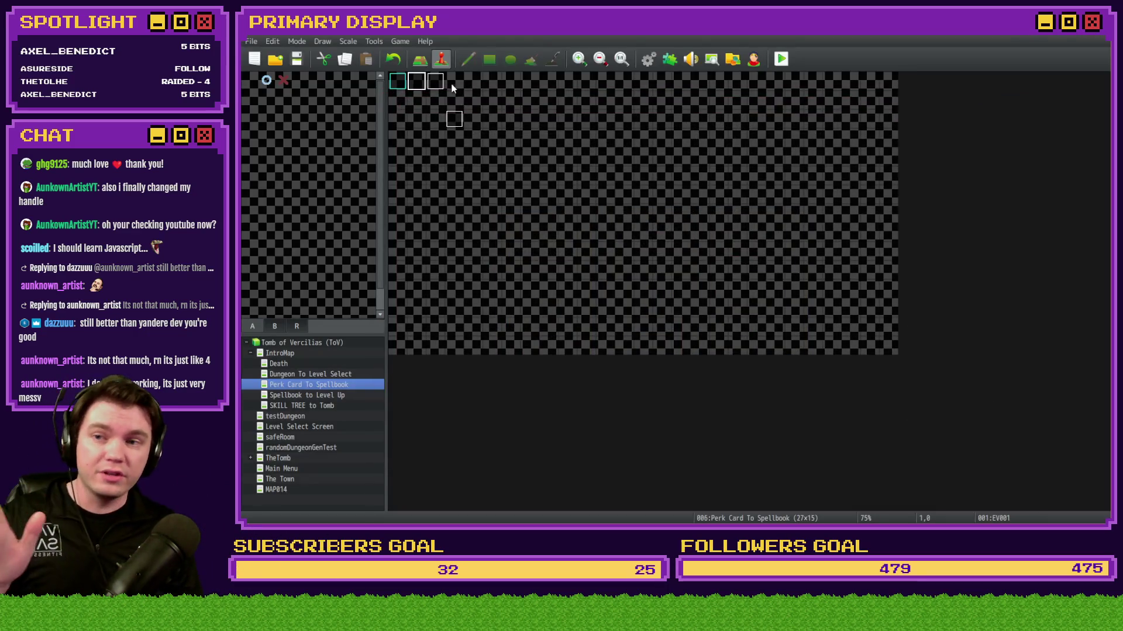
double_click(435, 81)
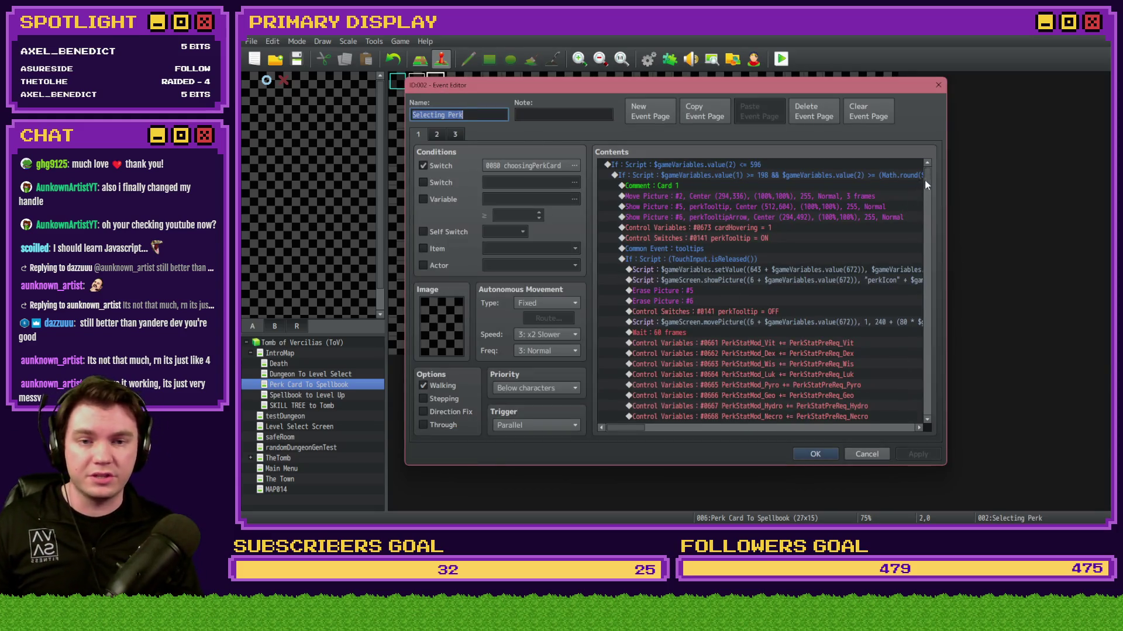
scroll(922, 205, down, 5)
key(Escape)
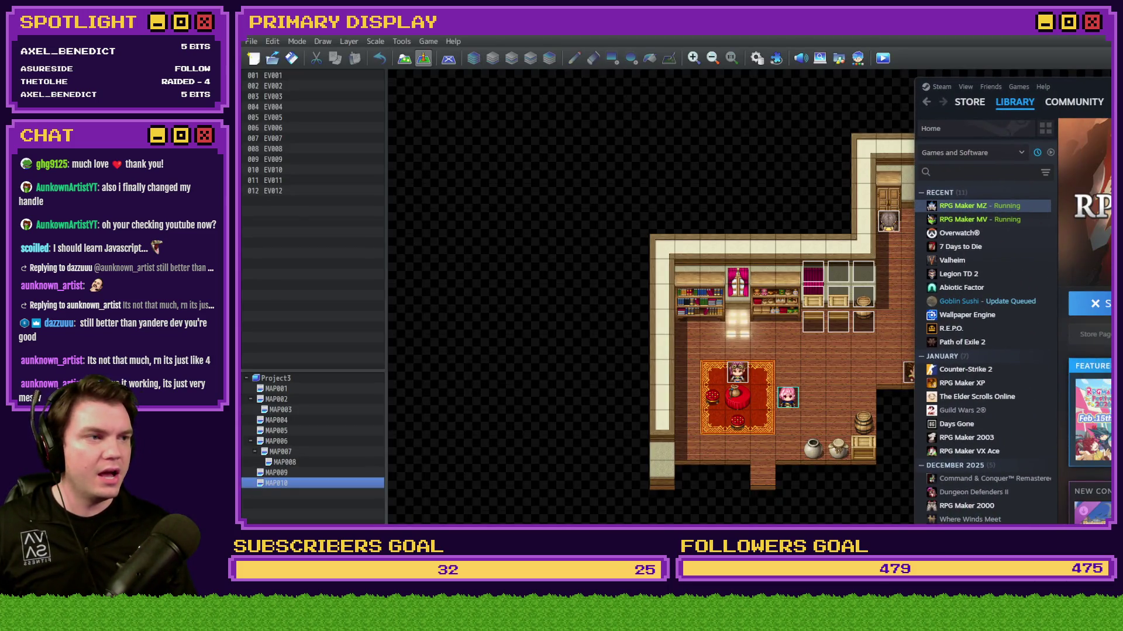
Step: Bring the RPG Maker MZ editor in front of Steam, maximize it, and begin a new project
click(834, 40)
double_click(805, 33)
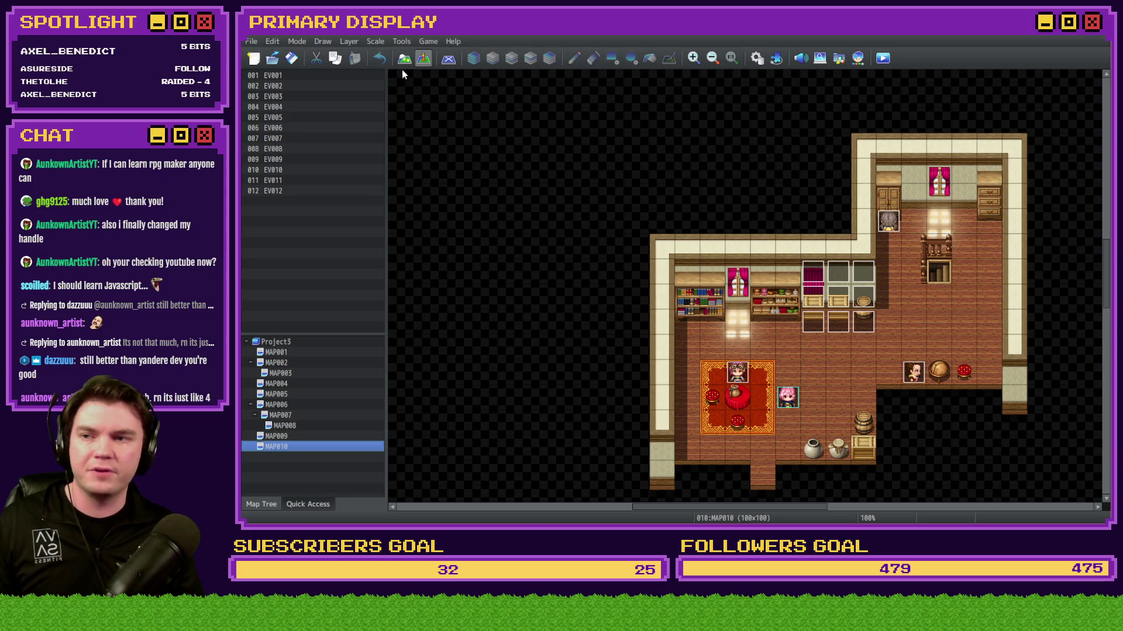
click(254, 58)
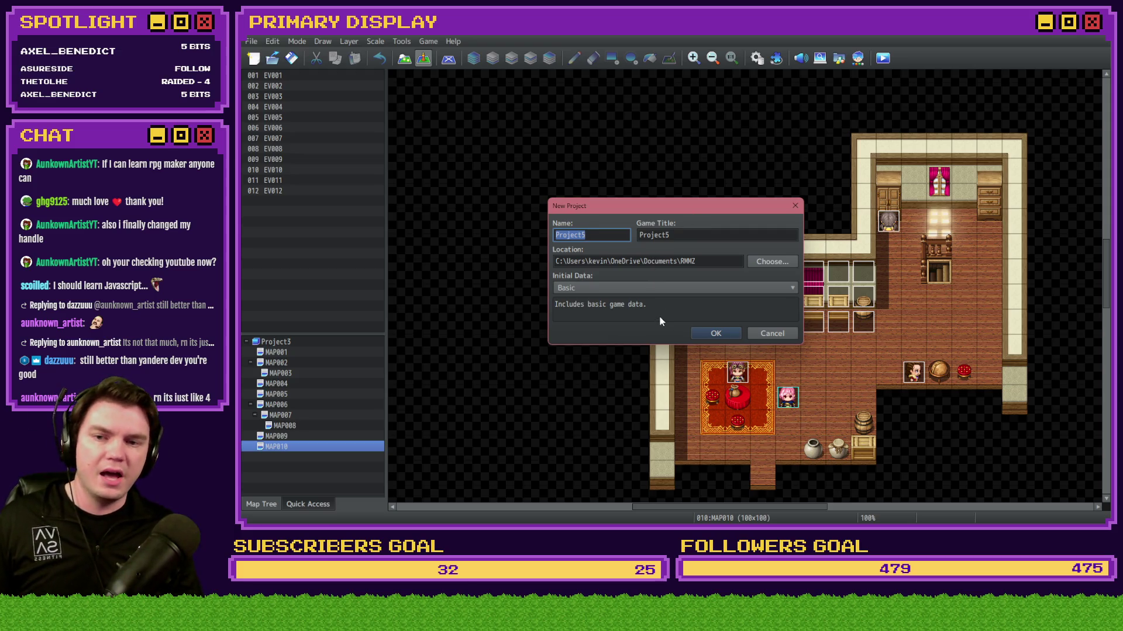
Step: Create Project5 with Basic as the initial data
click(630, 287)
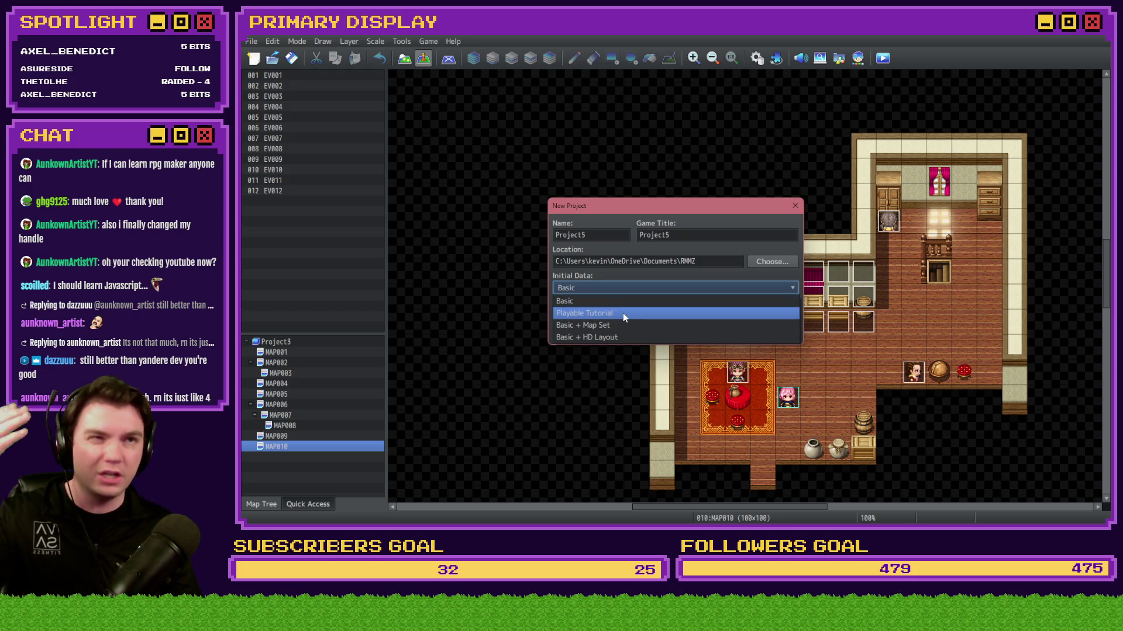
click(628, 304)
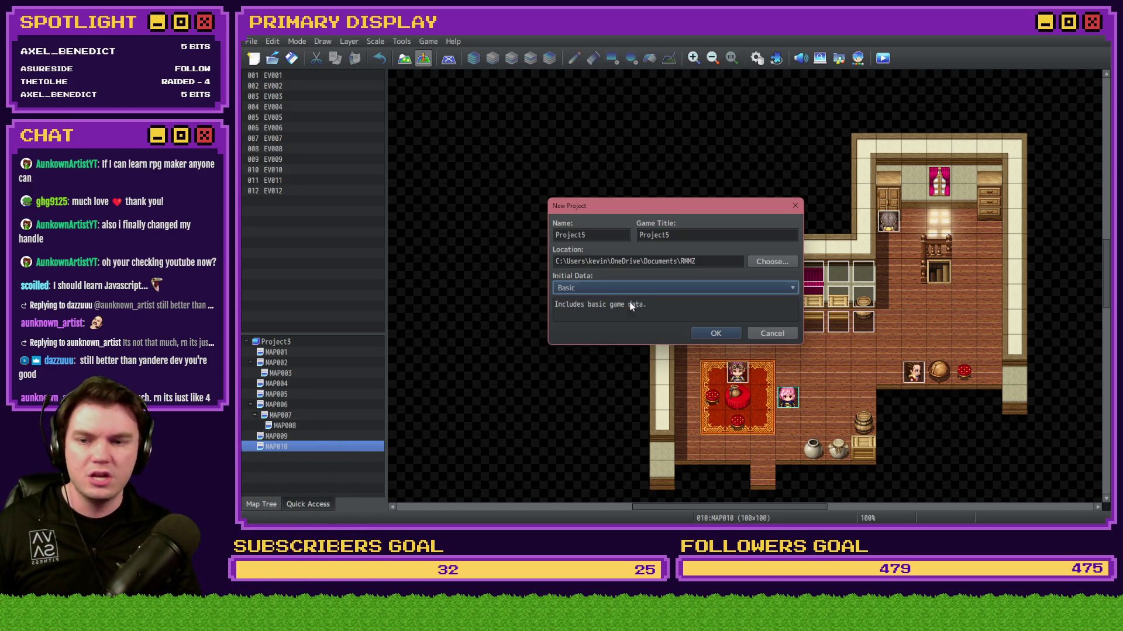
click(707, 335)
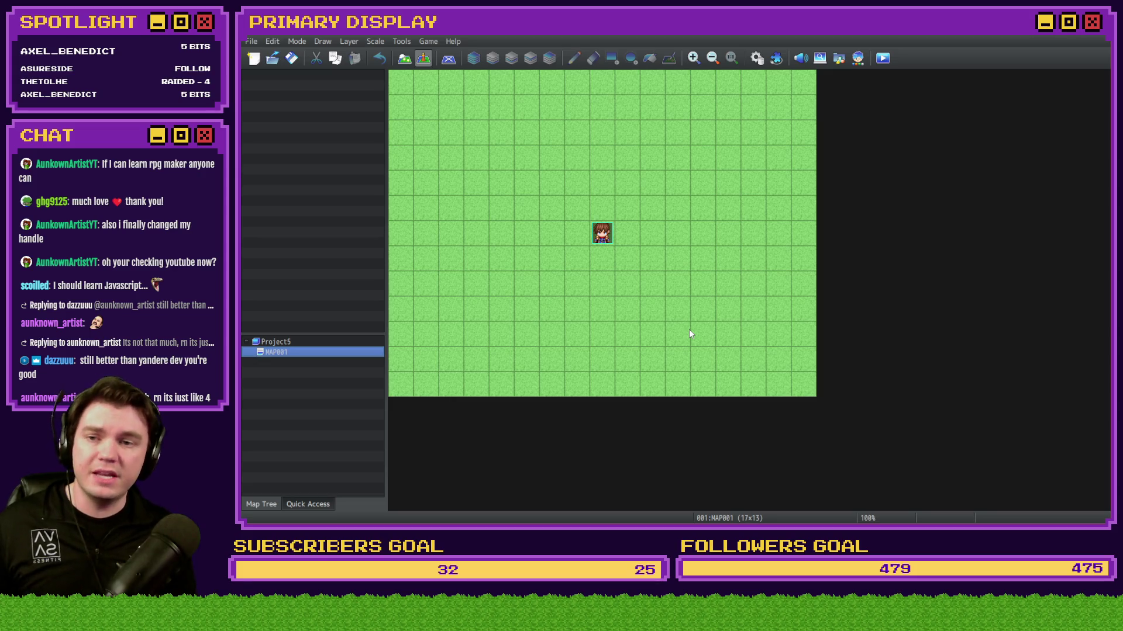
Step: In Map mode, paint two trial sea lakes with the pencil and undo each
click(406, 61)
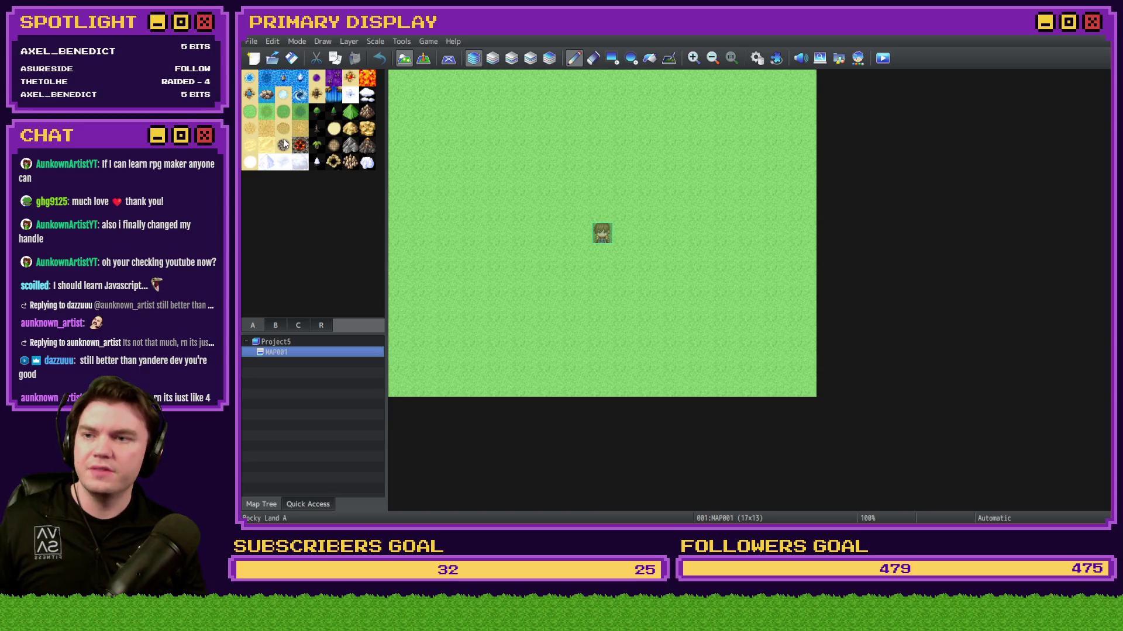
click(250, 78)
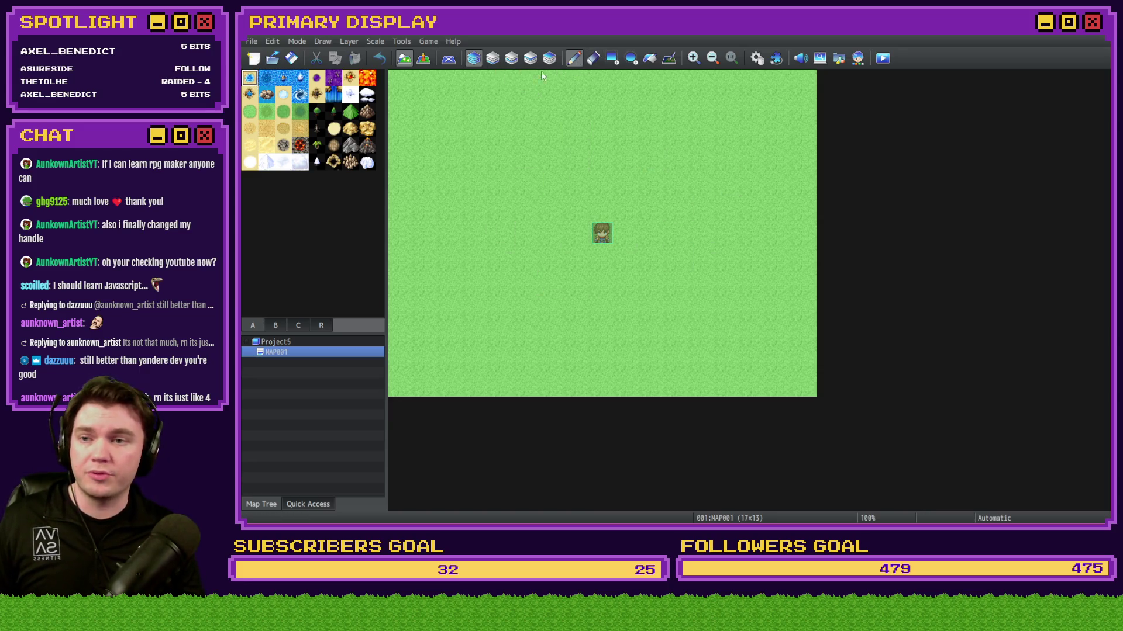
mouse_move(481, 156)
mouse_down()
mouse_move(664, 138)
mouse_move(672, 246)
mouse_move(656, 223)
mouse_up()
key(ctrl+z)
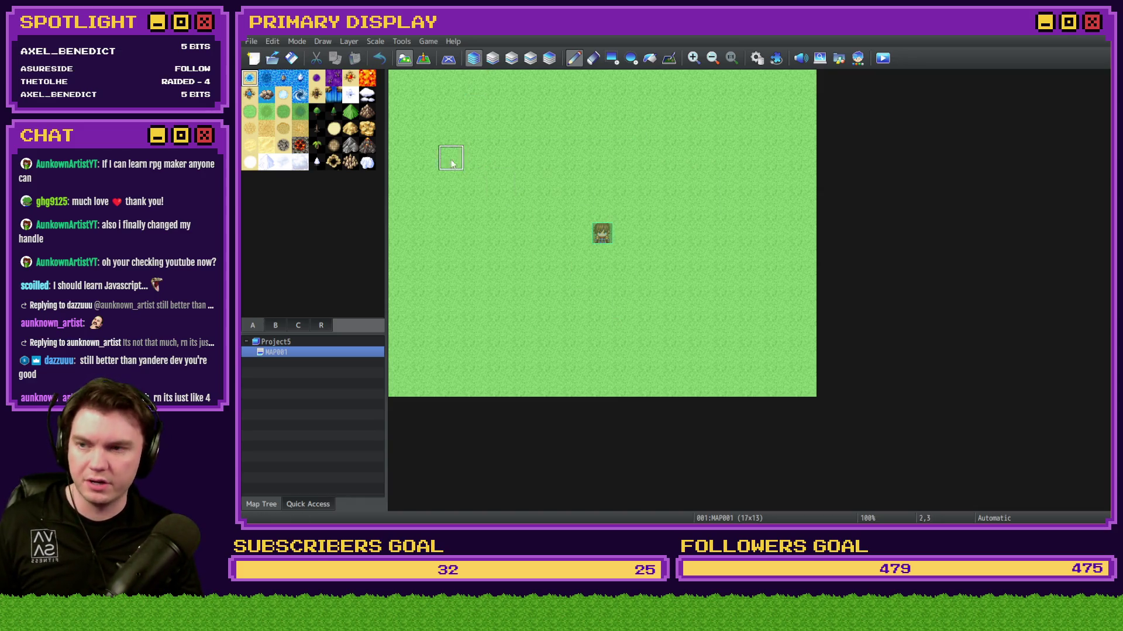
click(283, 78)
click(266, 77)
mouse_move(577, 156)
mouse_down()
mouse_move(676, 176)
mouse_move(576, 221)
mouse_move(480, 222)
mouse_up()
key(ctrl+z)
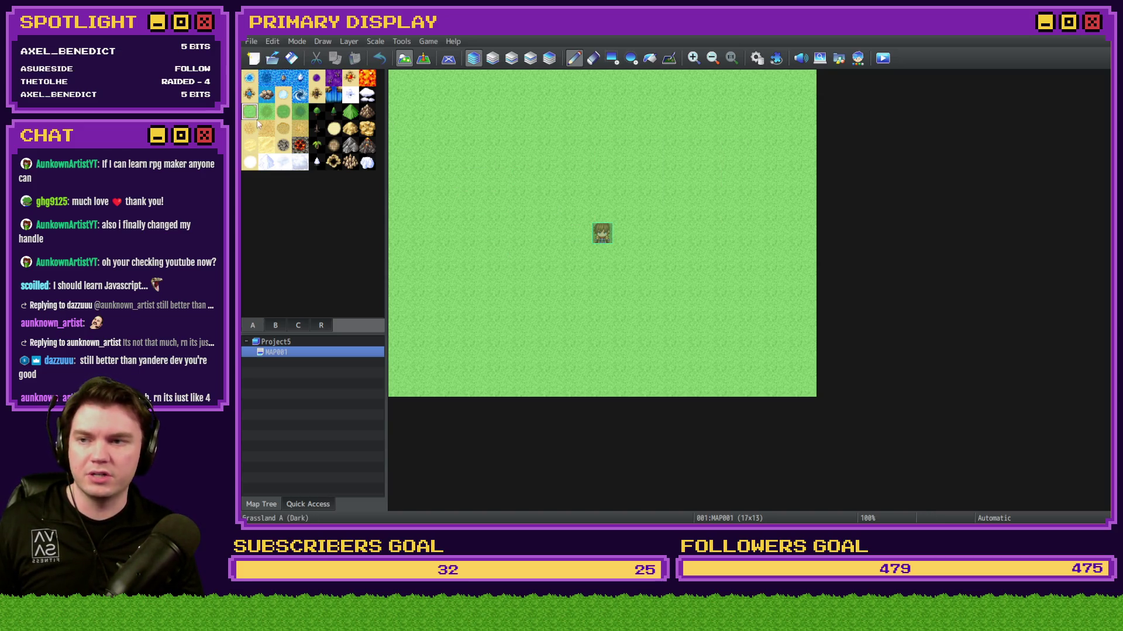
Step: Paint a trial sand patch and a lighter sand path, undoing both
click(257, 124)
mouse_move(576, 131)
mouse_down()
mouse_move(569, 166)
mouse_move(480, 234)
mouse_up()
key(ctrl+z)
click(250, 145)
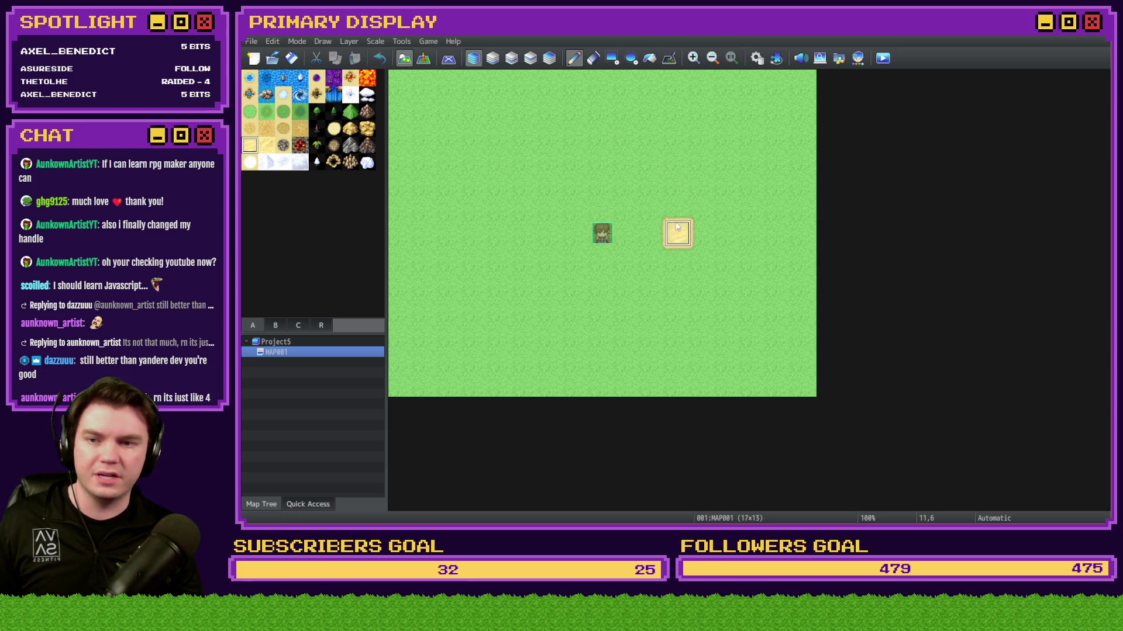
drag(677, 228, 727, 183)
key(ctrl+z)
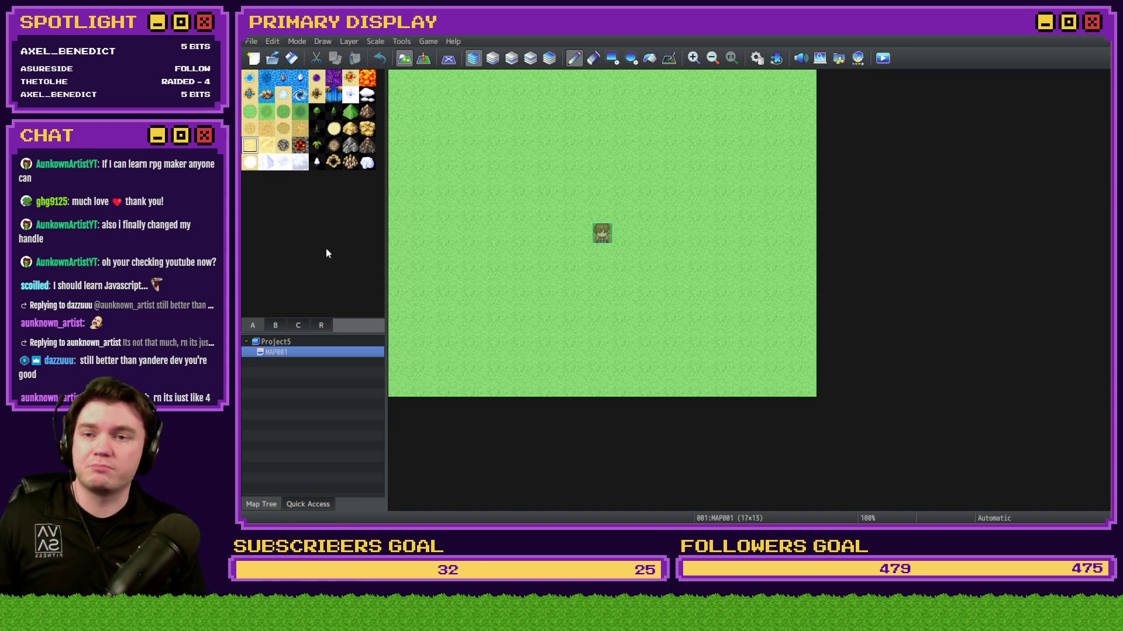
Step: Draw a rectangular sea-water lake on the map with the rectangle tool
click(611, 57)
click(250, 80)
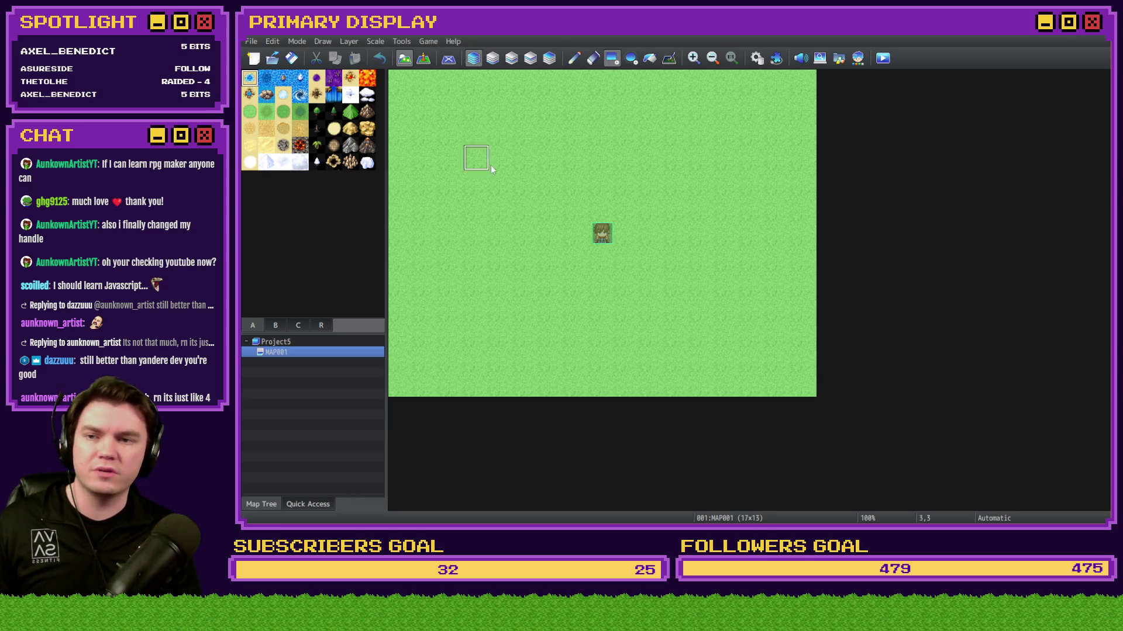
mouse_move(498, 133)
mouse_down()
mouse_move(636, 195)
mouse_move(608, 102)
mouse_move(650, 227)
mouse_move(660, 133)
mouse_move(623, 300)
mouse_up()
mouse_move(635, 306)
mouse_down()
mouse_move(710, 240)
mouse_move(724, 311)
mouse_up()
Step: Try and undo a water ellipse, then flood-fill the whole map with water
click(630, 59)
drag(447, 76, 613, 209)
key(ctrl+z)
click(649, 59)
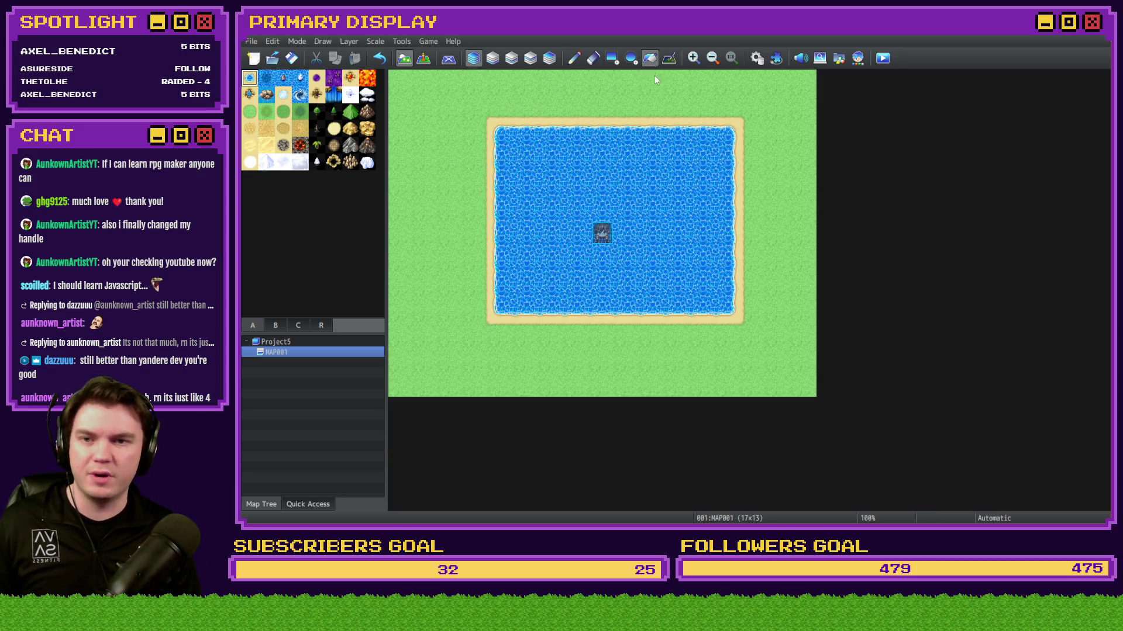
click(632, 109)
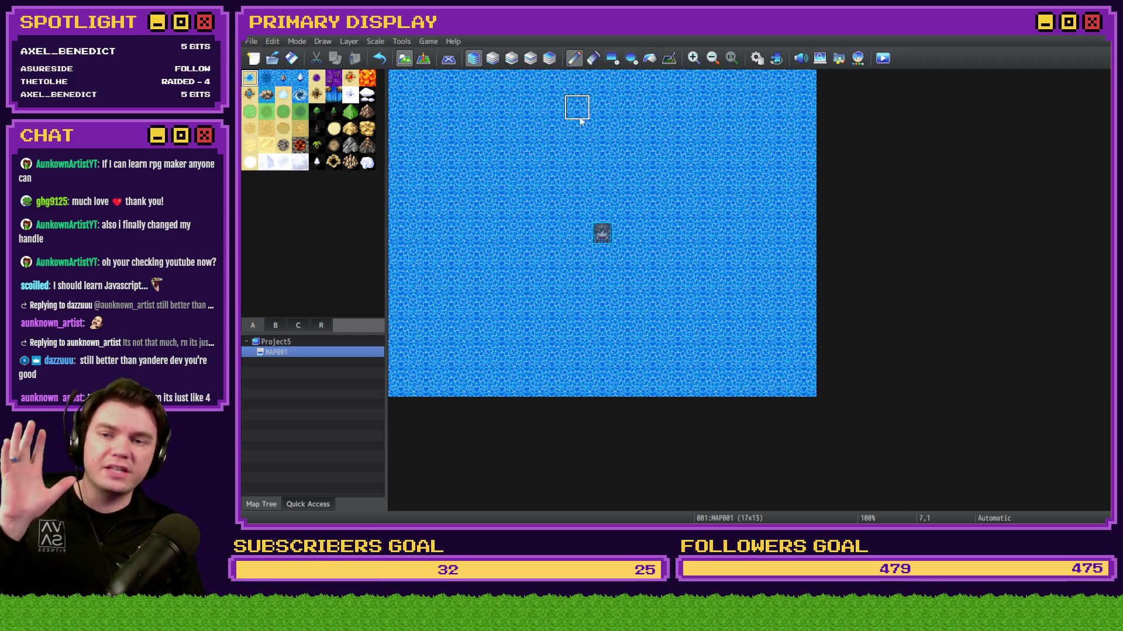
Step: Assign the Outside tileset to MAP001 in its map properties
right_click(331, 358)
click(346, 361)
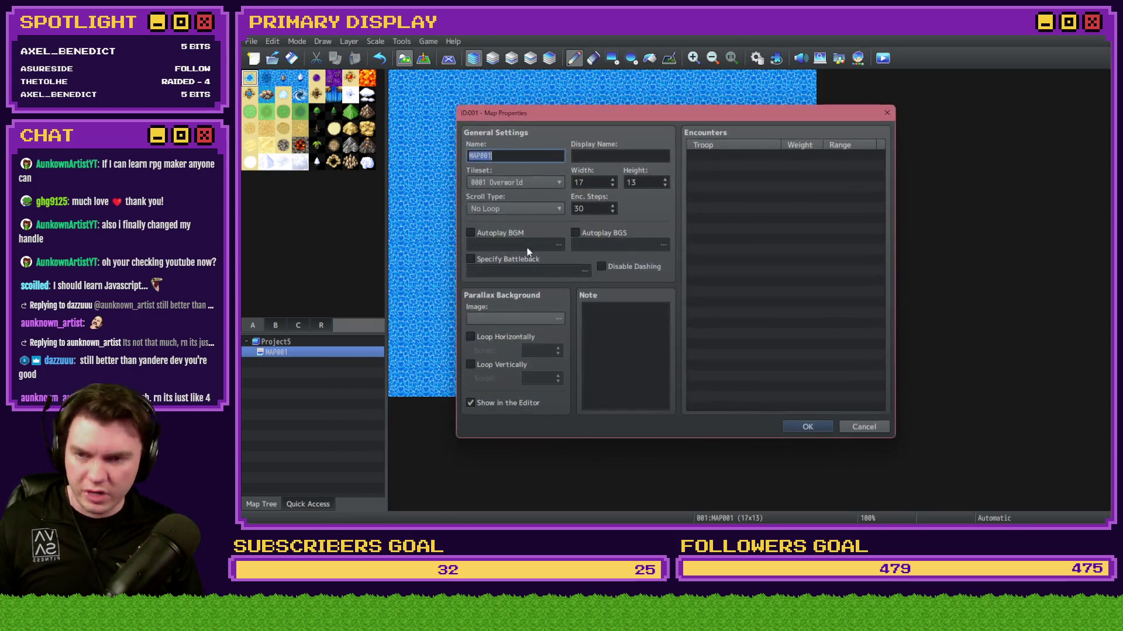
click(516, 185)
click(517, 208)
click(545, 184)
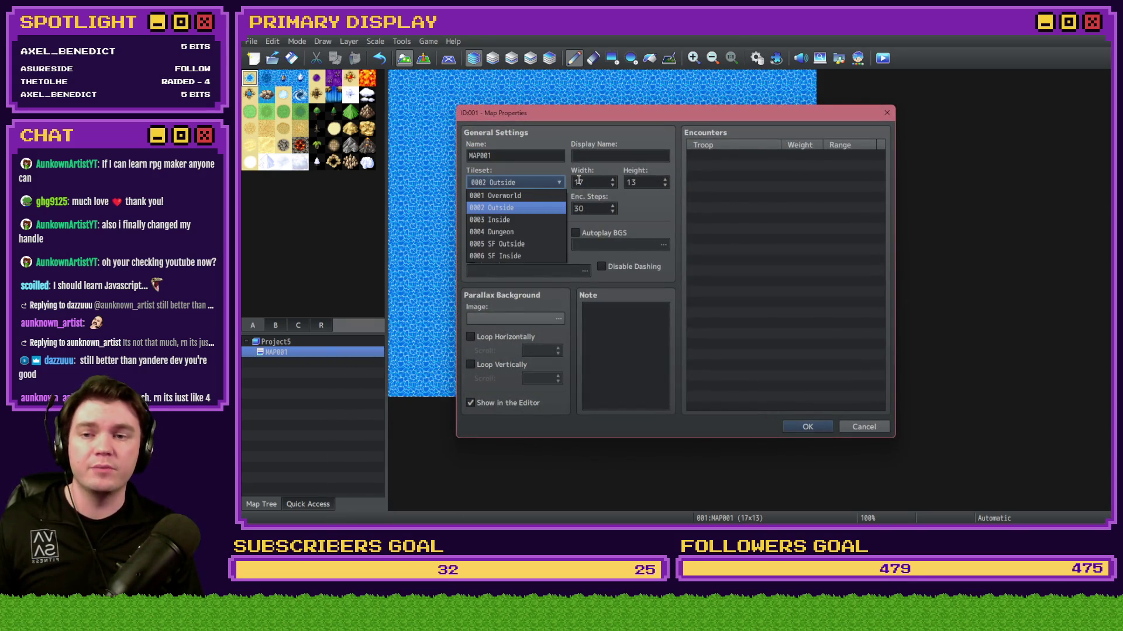
double_click(591, 184)
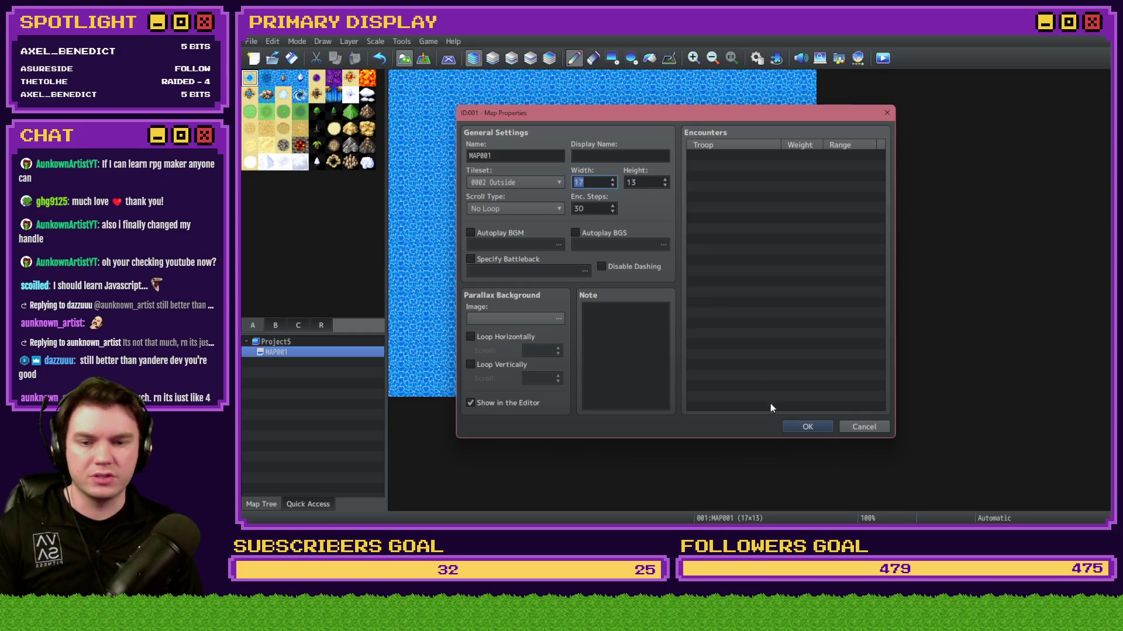
key(Return)
Step: Reopen MAP001's properties and close them without changes
right_click(327, 352)
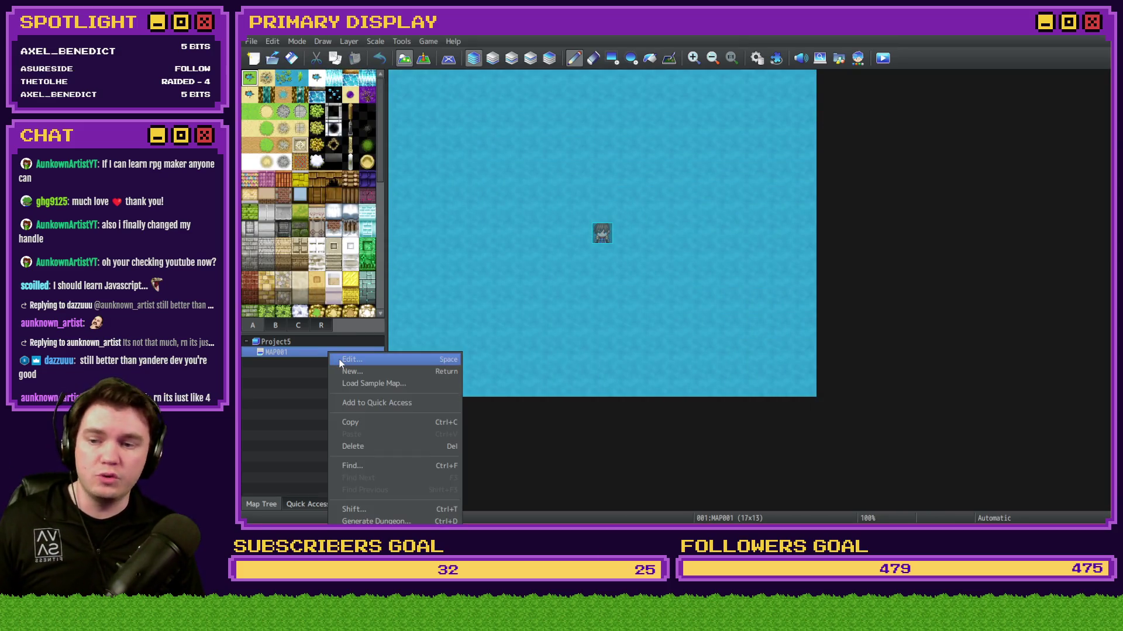
click(307, 351)
right_click(306, 354)
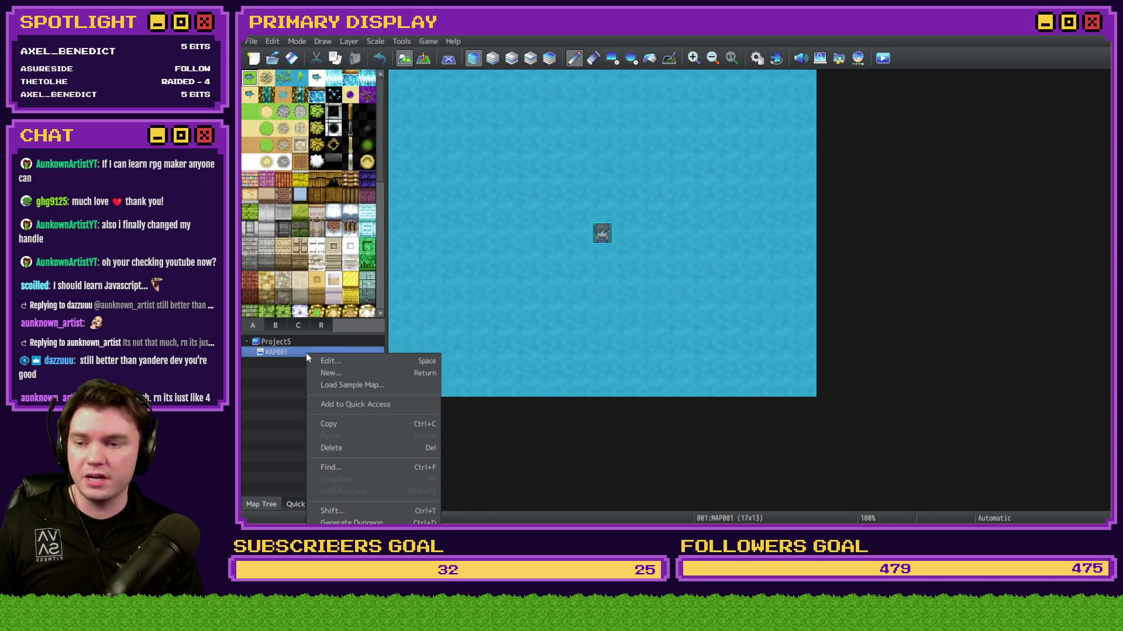
click(332, 361)
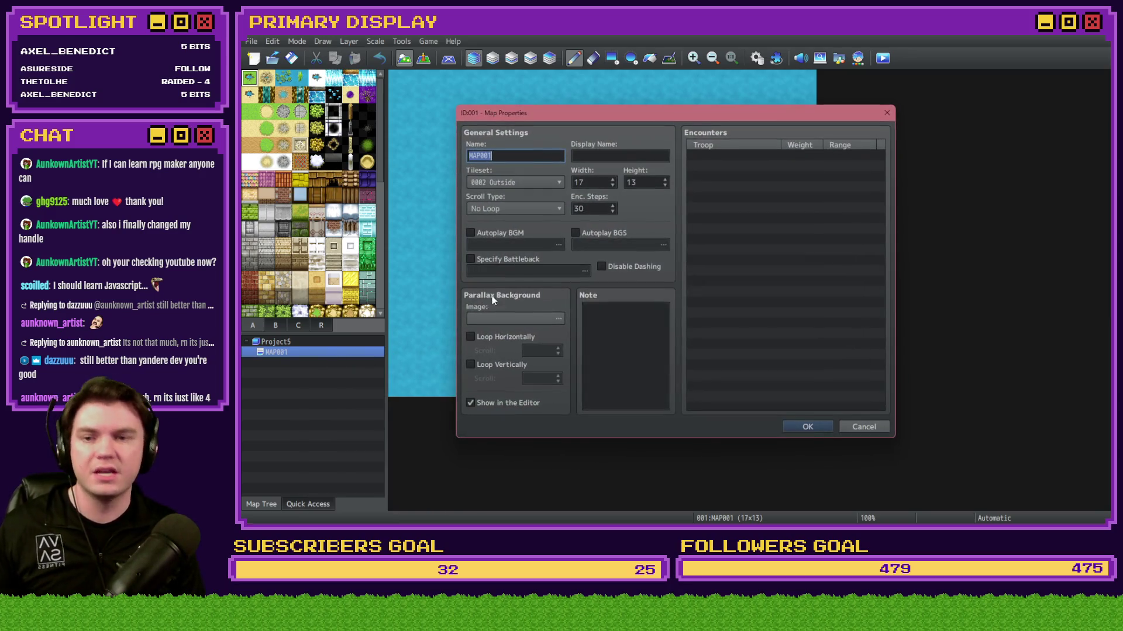
click(865, 430)
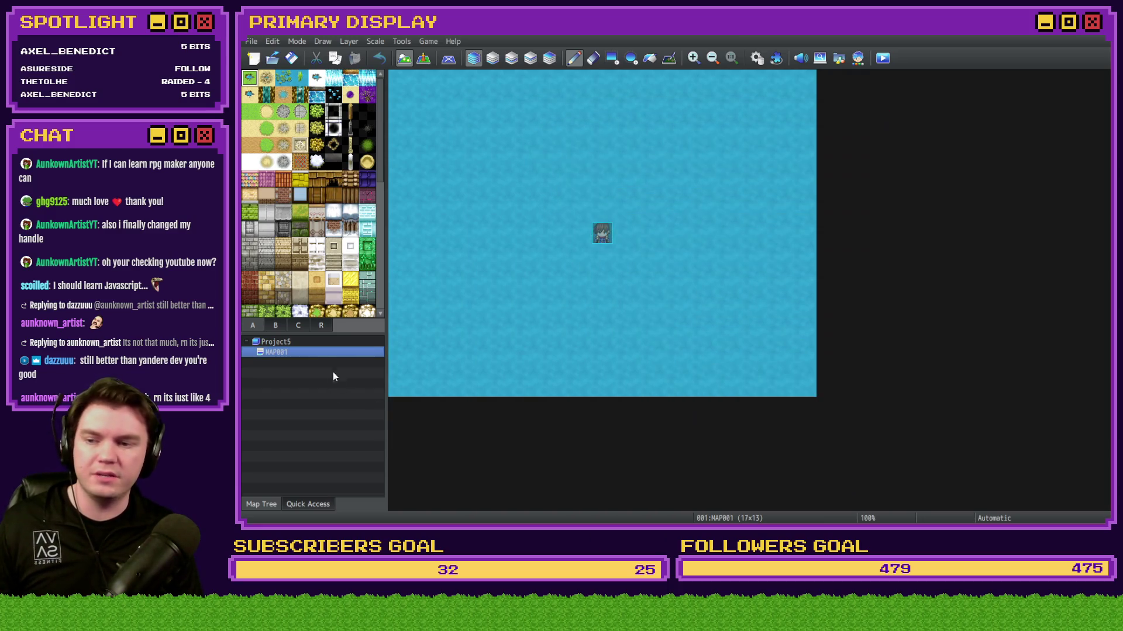
Step: Resize MAP001 to 30 wide by 20 high, keeping the Outside tileset
double_click(326, 355)
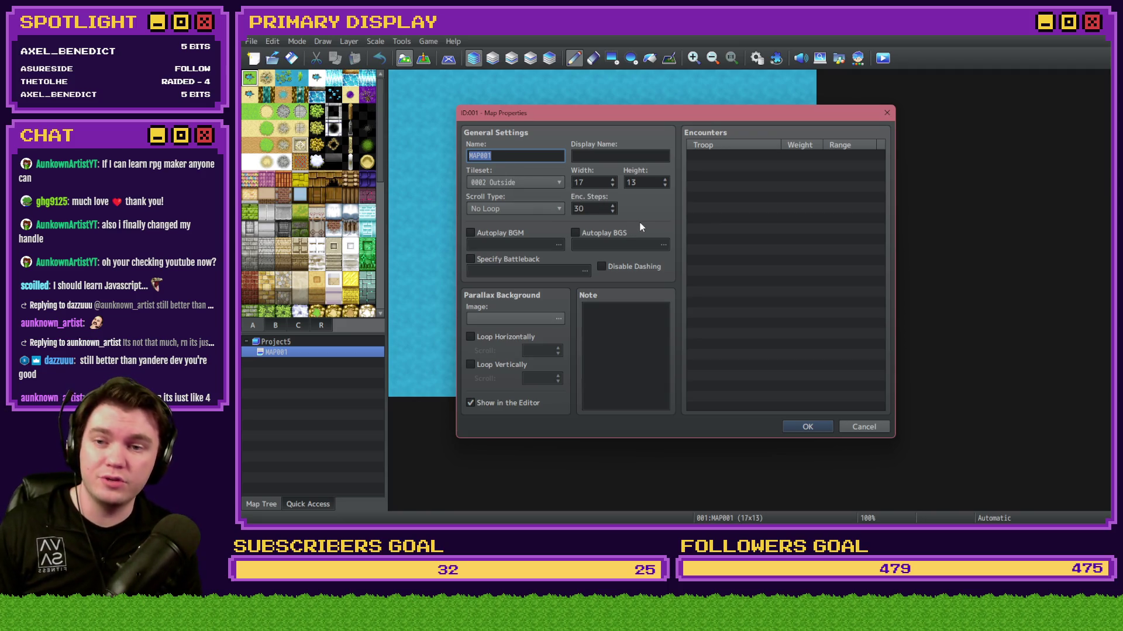
click(513, 177)
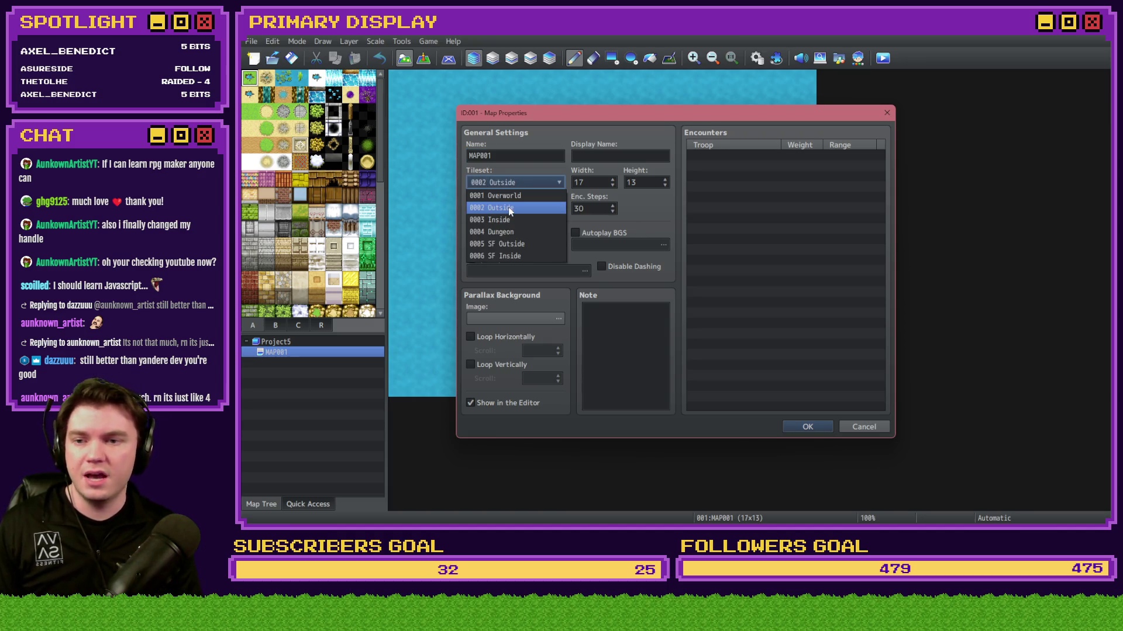
click(508, 206)
double_click(600, 183)
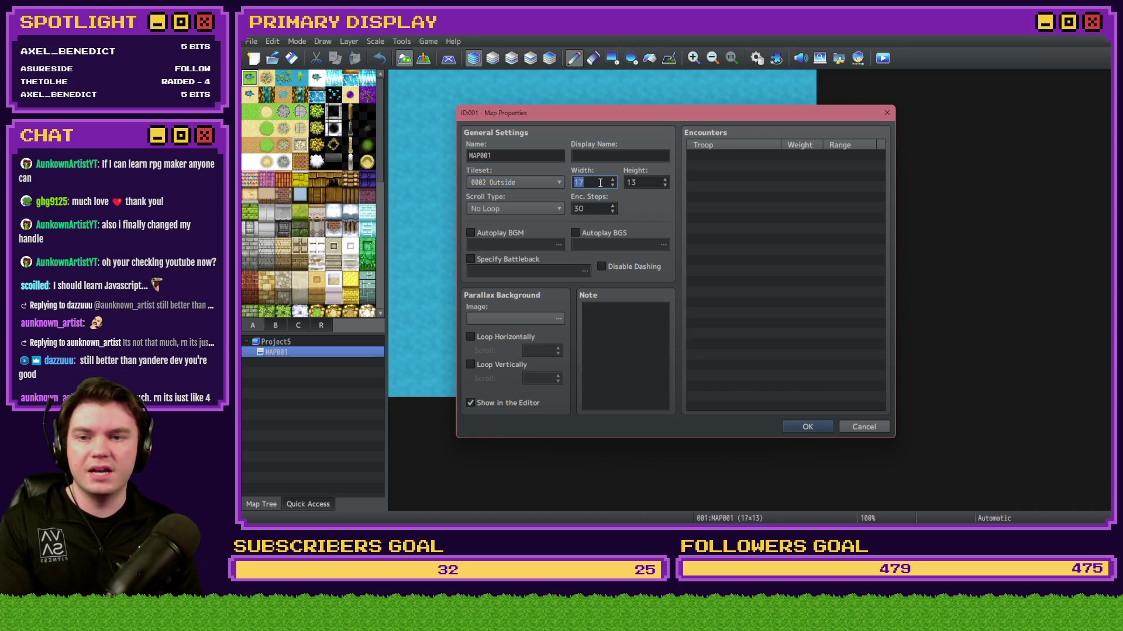
text(30)
double_click(642, 185)
text(20)
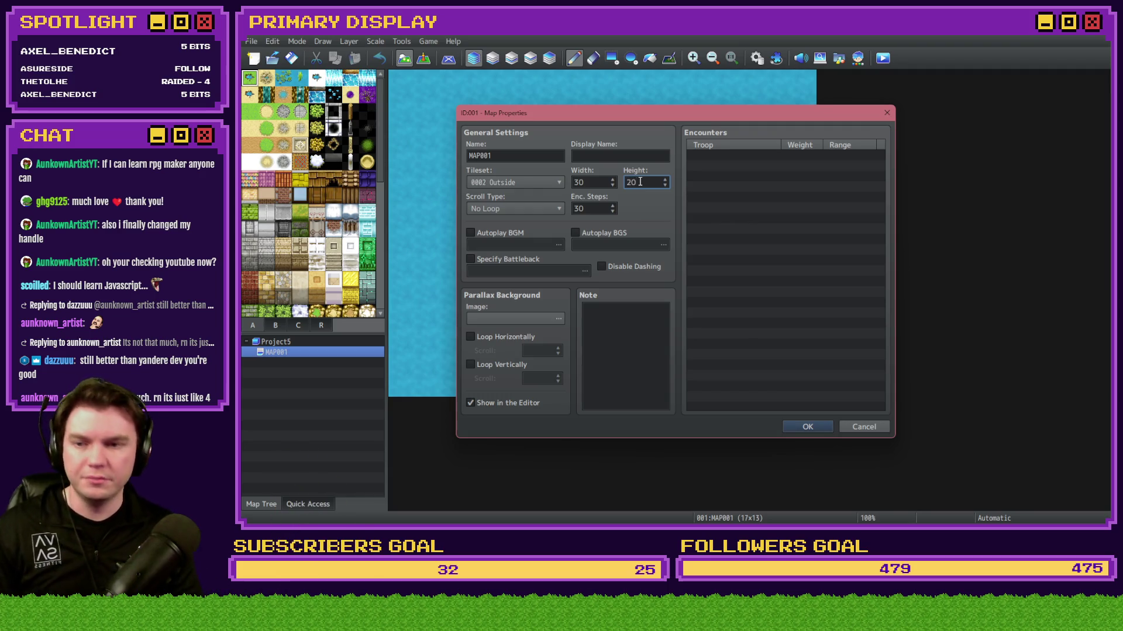
click(802, 425)
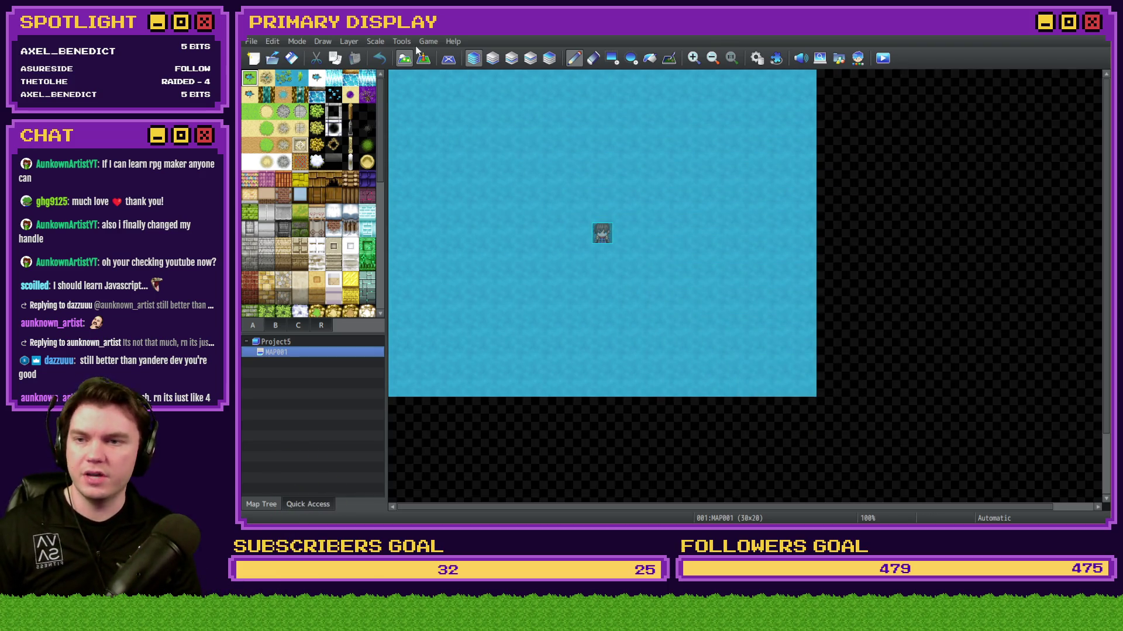
Step: Fill the water-covered map with the plain grass tile
scroll(552, 163, down, 3)
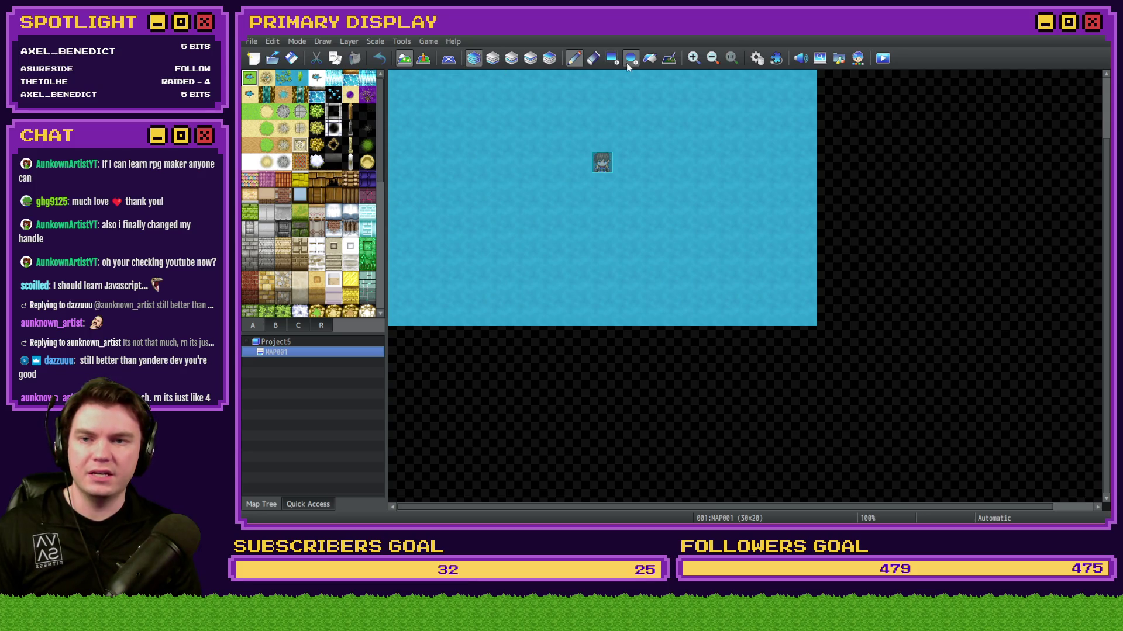
click(649, 58)
click(249, 111)
click(621, 147)
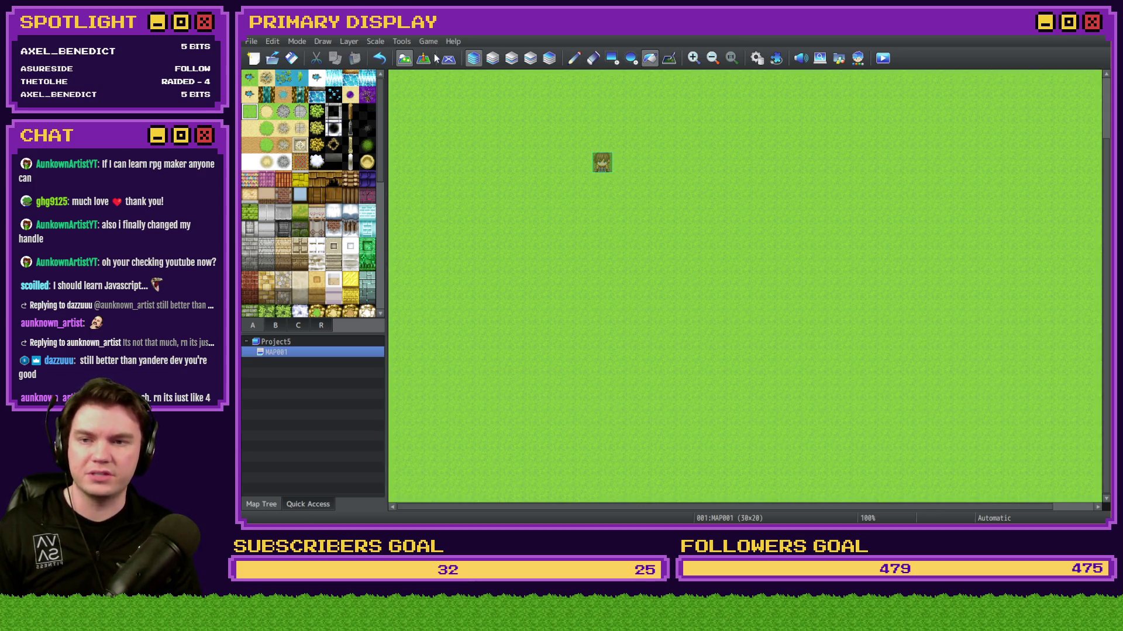
Step: Select the rectangle tool and browse the furniture, tent and statue tile sets
click(611, 58)
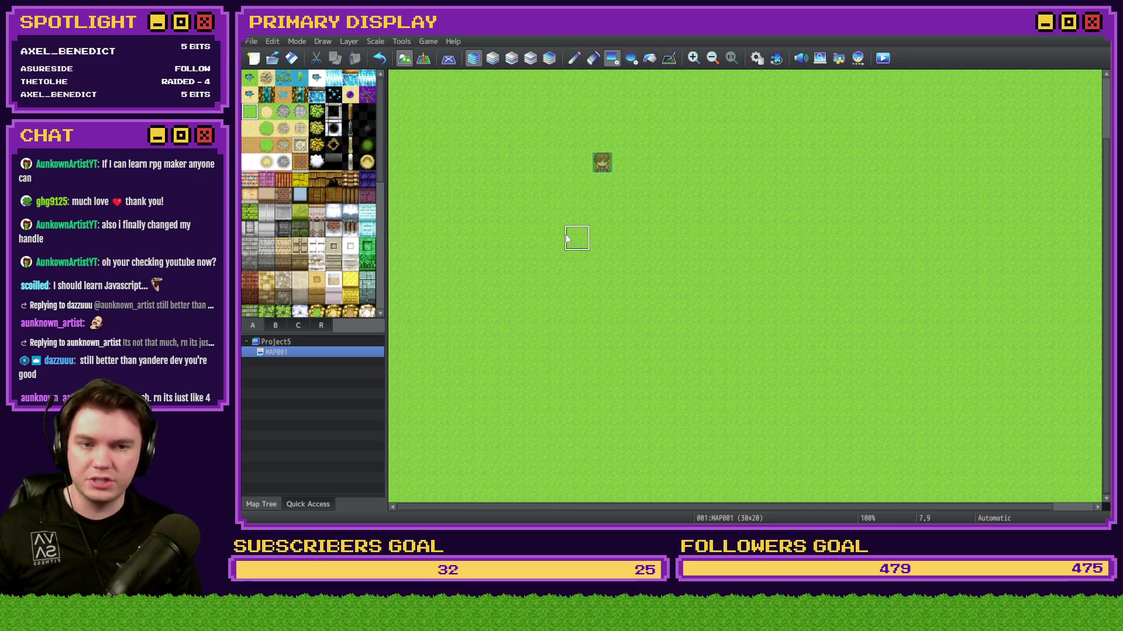
scroll(577, 236, up, 1)
mouse_move(385, 120)
mouse_down()
mouse_move(384, 220)
mouse_move(383, 99)
mouse_move(382, 209)
mouse_move(403, 120)
mouse_up()
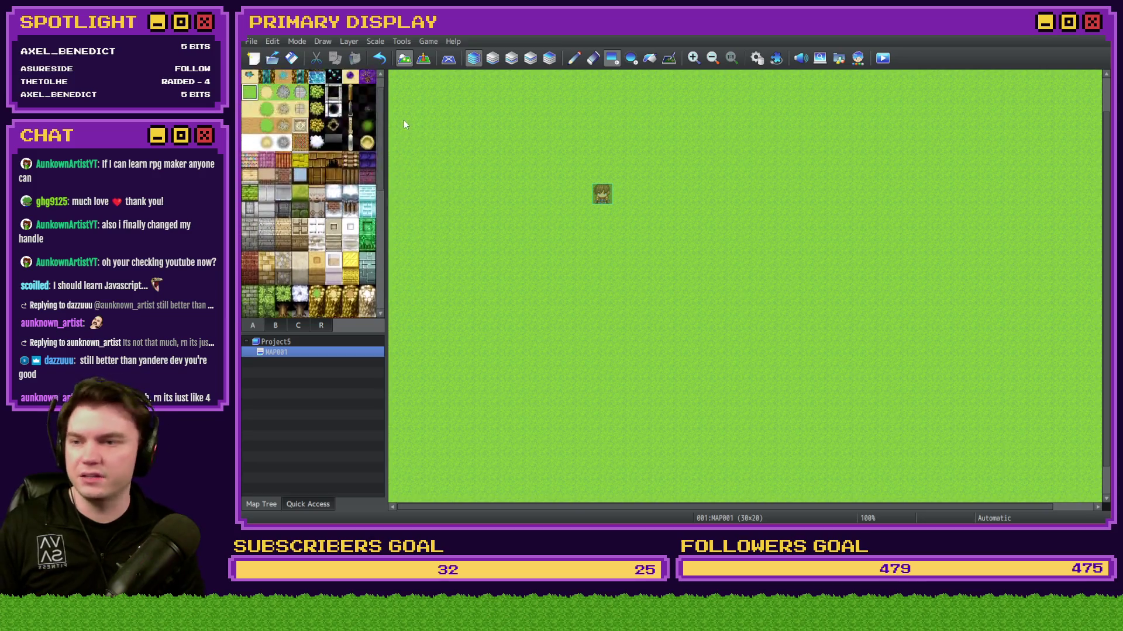
click(275, 327)
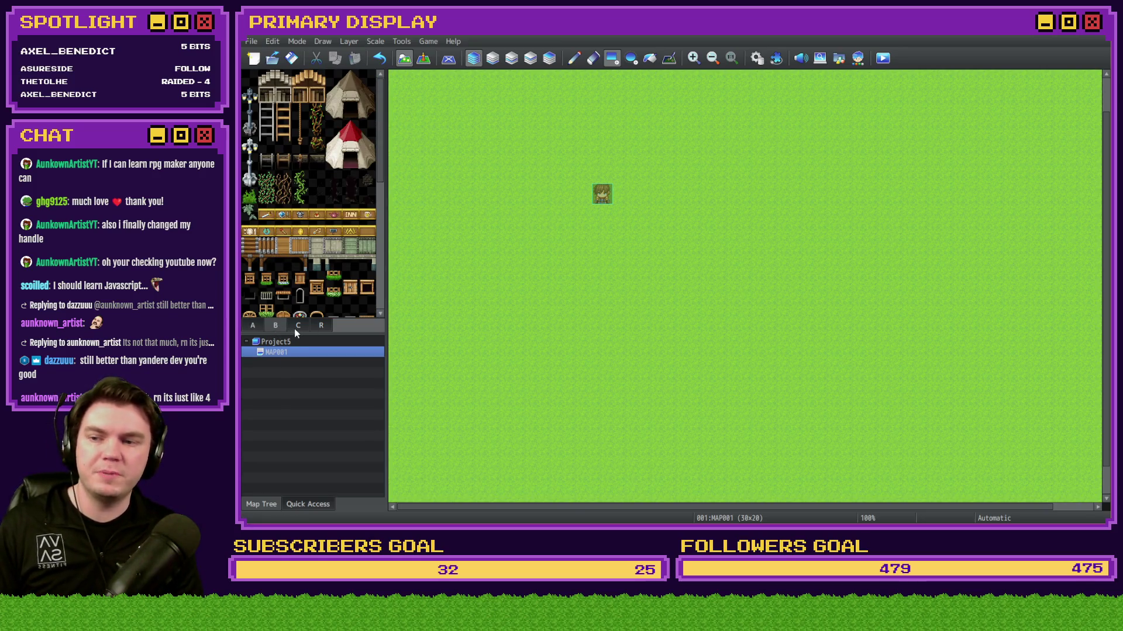
click(296, 327)
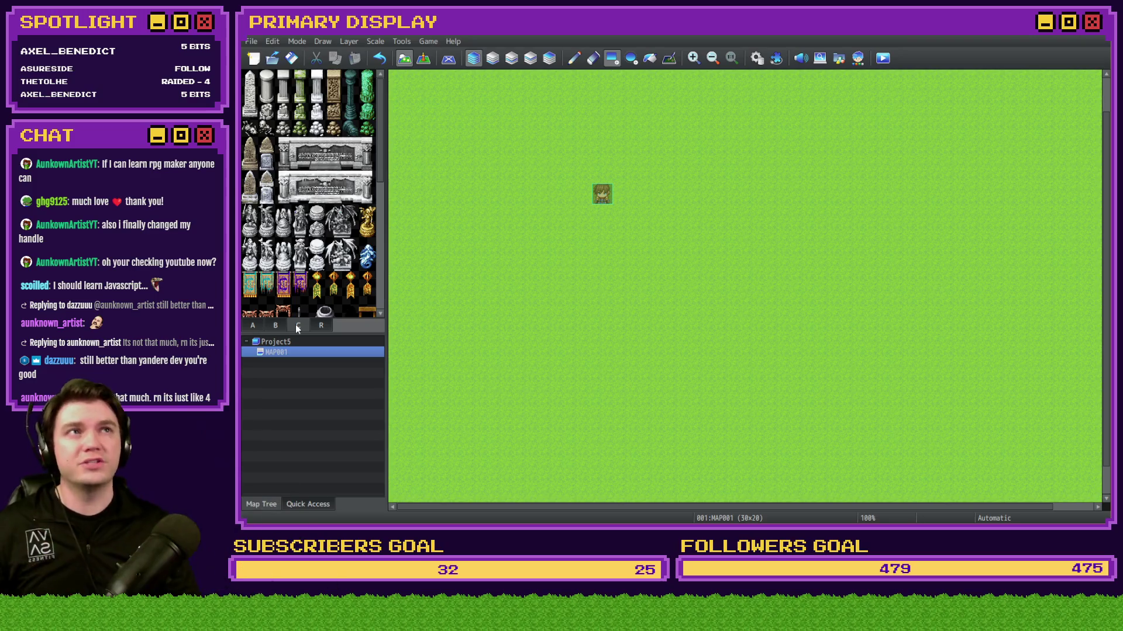
click(275, 326)
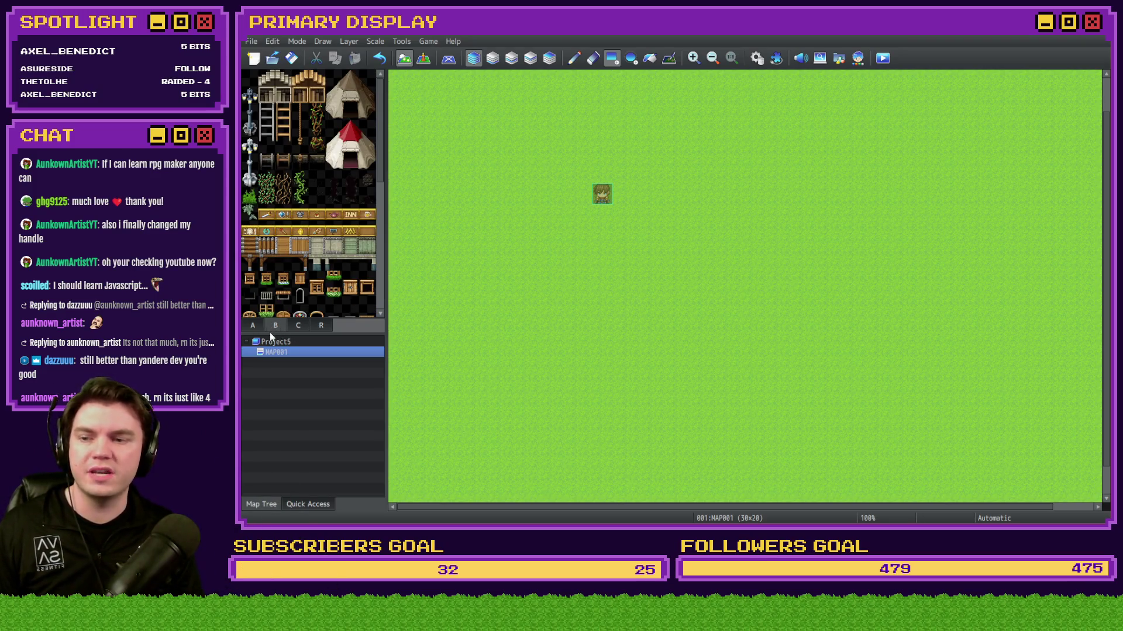
Step: Pick the large tree tile, view the statue and fountain tiles, then return to ground tiles
scroll(311, 291, down, 3)
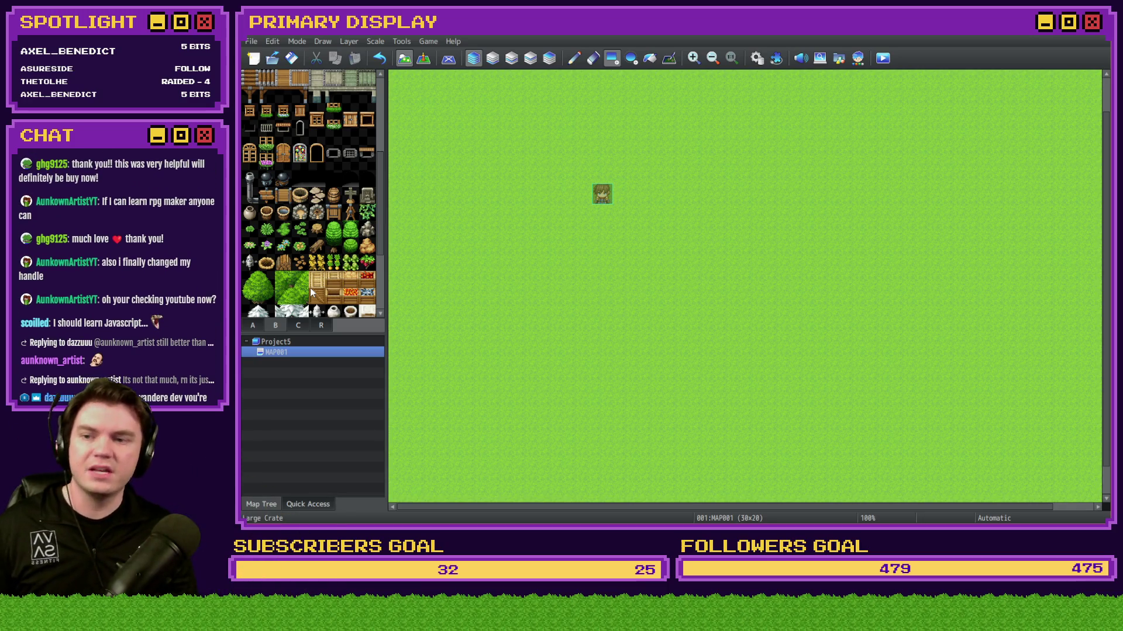
click(258, 287)
scroll(316, 250, down, 6)
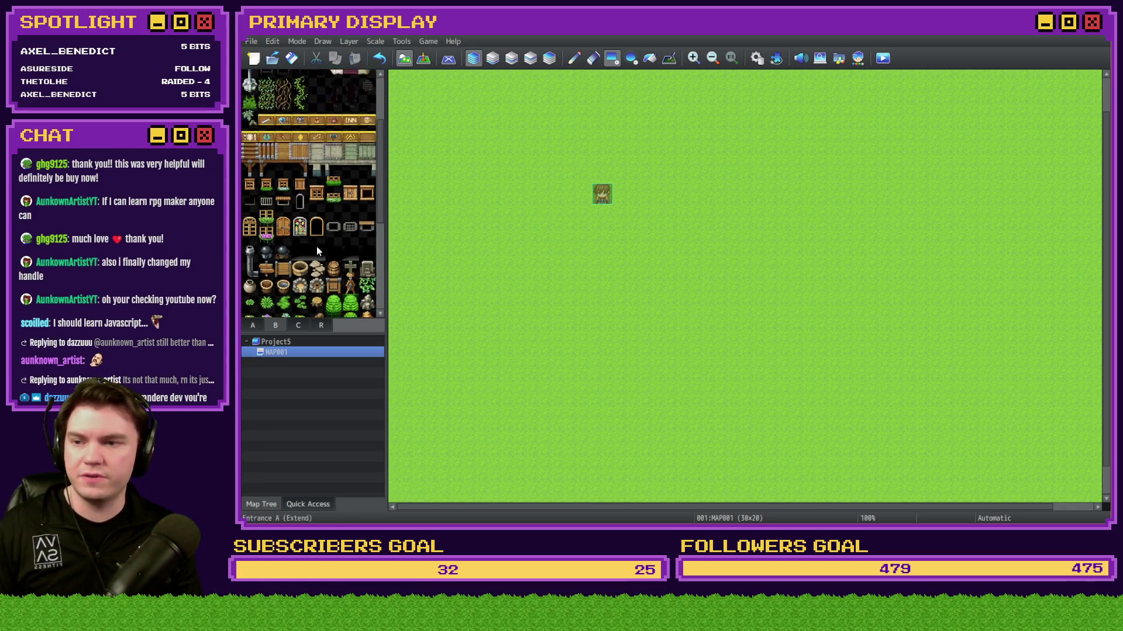
click(298, 325)
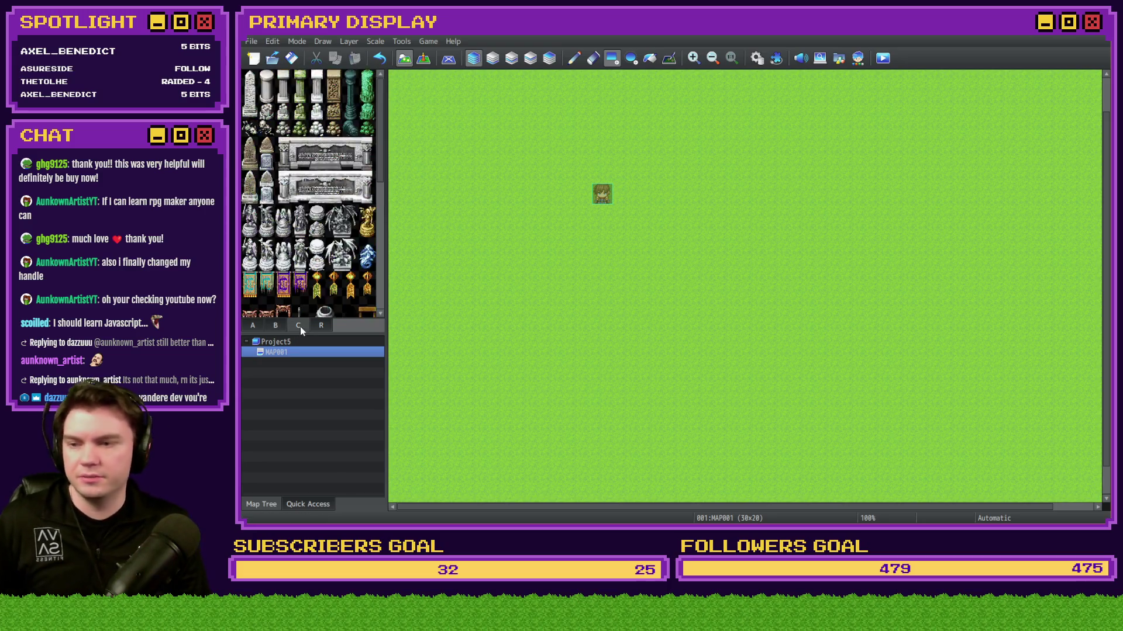
scroll(380, 175, down, 1)
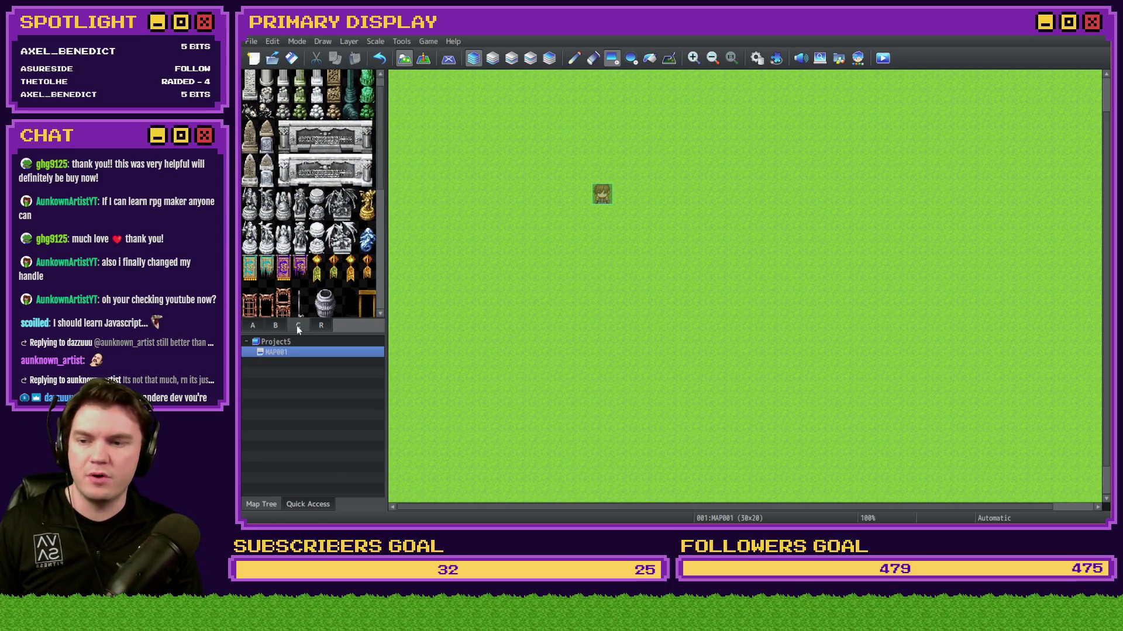
scroll(378, 164, up, 1)
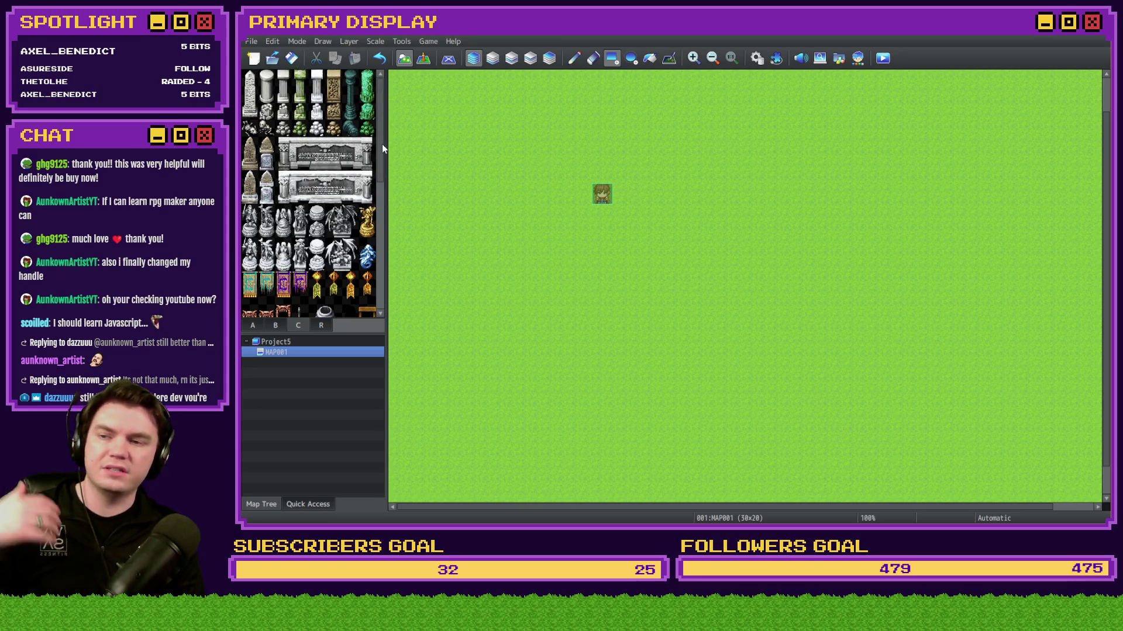
drag(383, 149, 388, 302)
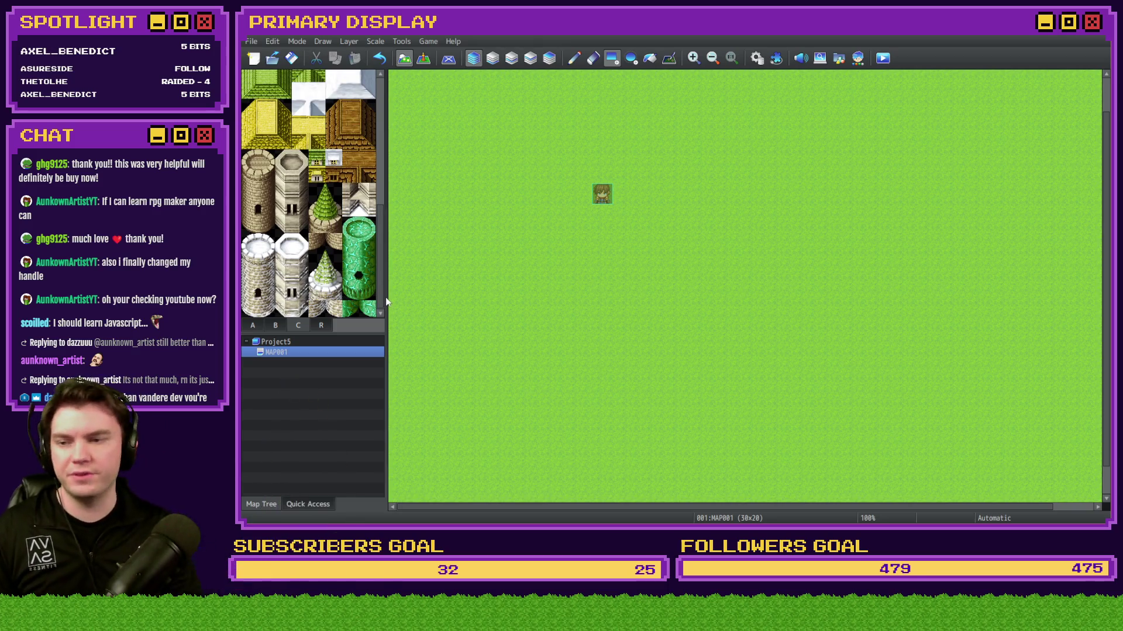
click(257, 325)
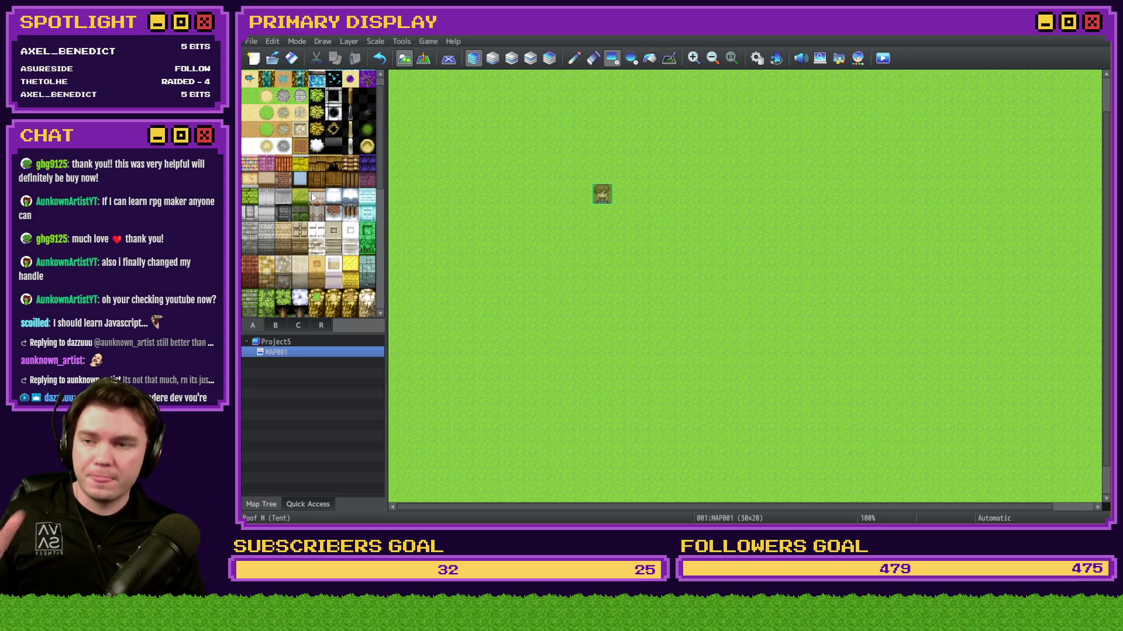
scroll(317, 199, up, 1)
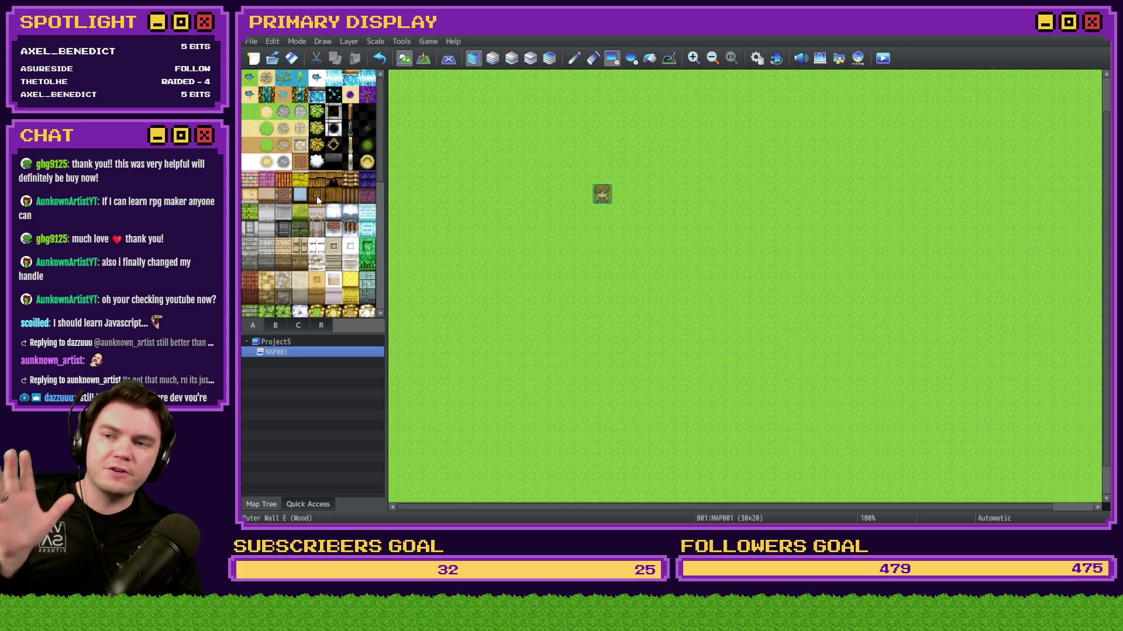
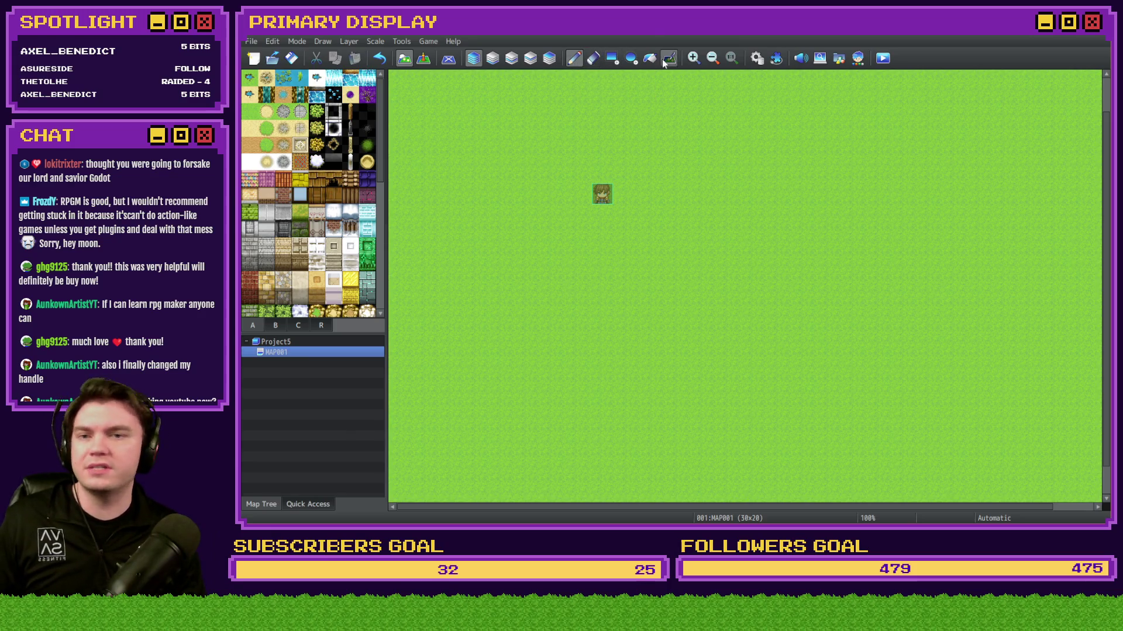
Step: Paint a sand path across the map, then a grey stone wall block topped by a green roof
click(266, 111)
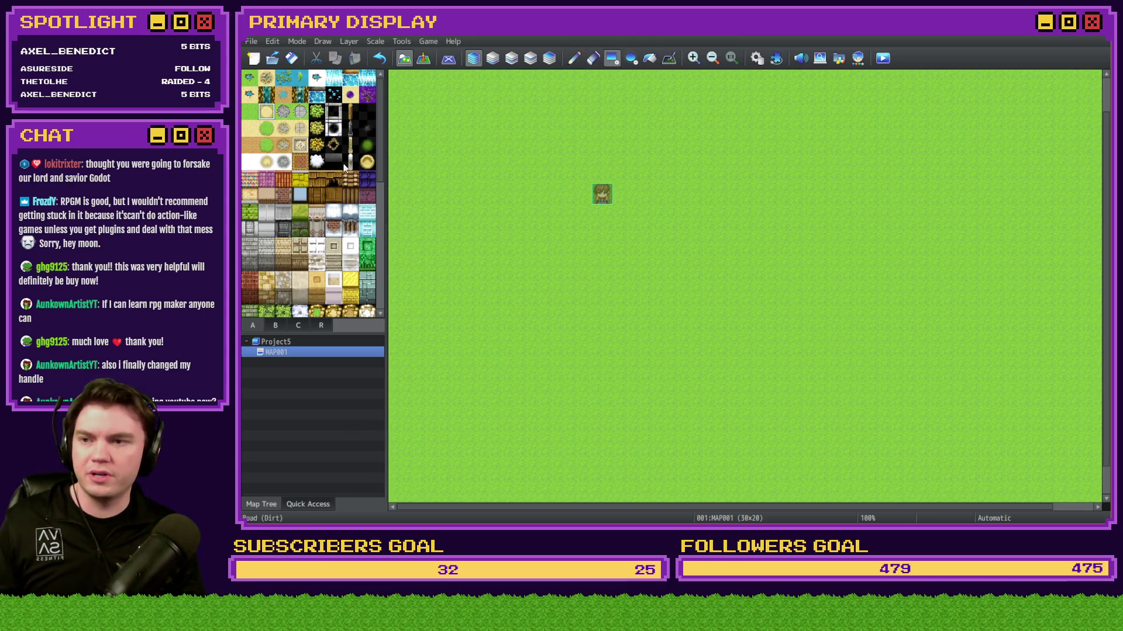
mouse_move(449, 315)
mouse_down()
mouse_move(829, 307)
mouse_move(828, 398)
mouse_move(829, 137)
mouse_up()
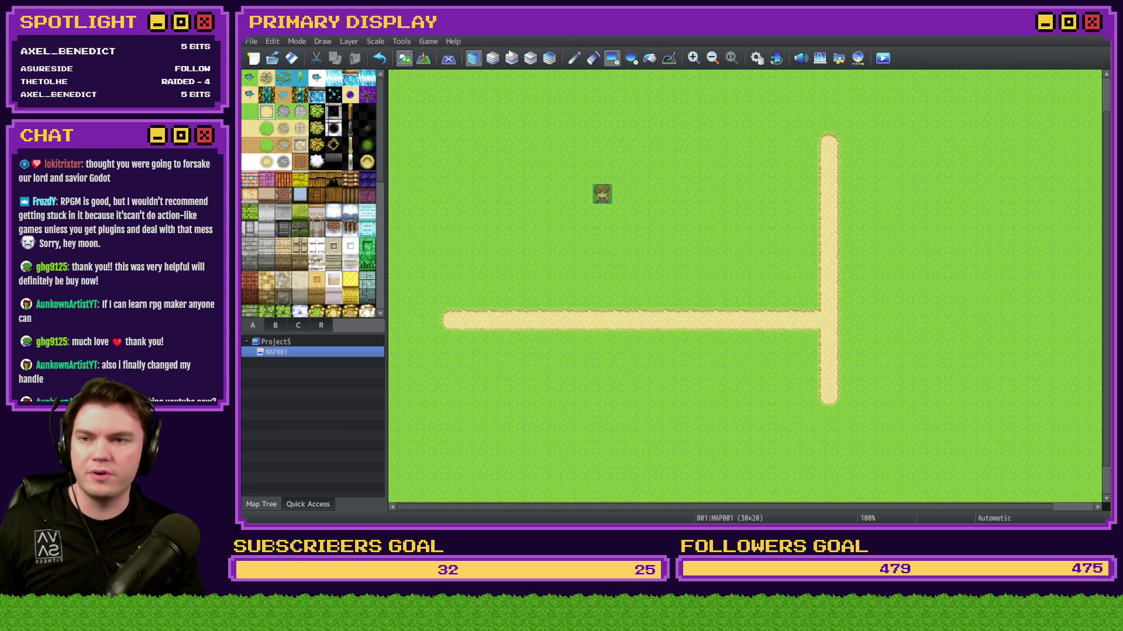
click(250, 229)
drag(778, 258, 704, 251)
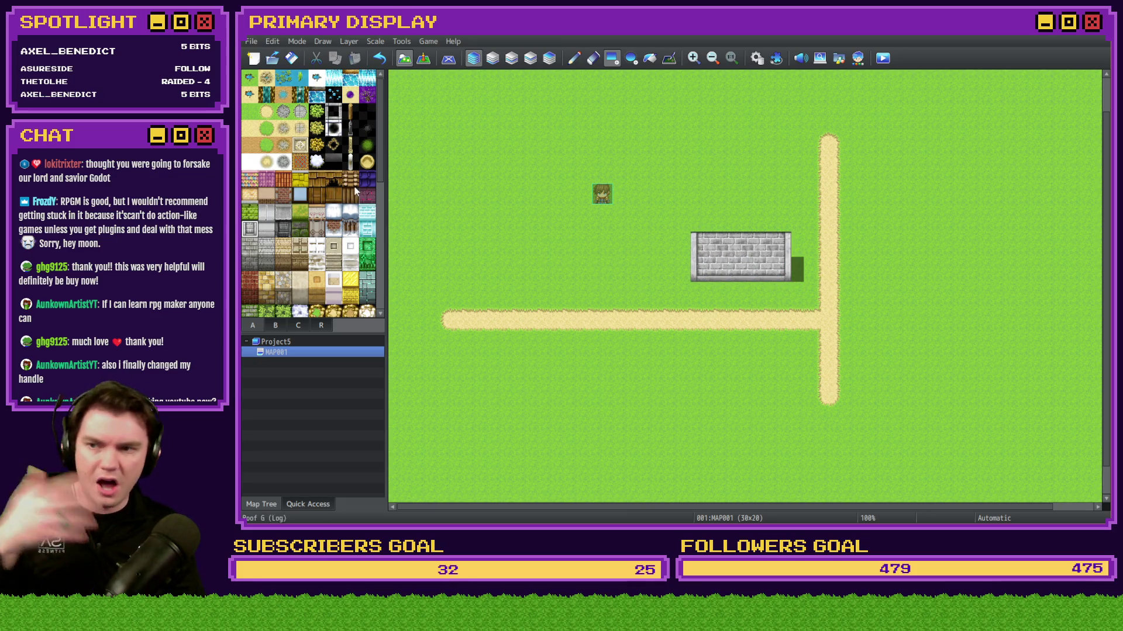
right_click(705, 227)
mouse_move(704, 226)
mouse_down()
mouse_move(787, 192)
mouse_move(780, 178)
mouse_up()
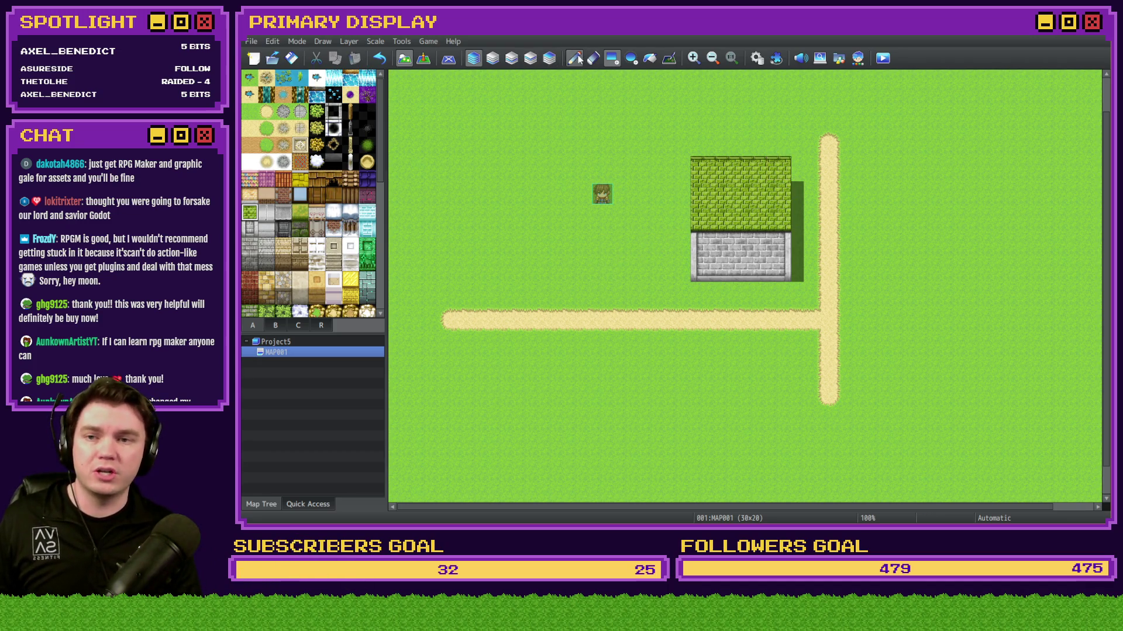
click(574, 58)
drag(703, 219, 759, 143)
click(779, 164)
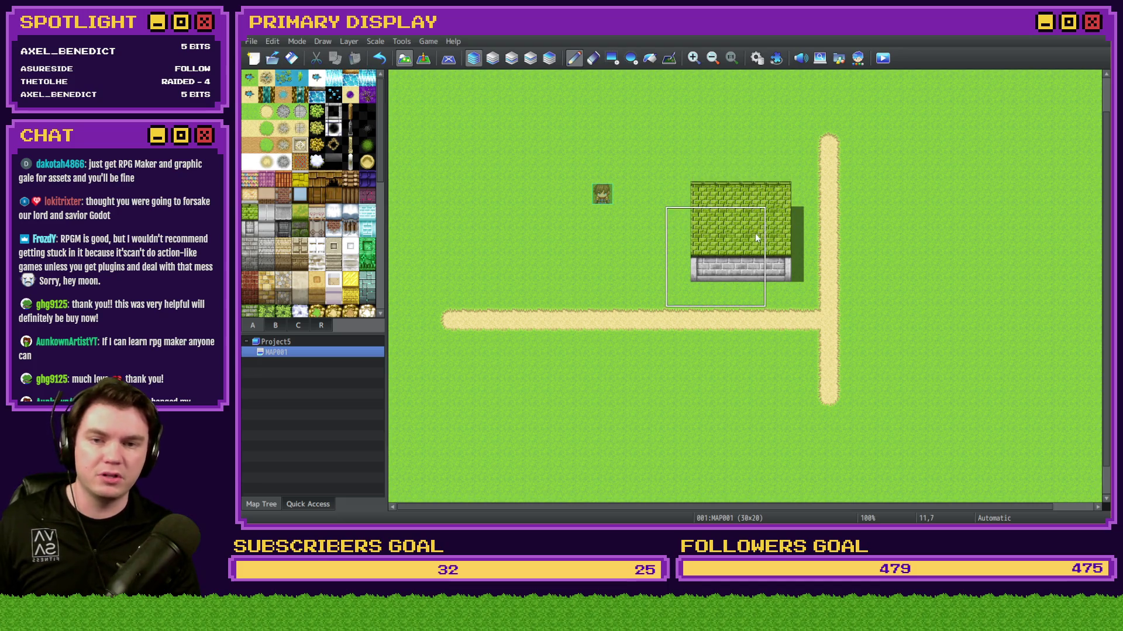
key(ctrl+z)
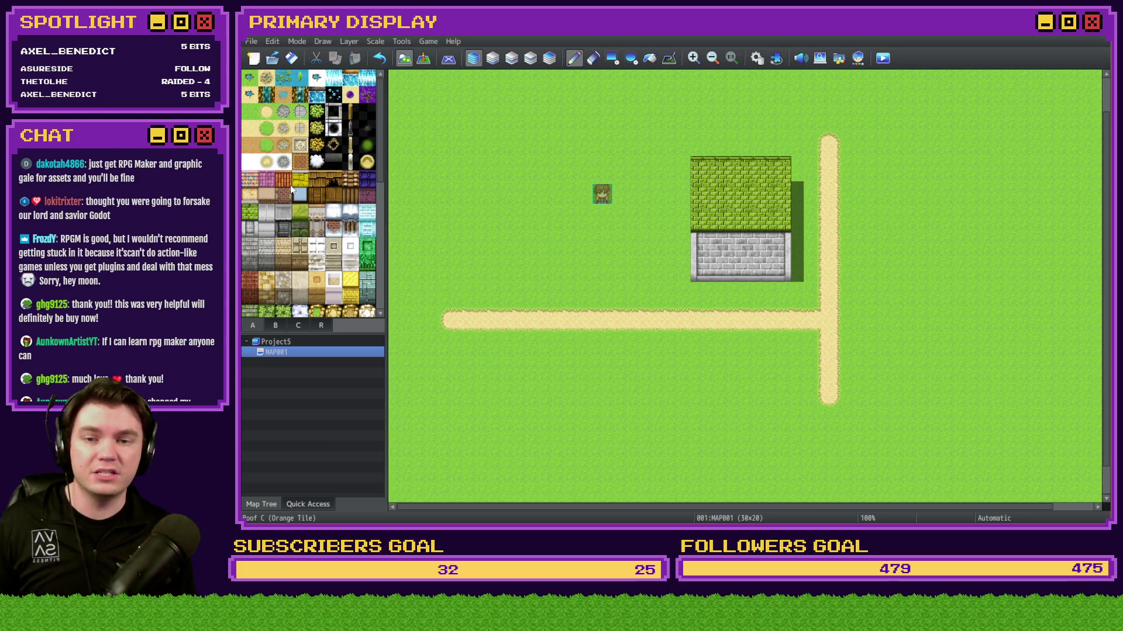
right_click(653, 245)
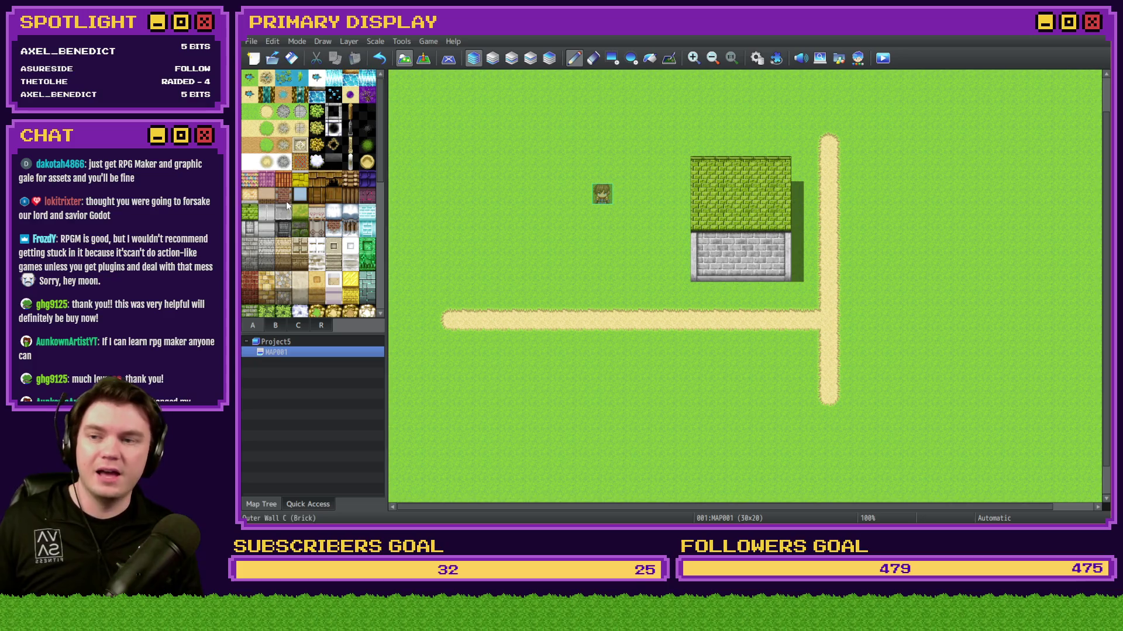
Step: Draw a wider grey stone wall block left of the house with the Rectangle tool
click(250, 229)
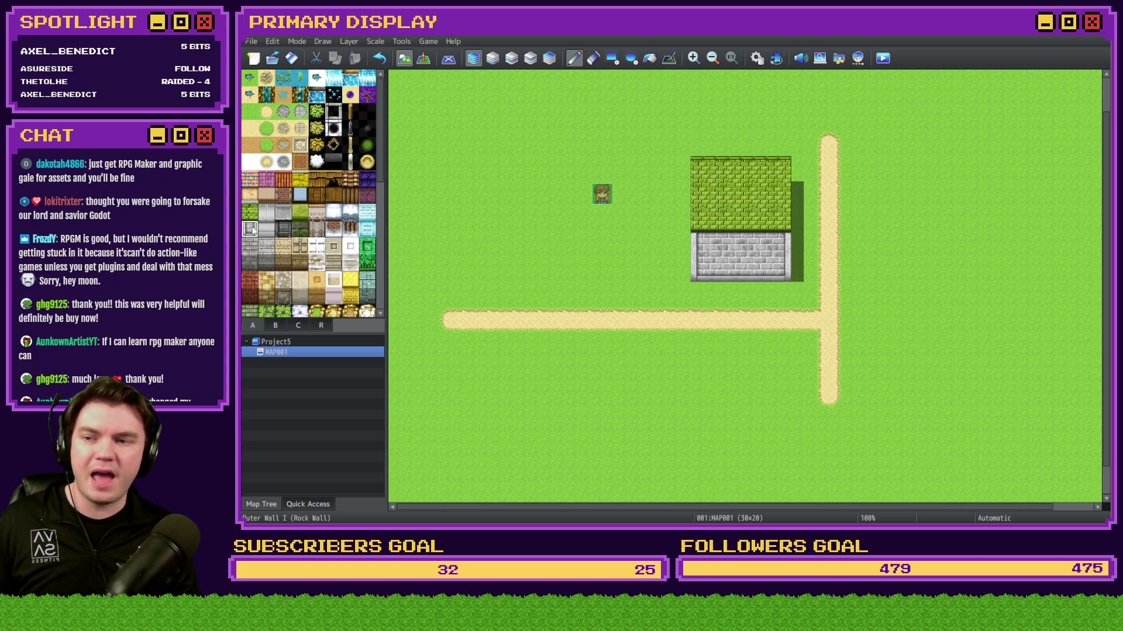
click(612, 58)
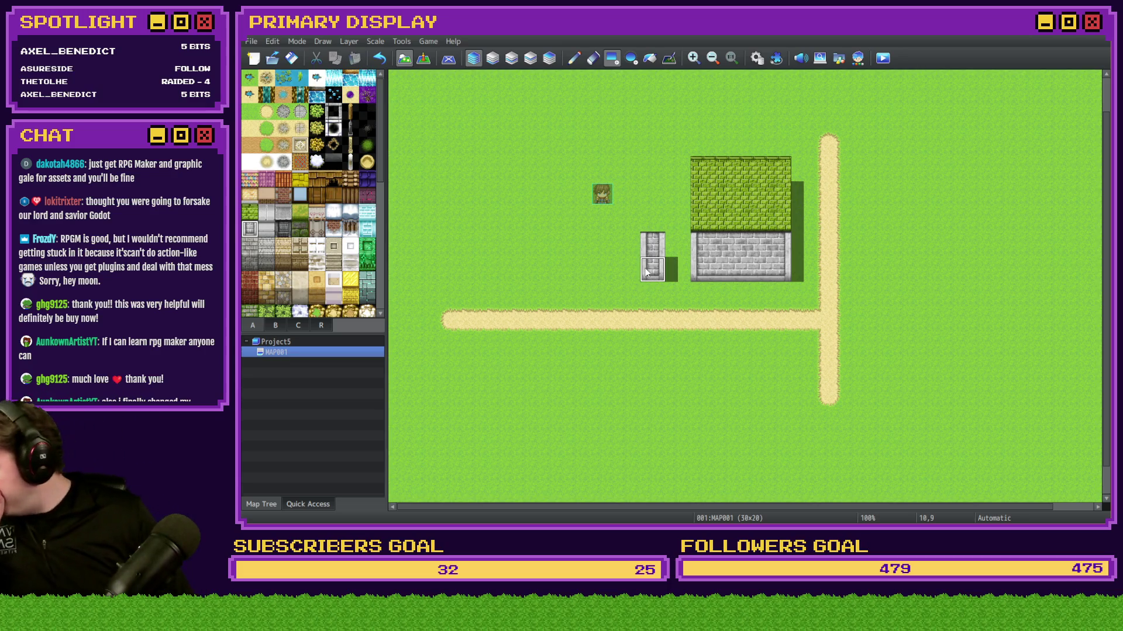
mouse_move(646, 272)
mouse_down()
mouse_move(589, 275)
mouse_move(577, 257)
mouse_up()
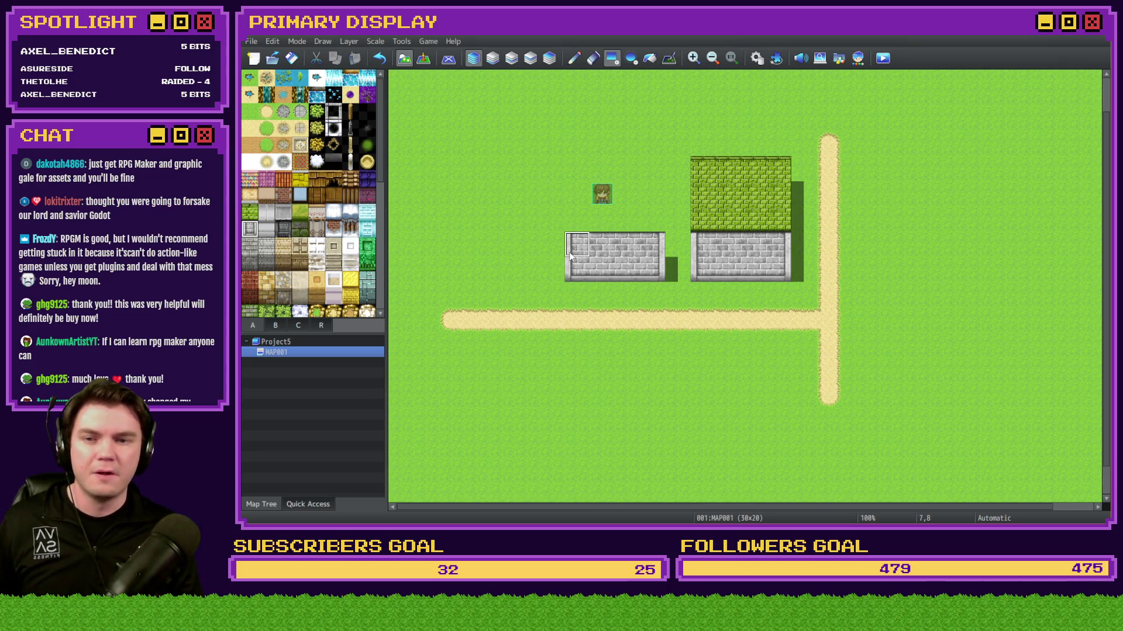
mouse_move(569, 252)
mouse_down()
mouse_move(568, 280)
mouse_move(552, 270)
mouse_up()
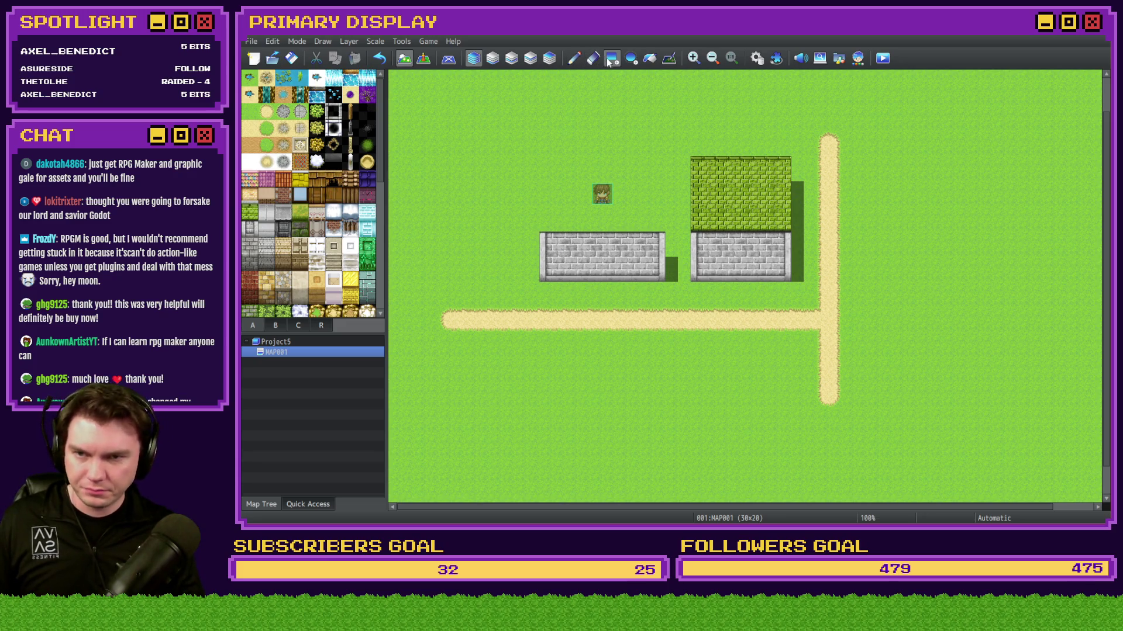
click(276, 326)
scroll(307, 246, up, 3)
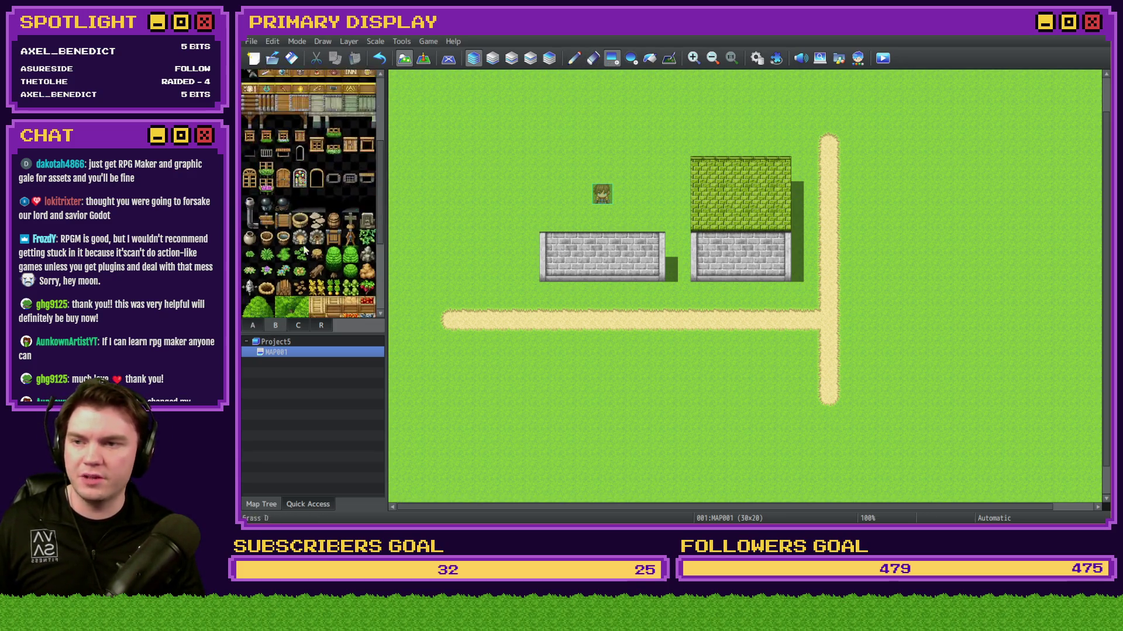
Step: Place a dark doorway tile in the left wall and paint extra stone wall tiles beside it
click(316, 204)
click(602, 269)
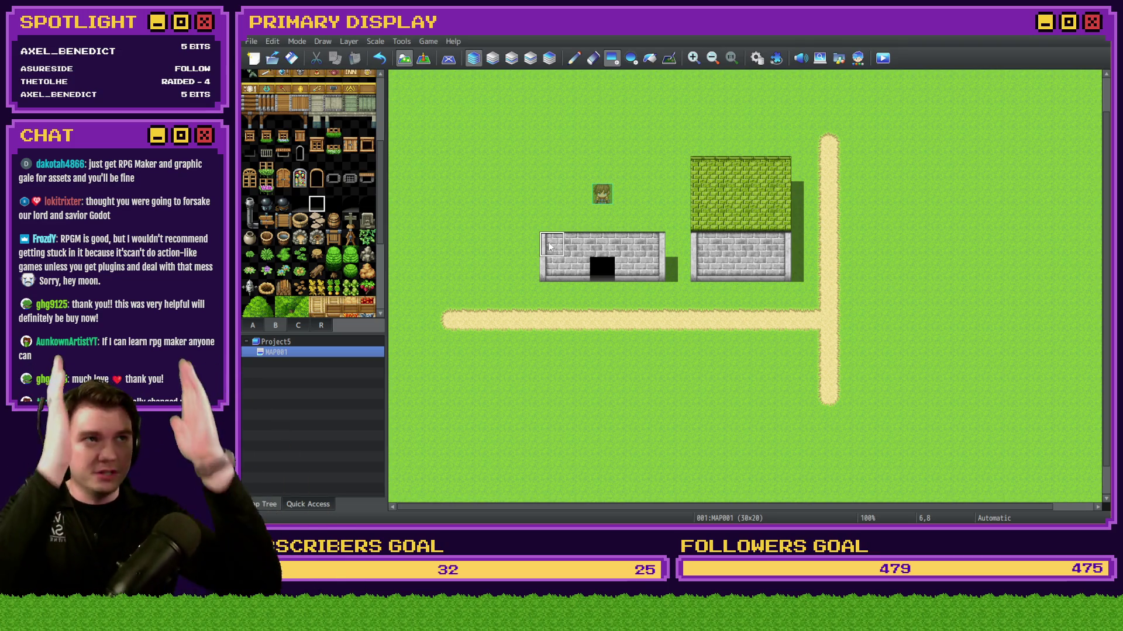
click(570, 59)
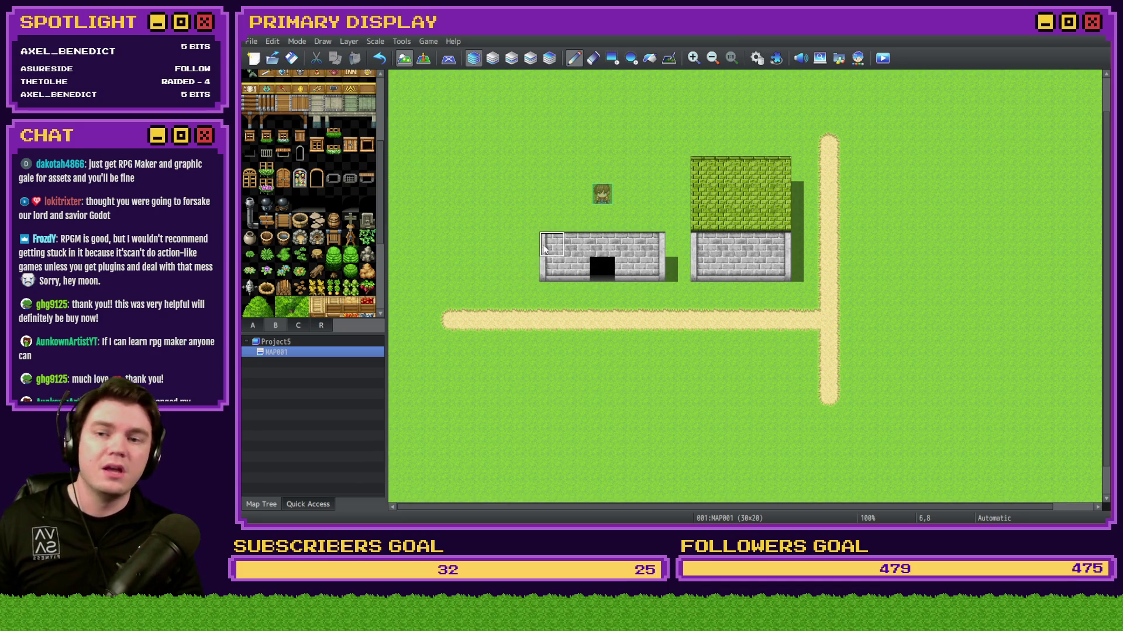
click(477, 249)
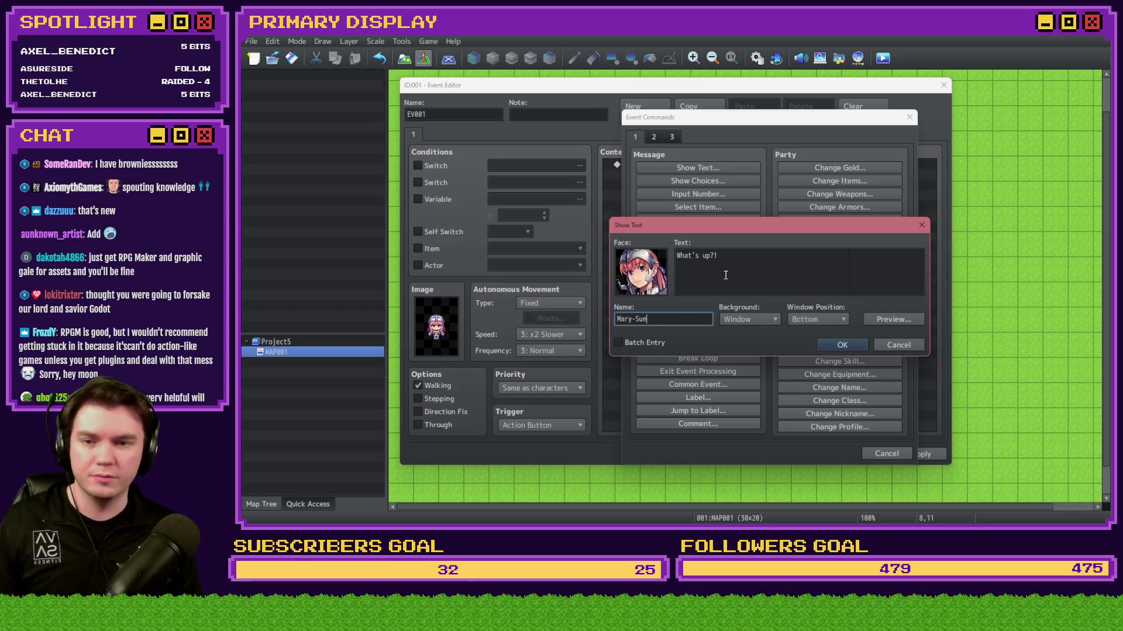
Step: Confirm the NPC's 'What's up?!' line and place the event, then save and playtest with F12
click(852, 345)
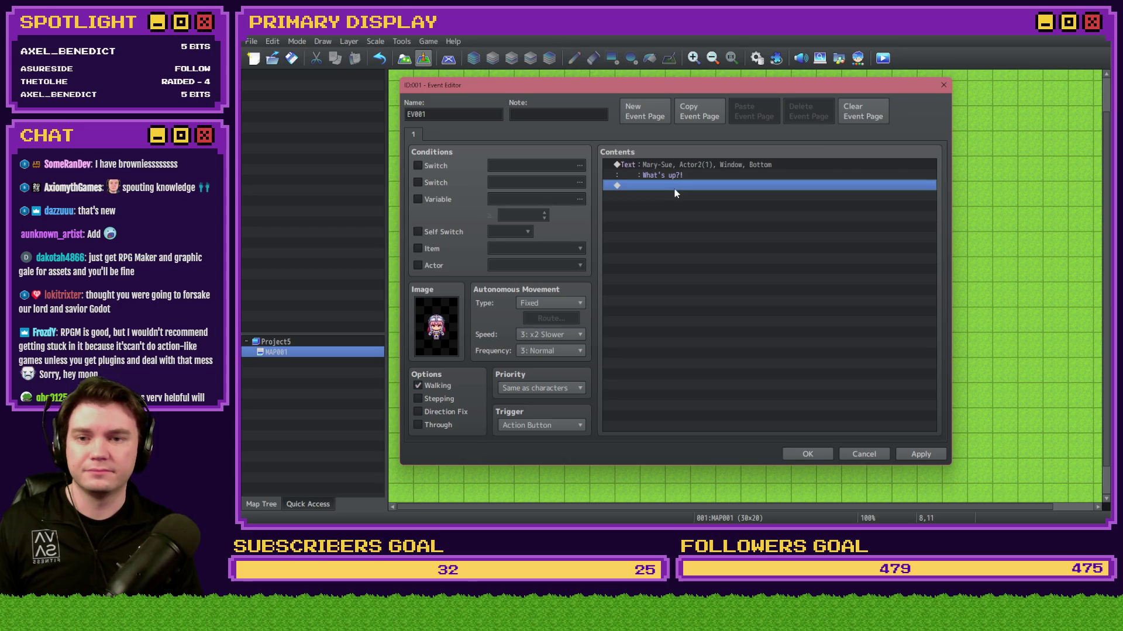
click(808, 454)
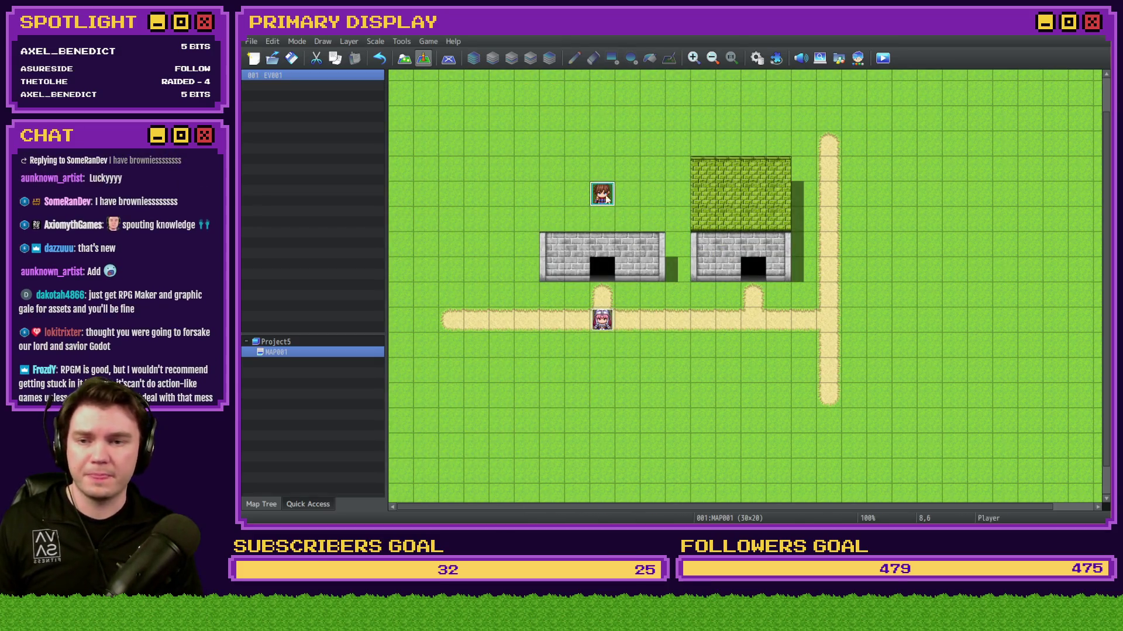
key(F12)
click(720, 294)
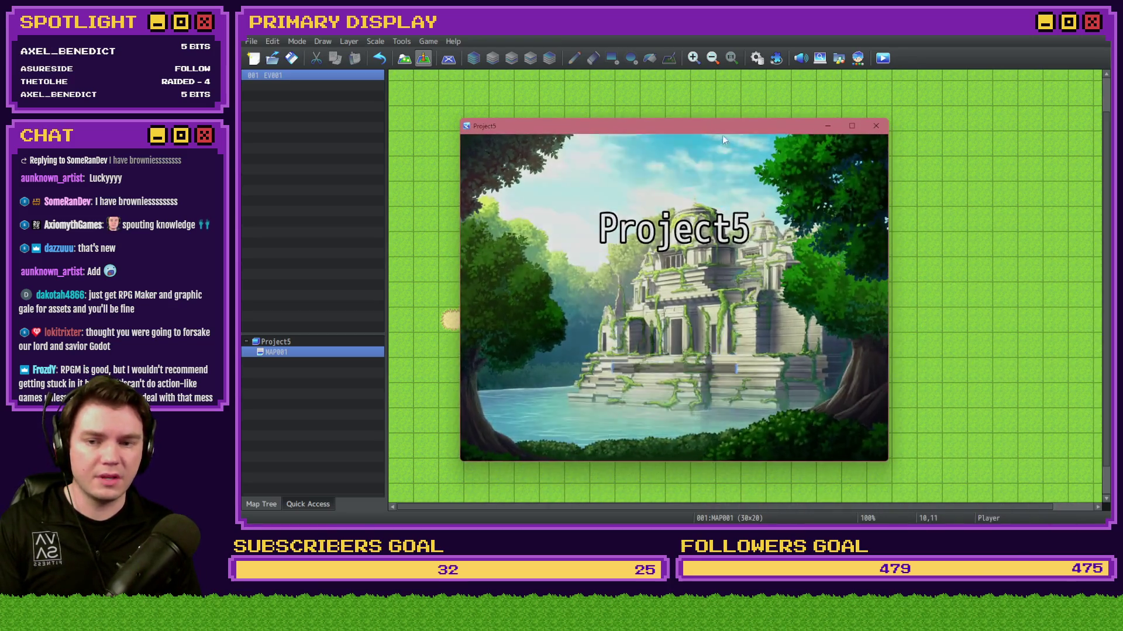
key(Return)
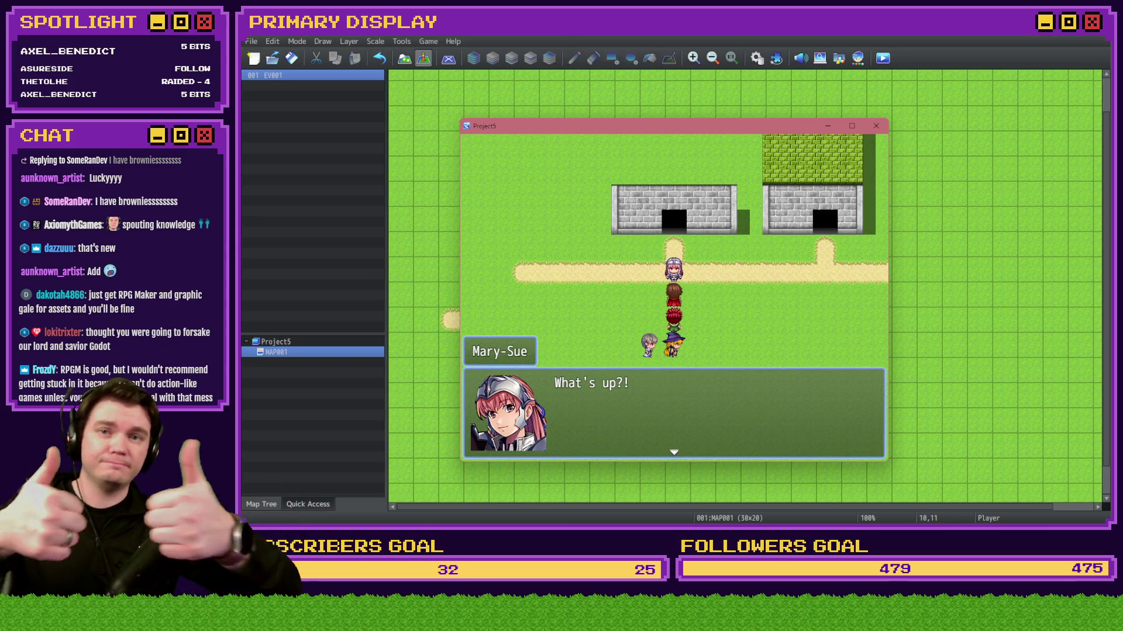
click(875, 125)
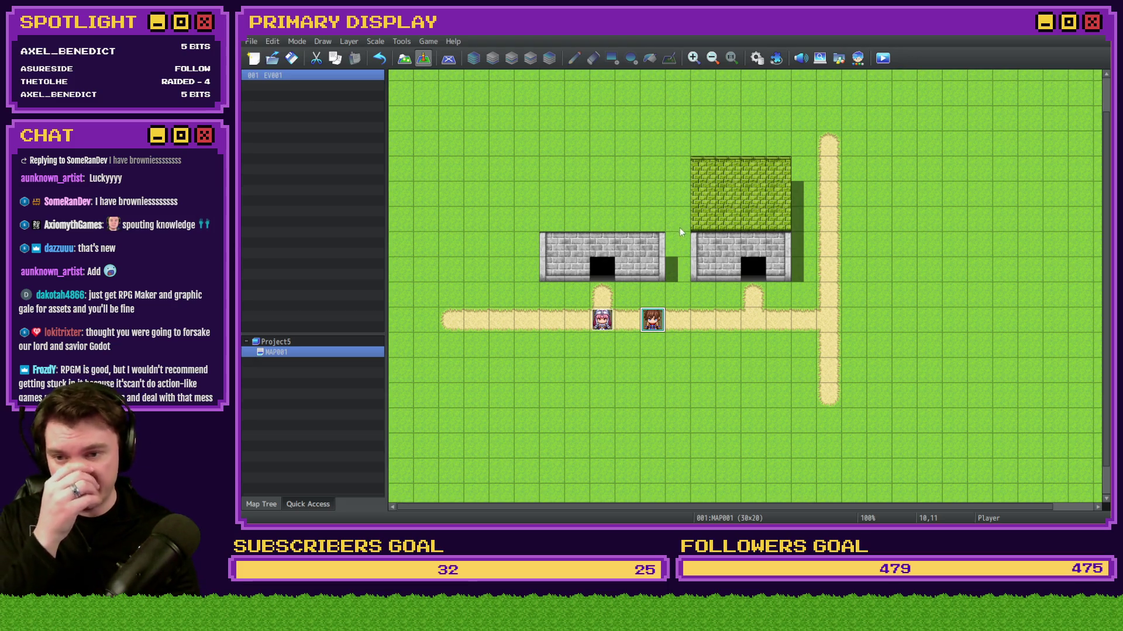
double_click(600, 321)
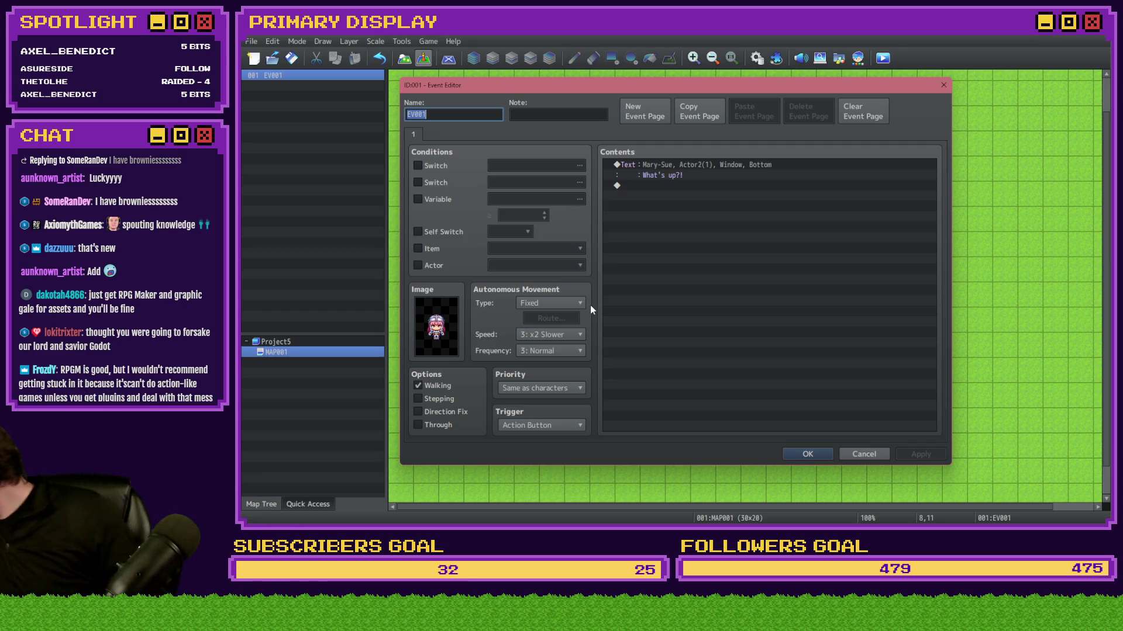
Step: Add a command to the NPC event, browsing command pages 1–3 before choosing Show Choices
double_click(666, 188)
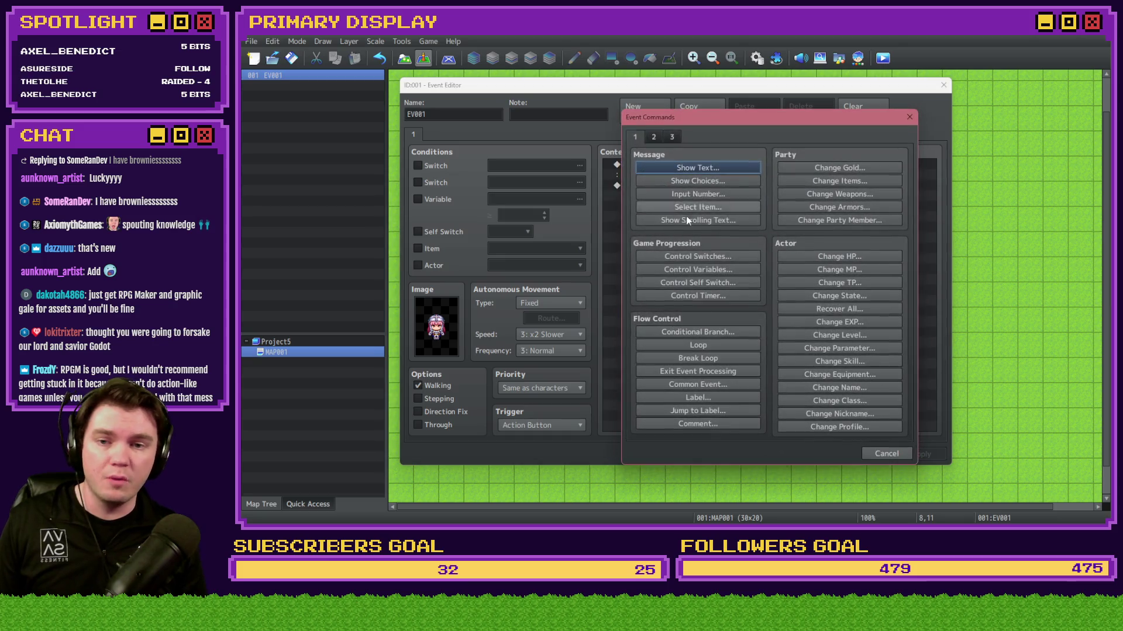
click(654, 137)
click(671, 137)
click(654, 137)
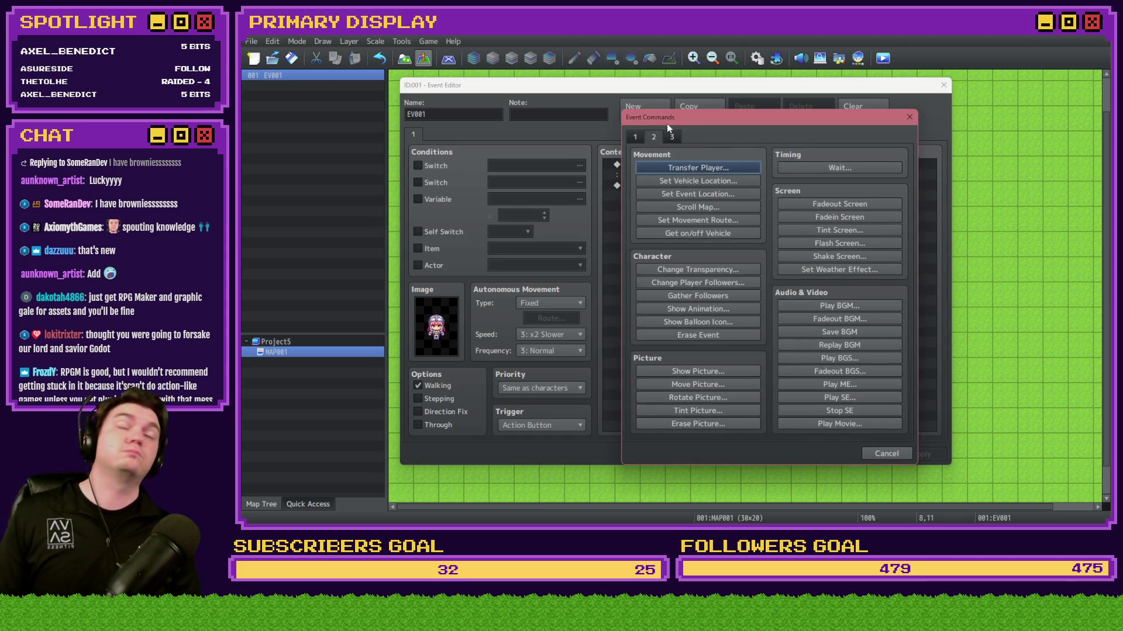
click(636, 137)
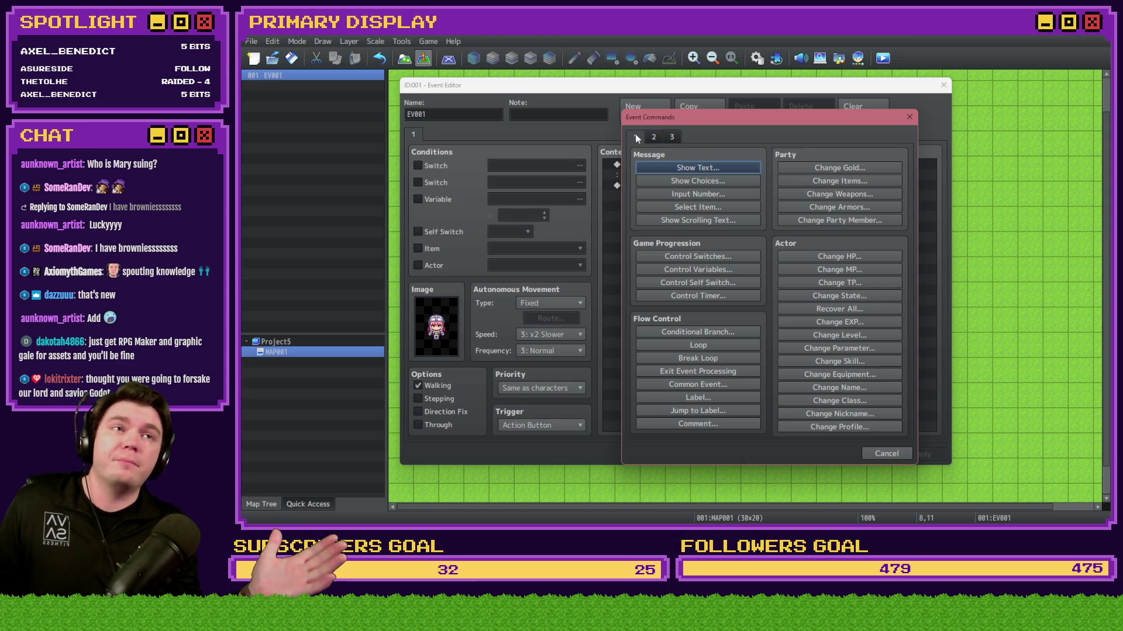
click(704, 181)
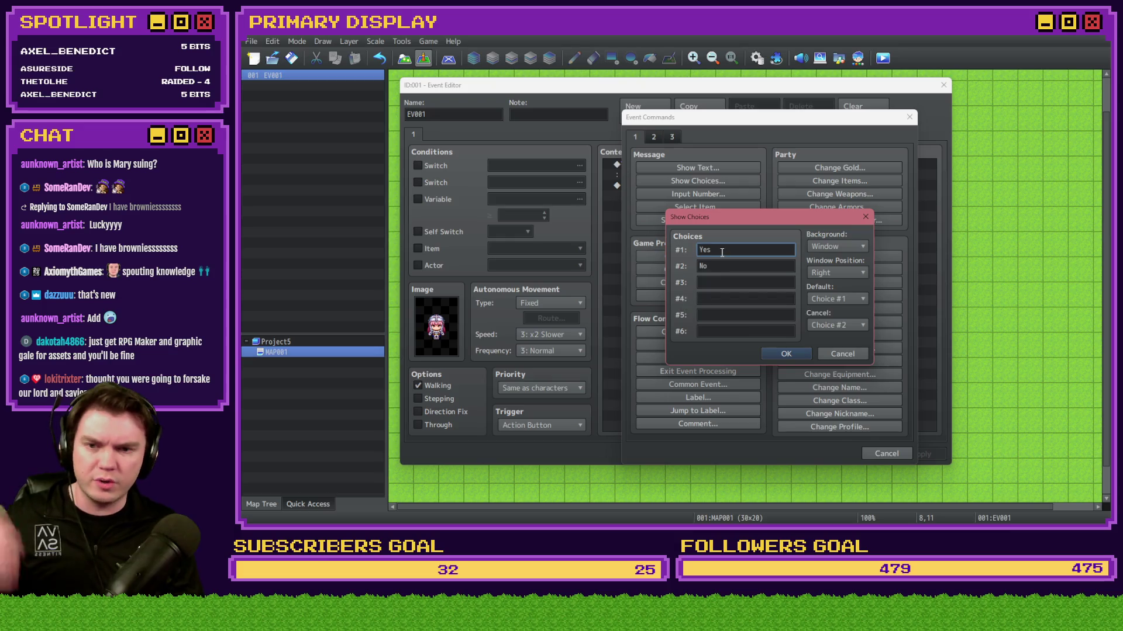
Step: Add choices 'Maybe' and 'So', keeping Window background and Choice #2 as cancel
click(719, 281)
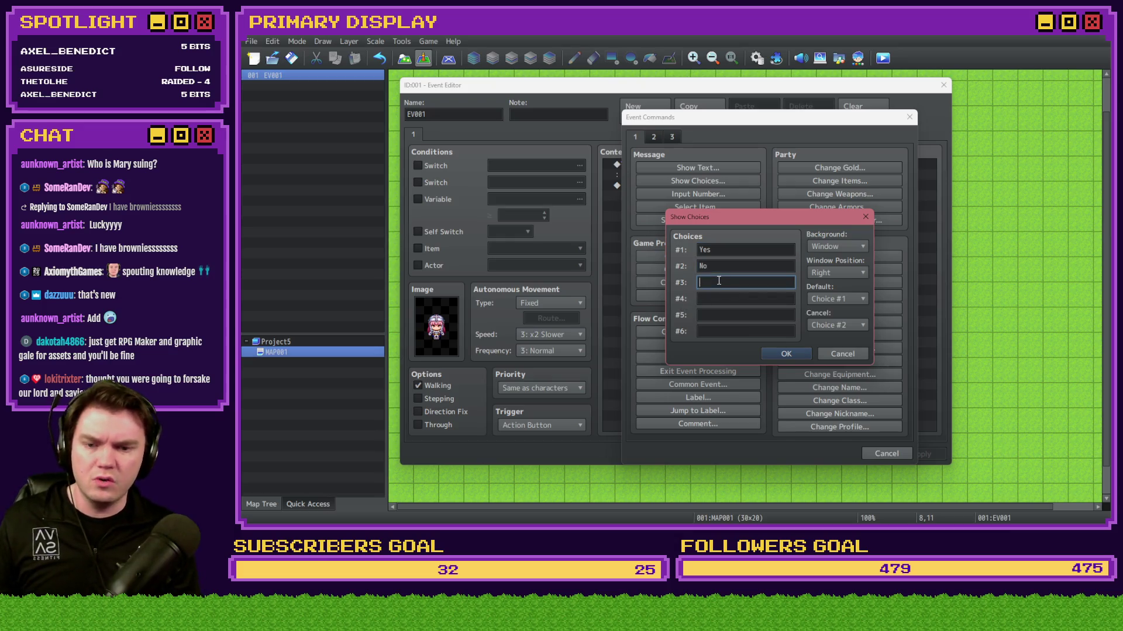
text(Maybe)
key(BackSpace)
key(BackSpace)
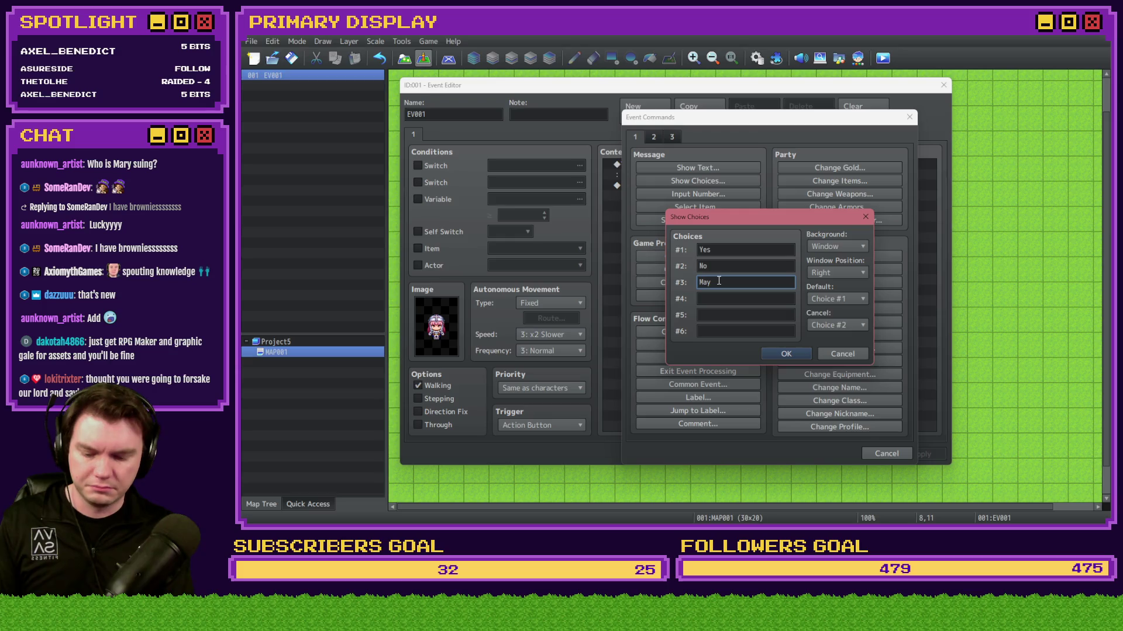
key(Tab)
text(So)
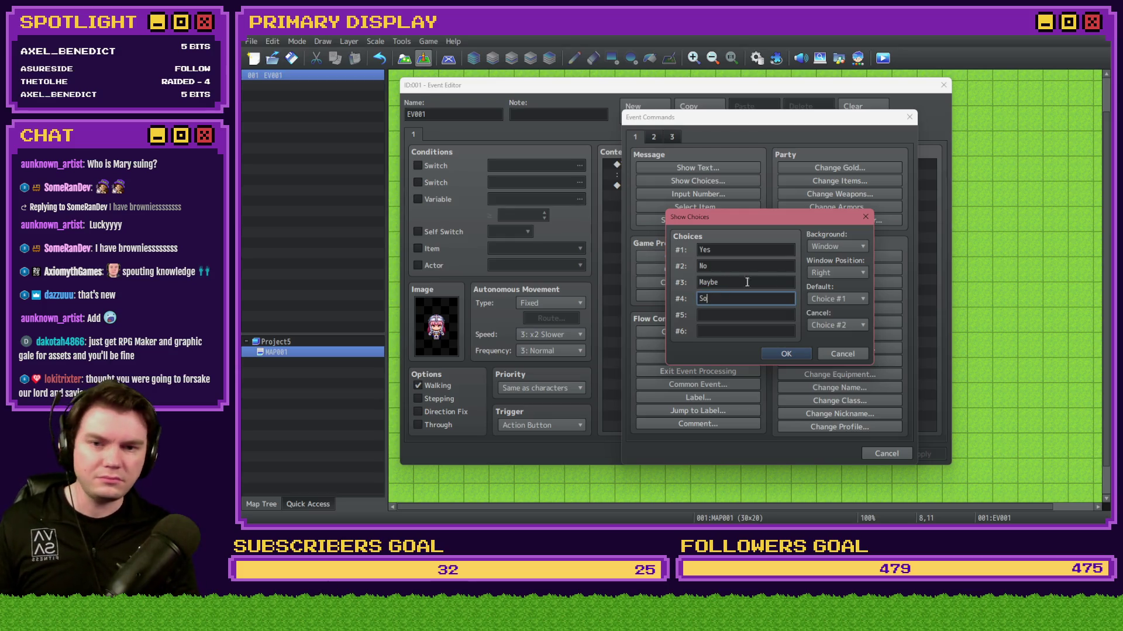
click(844, 248)
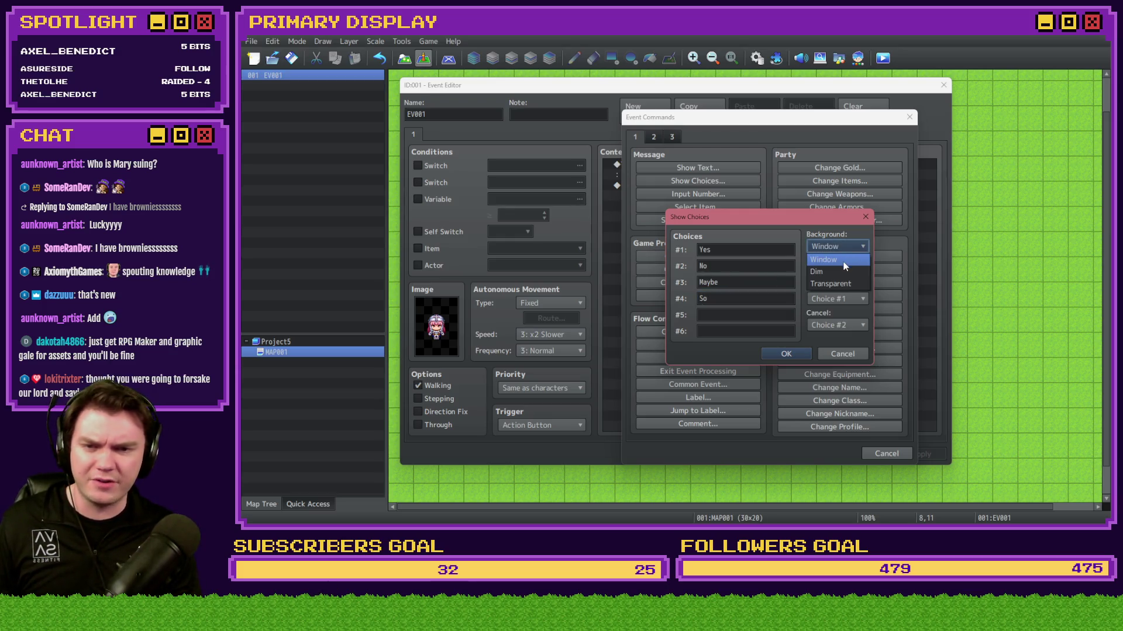
click(840, 246)
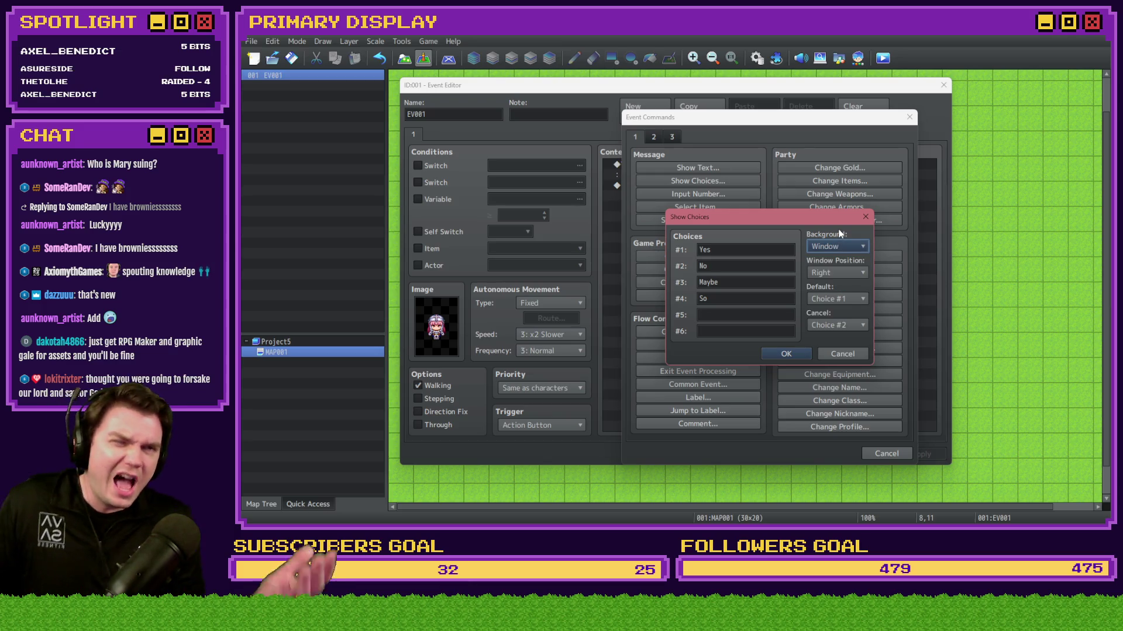
click(833, 273)
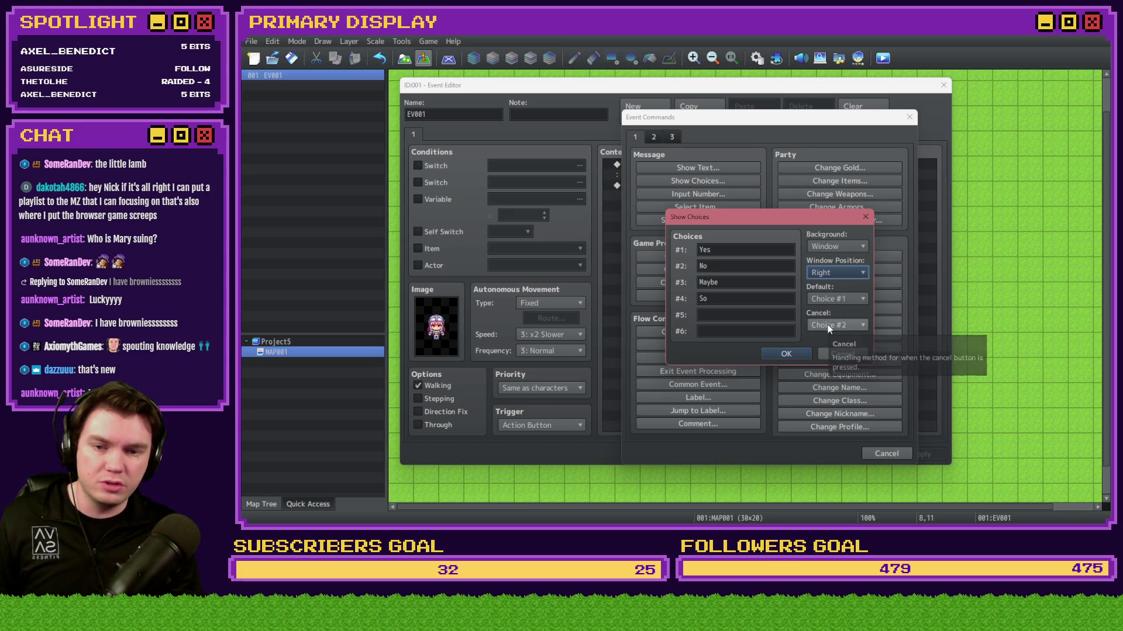
click(826, 324)
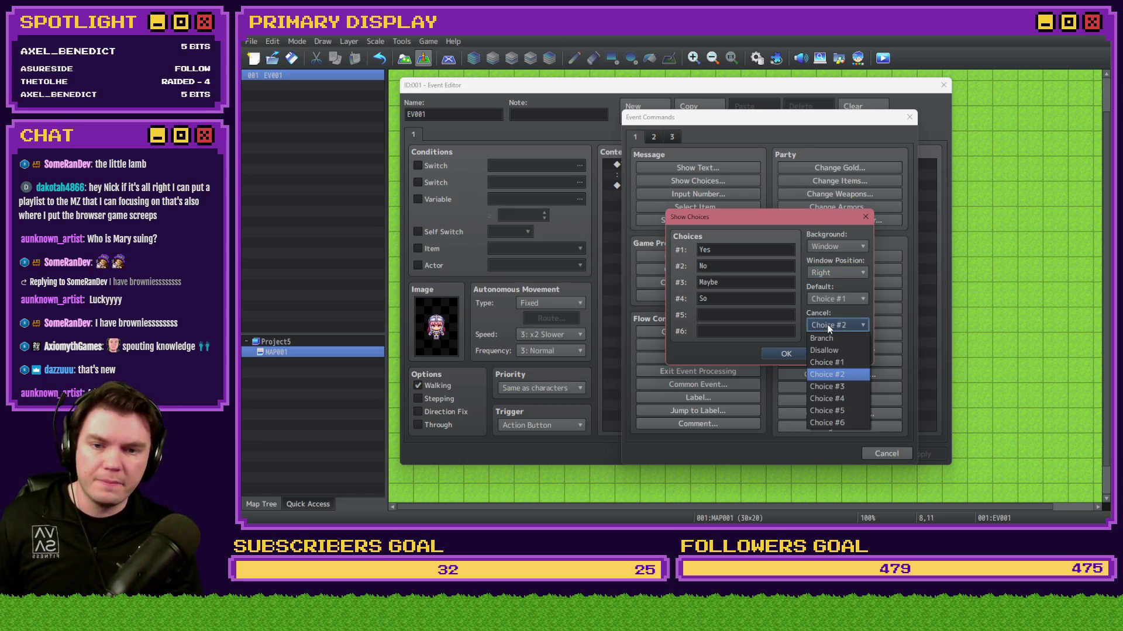
click(840, 376)
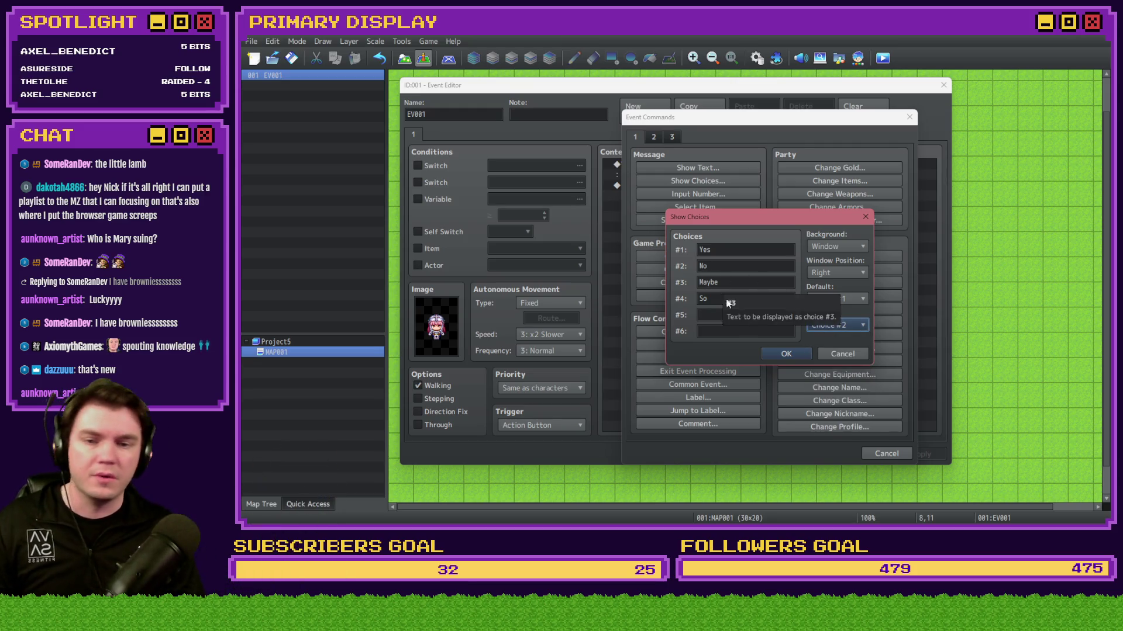
click(786, 354)
Step: Accept the event, then save the project and start a playtest with Ctrl+R
click(788, 451)
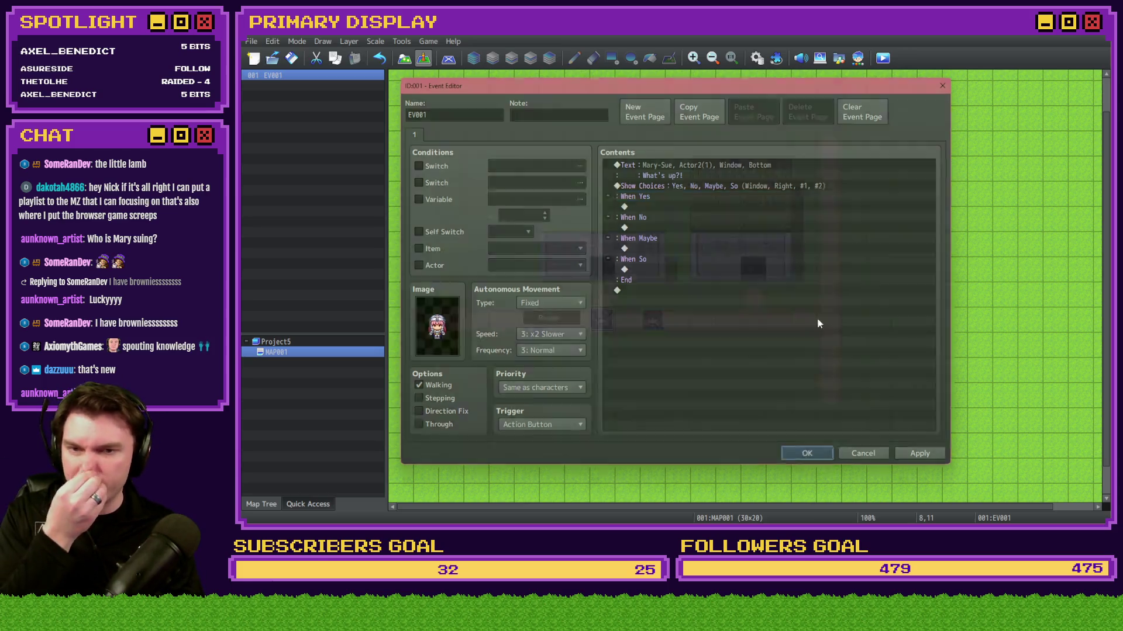
key(ctrl+r)
click(673, 287)
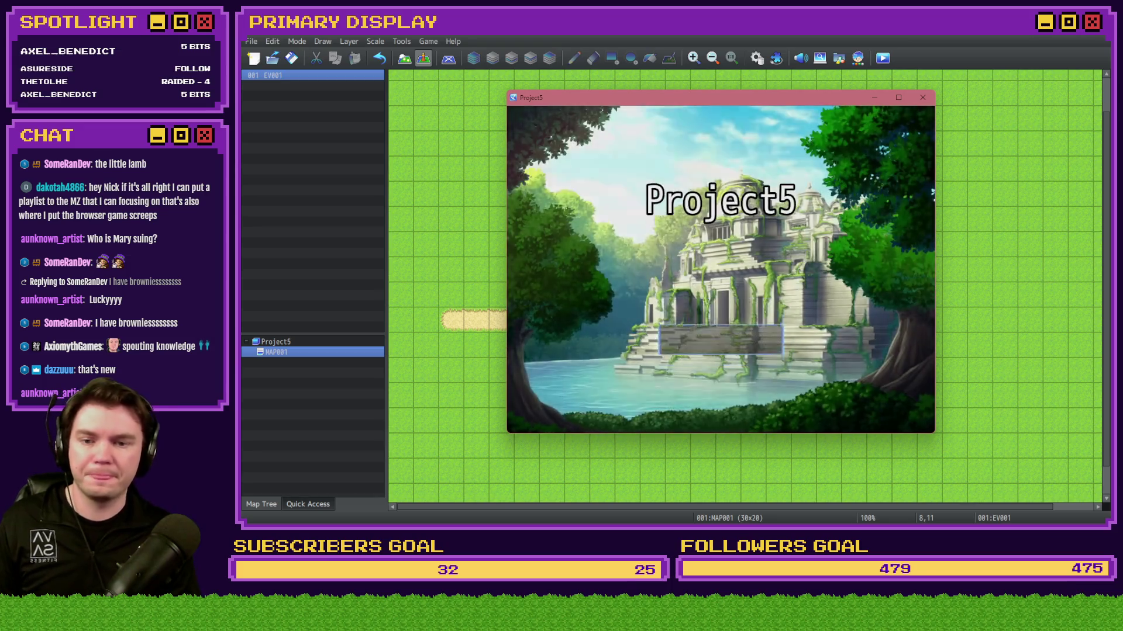
Step: Test the four-way choice in a new game, close it, and reselect EV001's Show Choices command
key(Return)
key(Return)
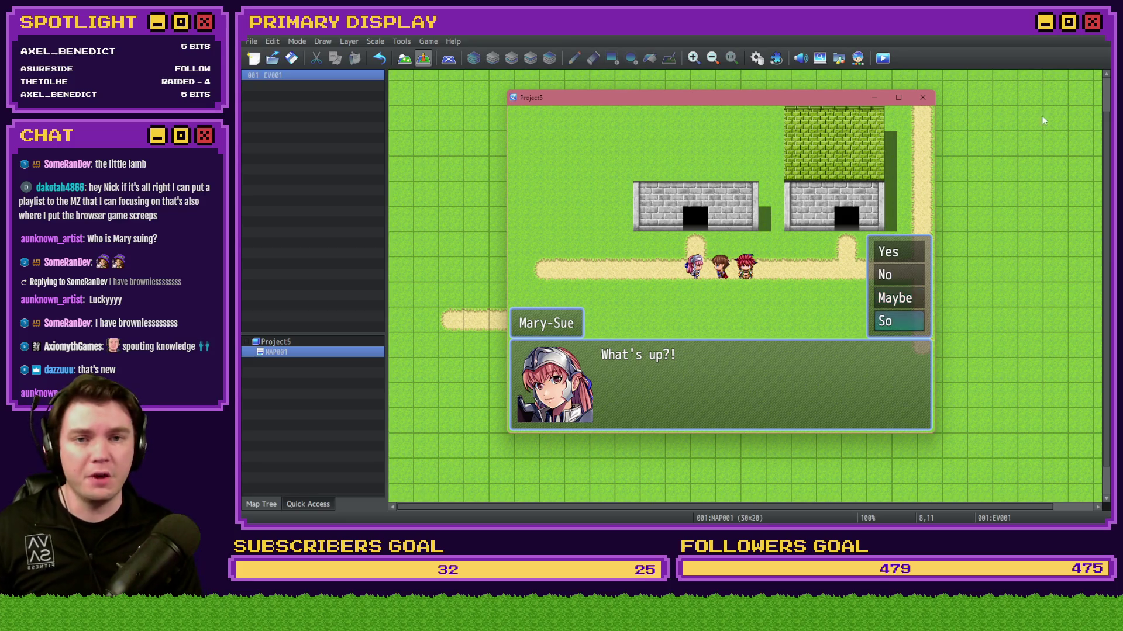
click(922, 97)
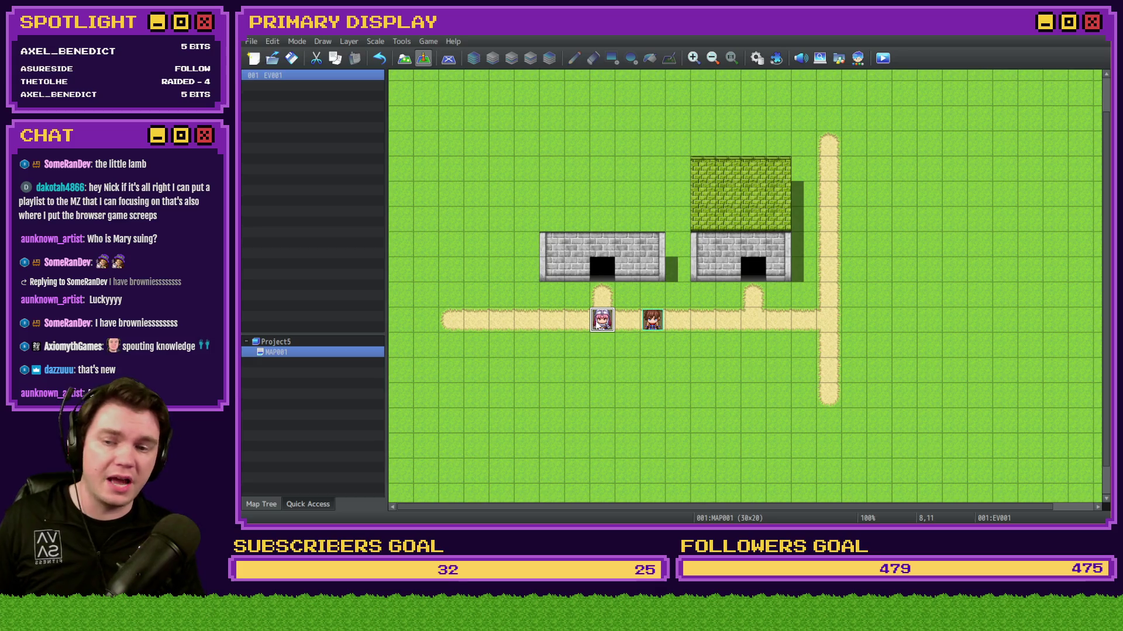
double_click(596, 325)
click(705, 186)
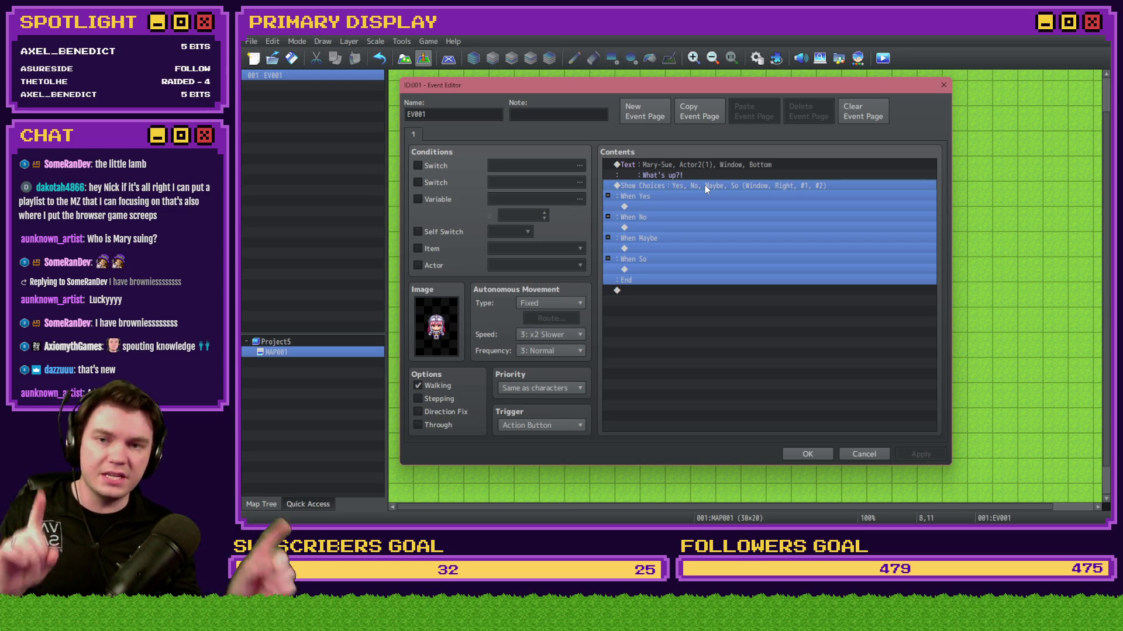
Step: Try a Script command under When Yes, then cancel every dialog, leaving EV001 unchanged
double_click(674, 208)
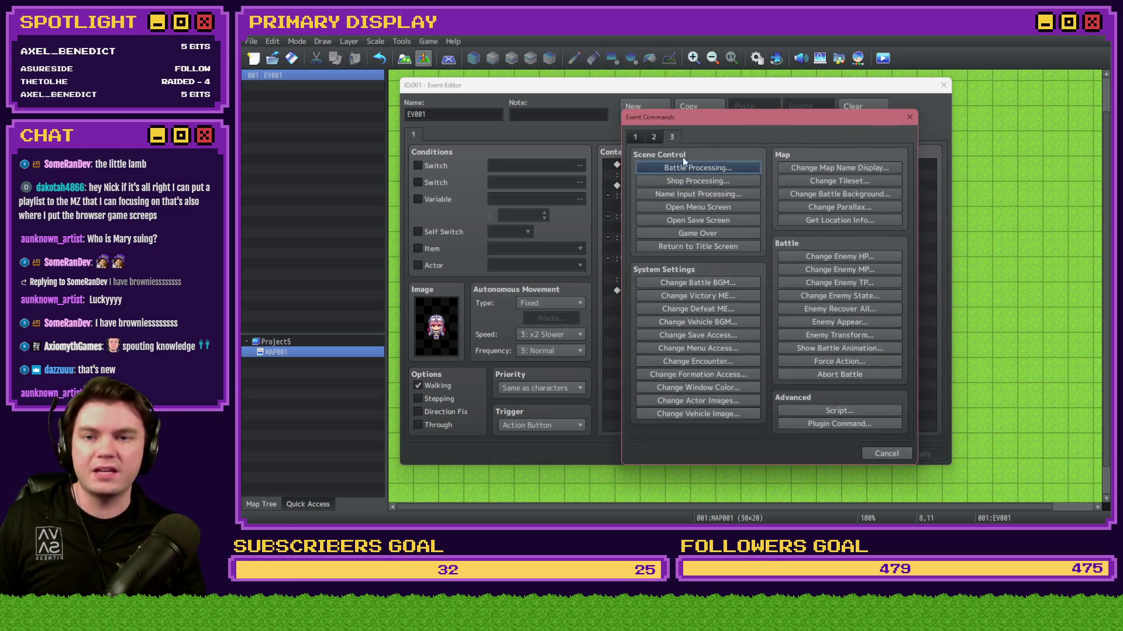
click(849, 414)
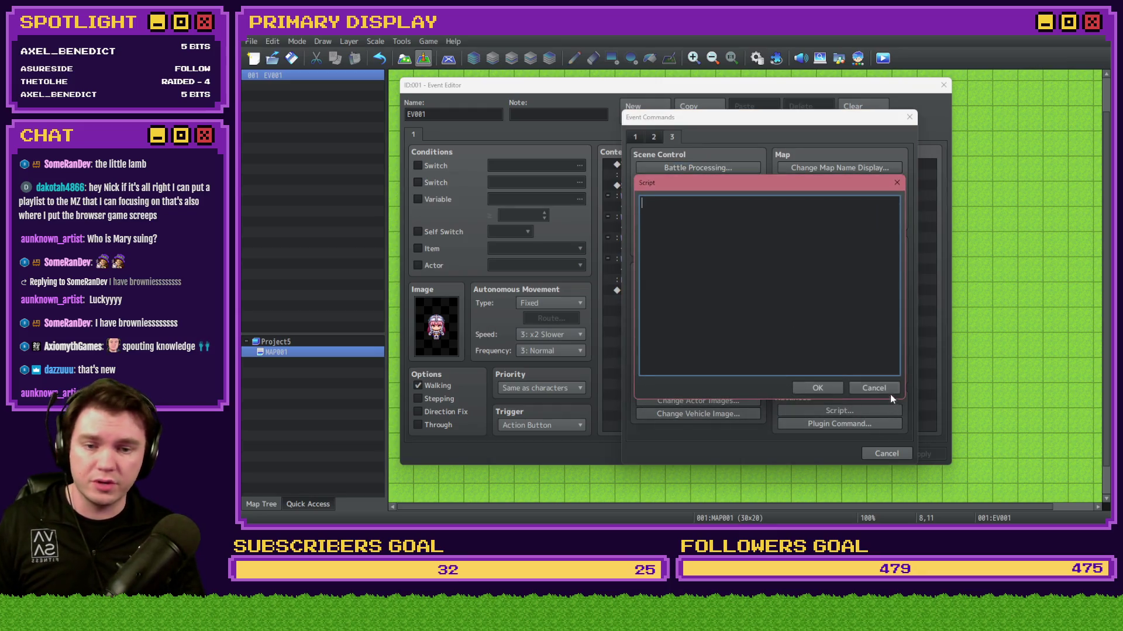
click(879, 388)
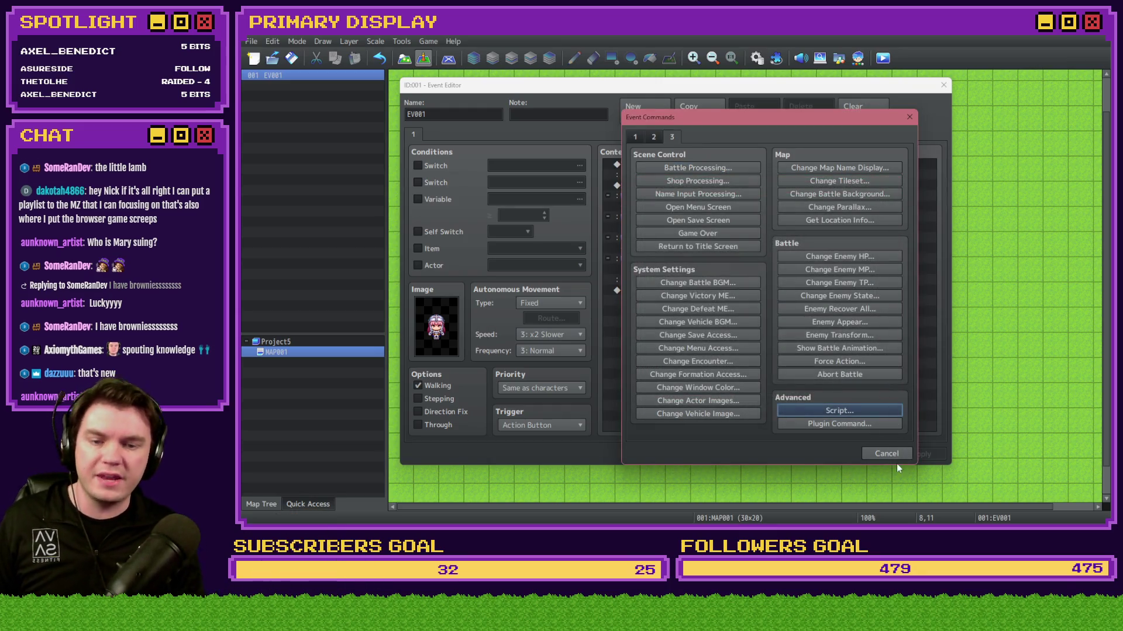
click(884, 453)
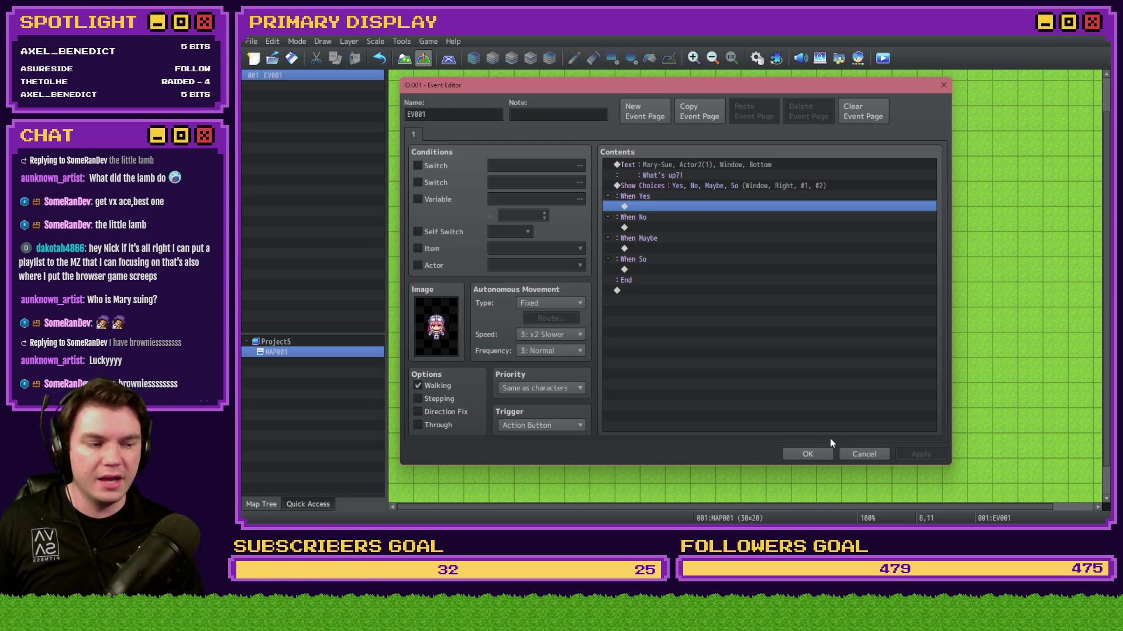
click(858, 453)
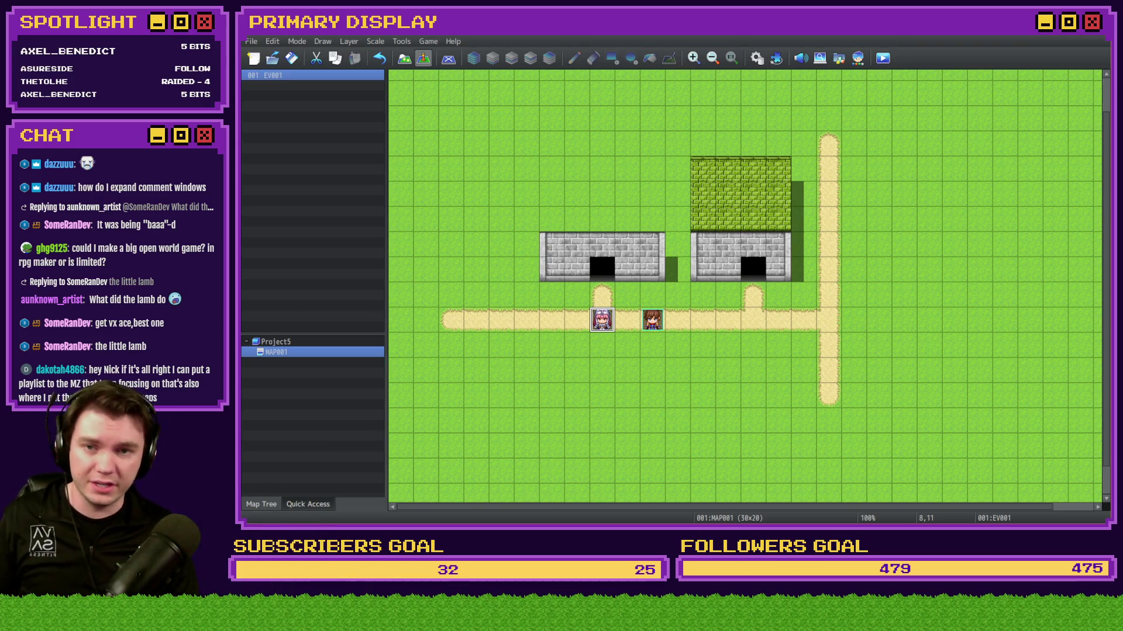
Step: Briefly open the sound test, then create a new event EV002 with no graphic
click(801, 58)
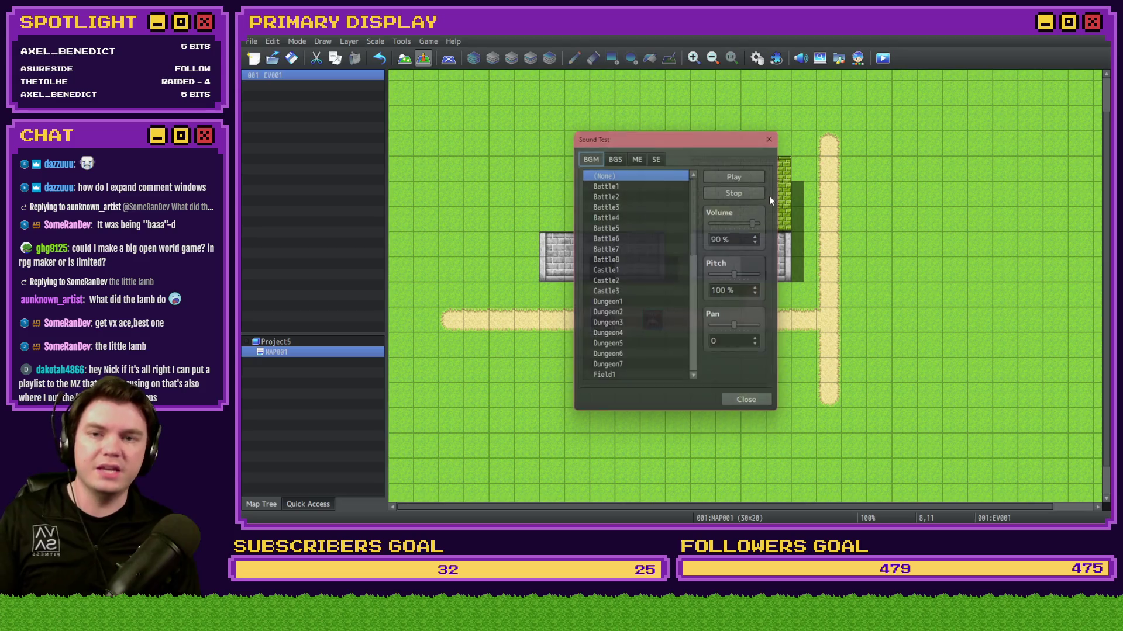
key(Escape)
double_click(675, 208)
double_click(430, 344)
click(527, 293)
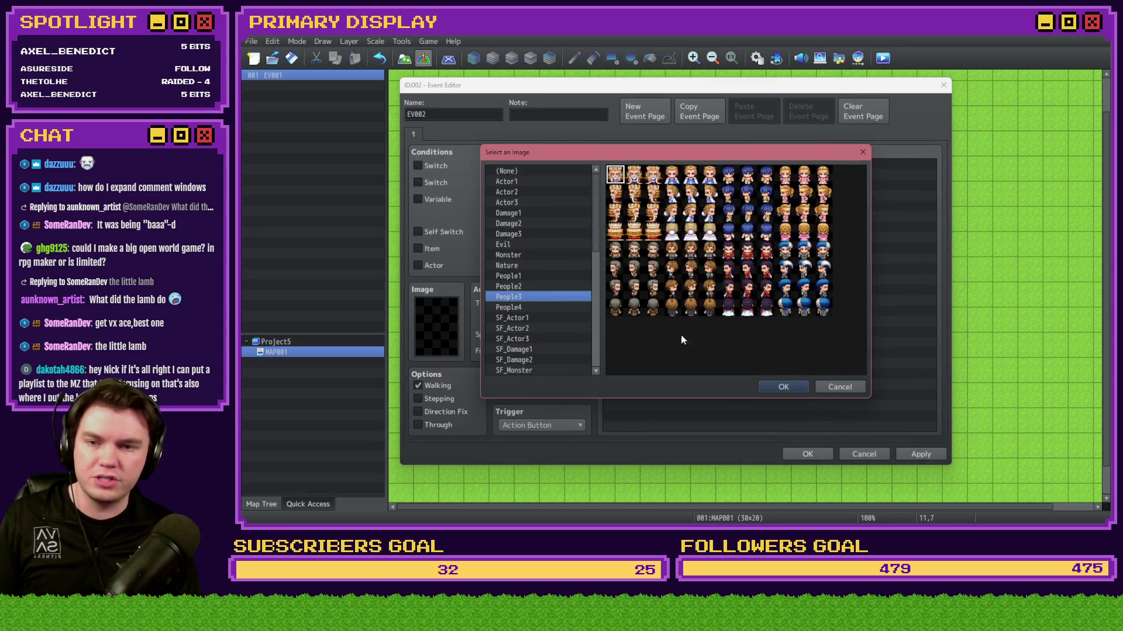
key(Escape)
Step: Start a Show Picture command from command page 2 and open its image chooser
double_click(676, 165)
click(653, 136)
click(635, 137)
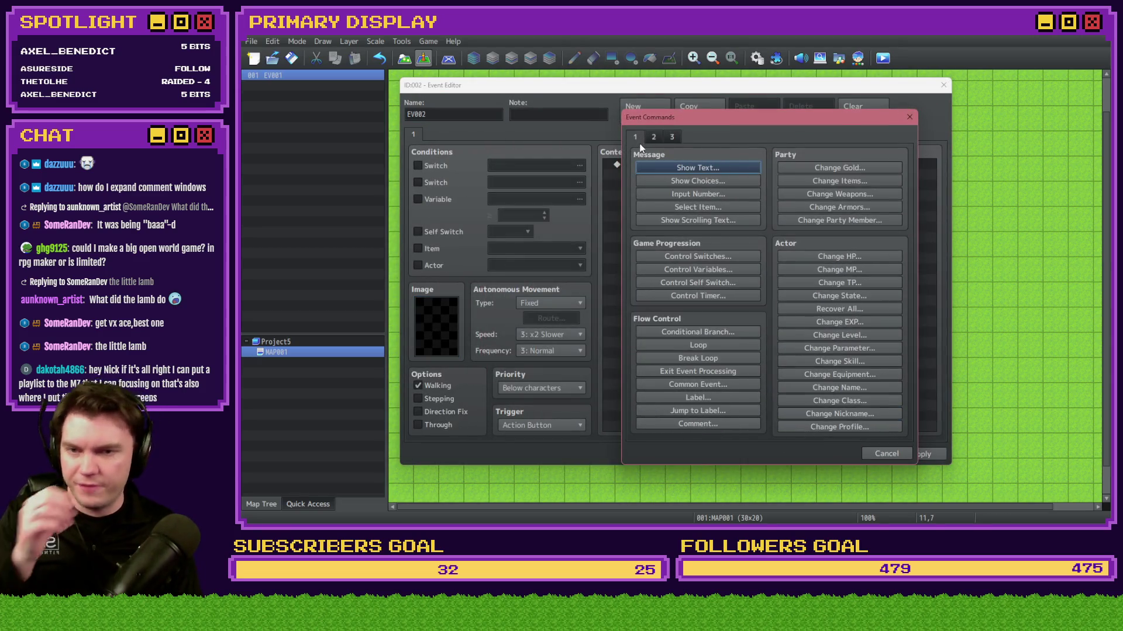
click(653, 137)
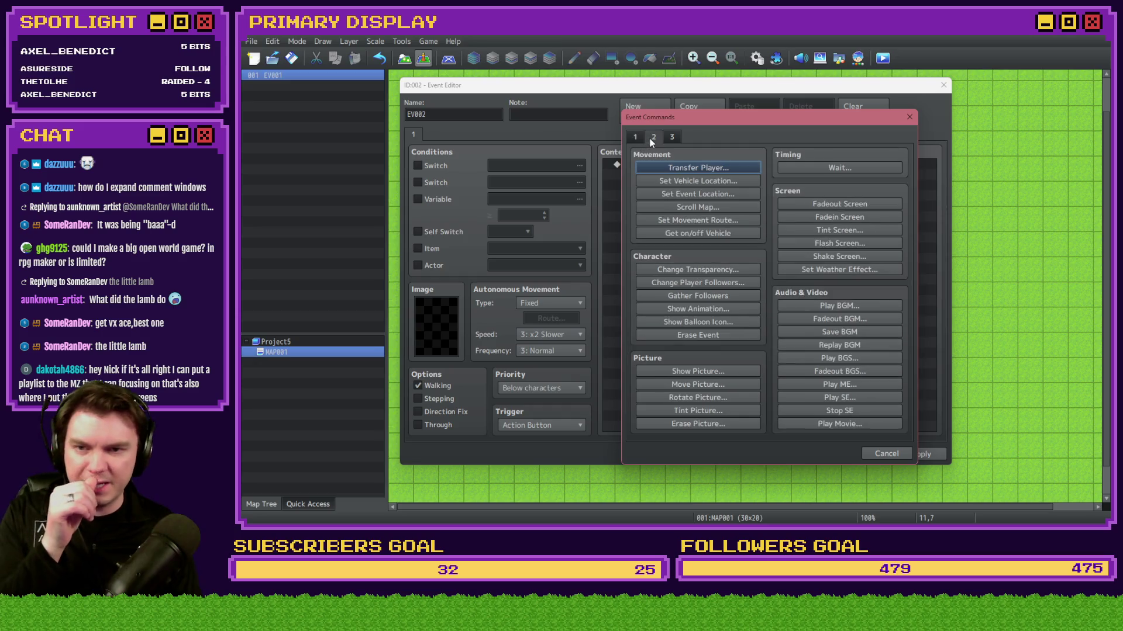
click(719, 370)
click(753, 226)
Step: Preview pictures like Actor1_3, Monster_3 and SF_Actor1_8, then back out and discard EV002
click(645, 222)
key(Down)
key(Down)
key(Down)
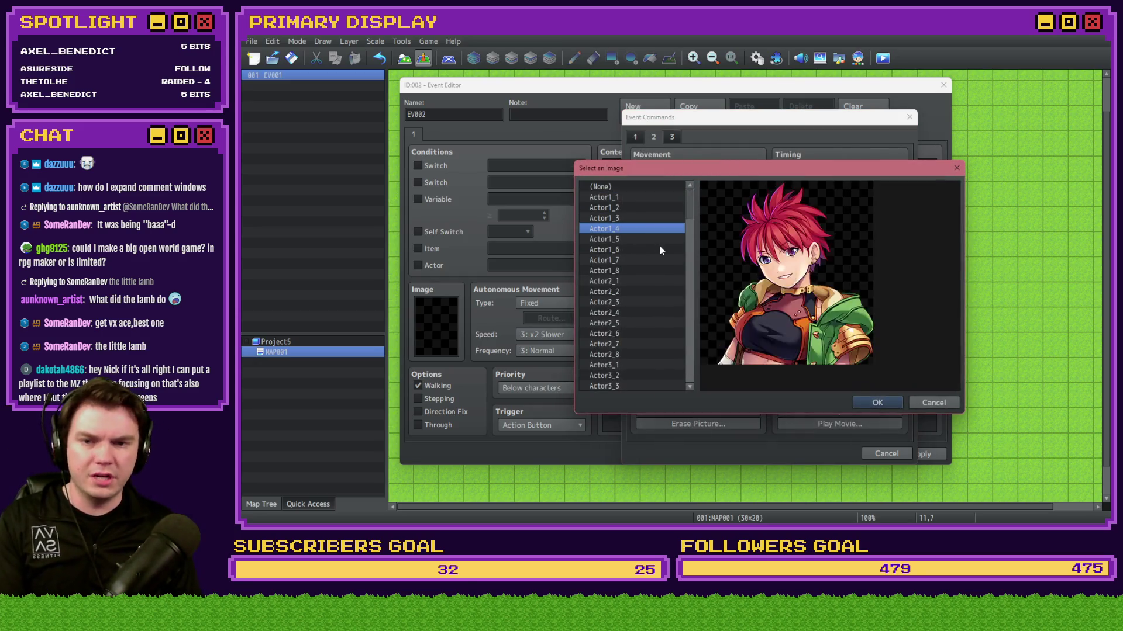
key(Down)
key(Down)
scroll(656, 265, down, 15)
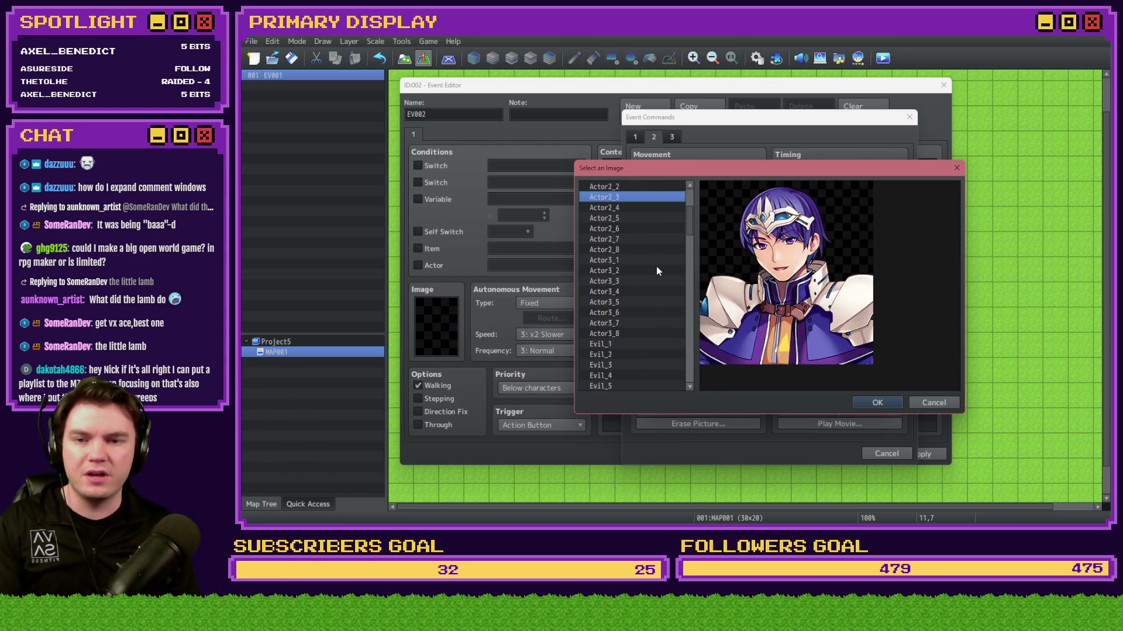
click(626, 291)
scroll(630, 263, up, 7)
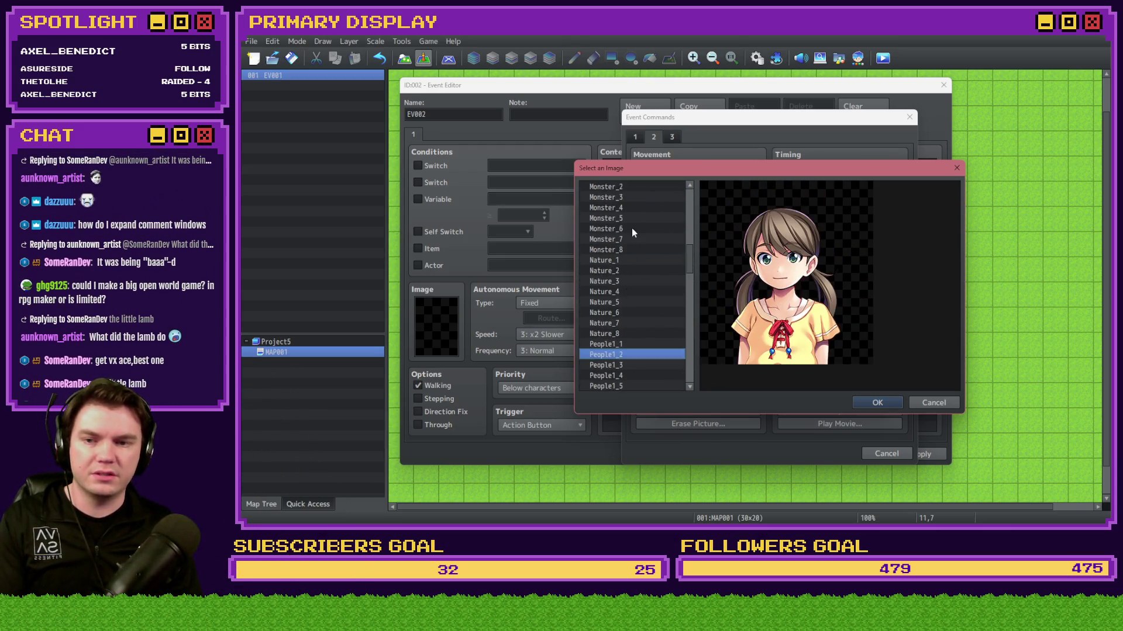
click(630, 229)
key(Down)
key(Down)
key(Down)
key(Down)
scroll(643, 321, down, 15)
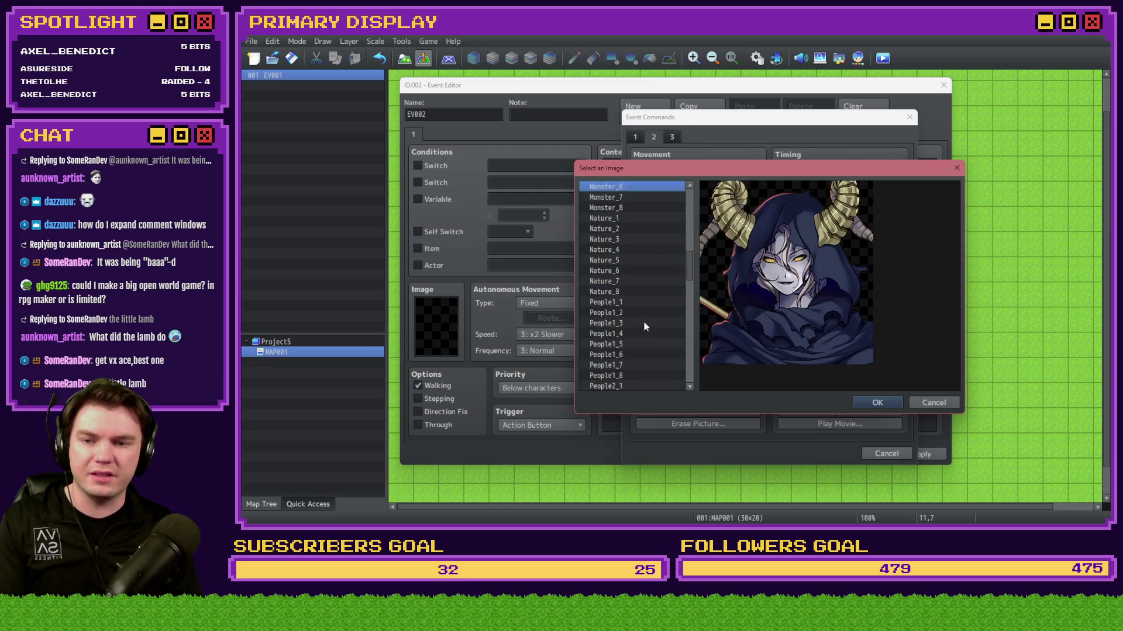
click(639, 324)
key(Escape)
key(Escape)
key(Escape)
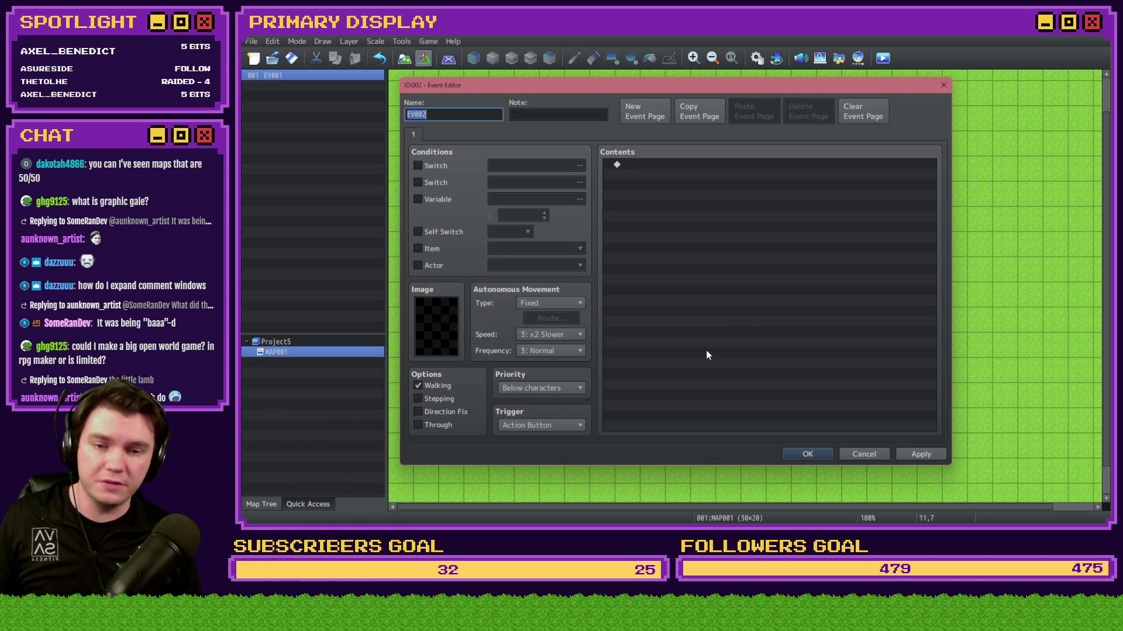
click(871, 456)
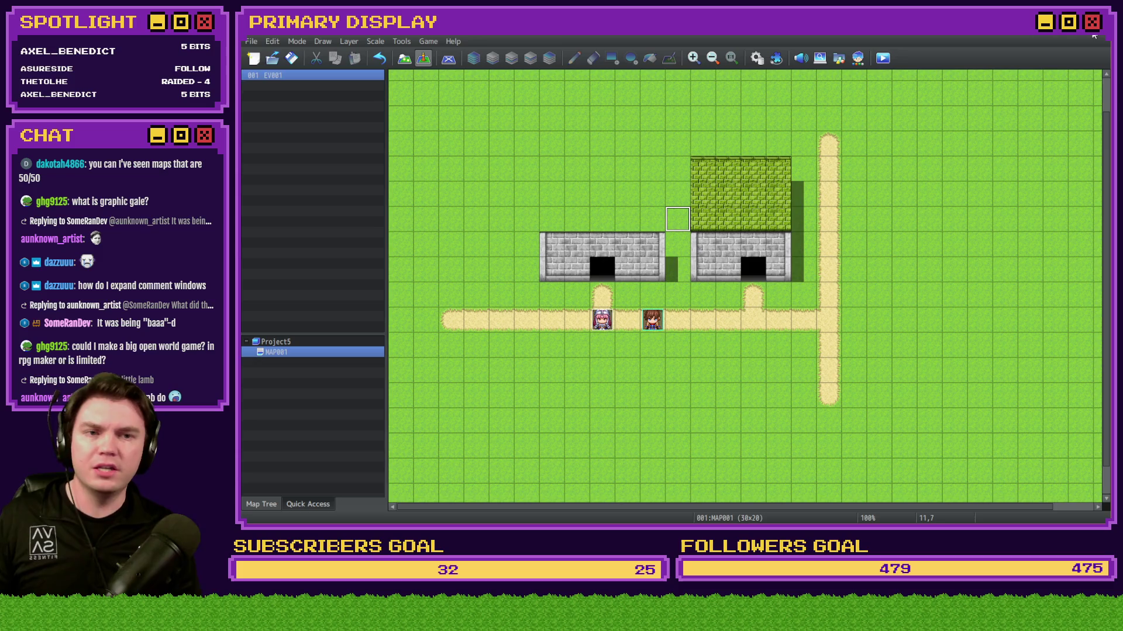
Step: Open MAP001's Map Properties from the map list's right-click menu
click(1094, 37)
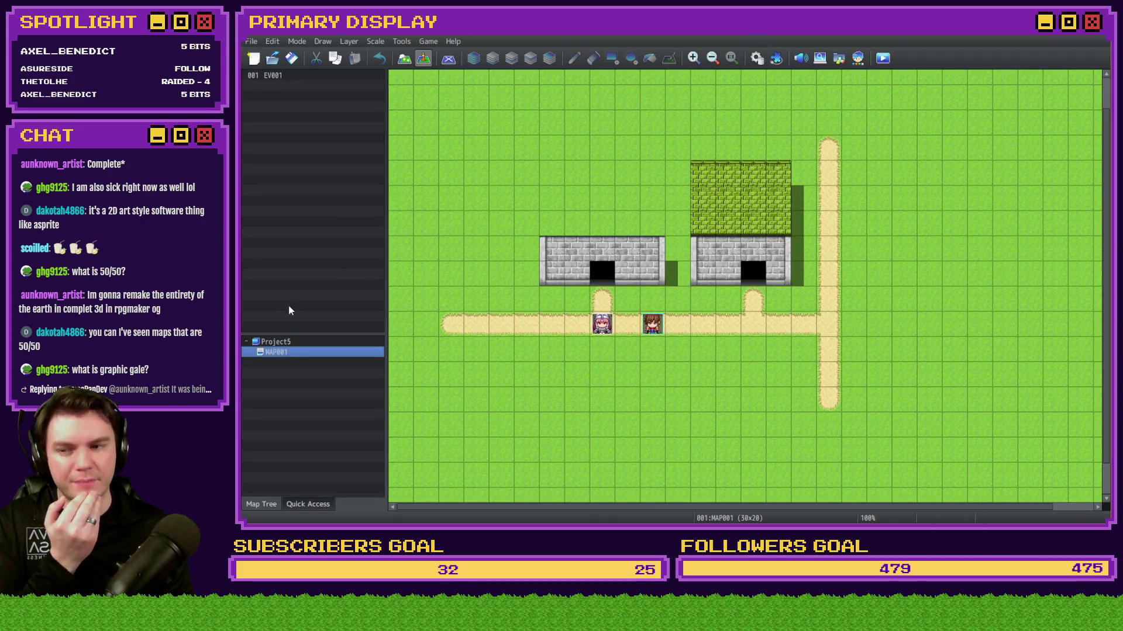
right_click(292, 353)
click(316, 360)
Step: Resize MAP001 to 256 by 256 tiles, then zoom out to view the enlarged map
double_click(592, 183)
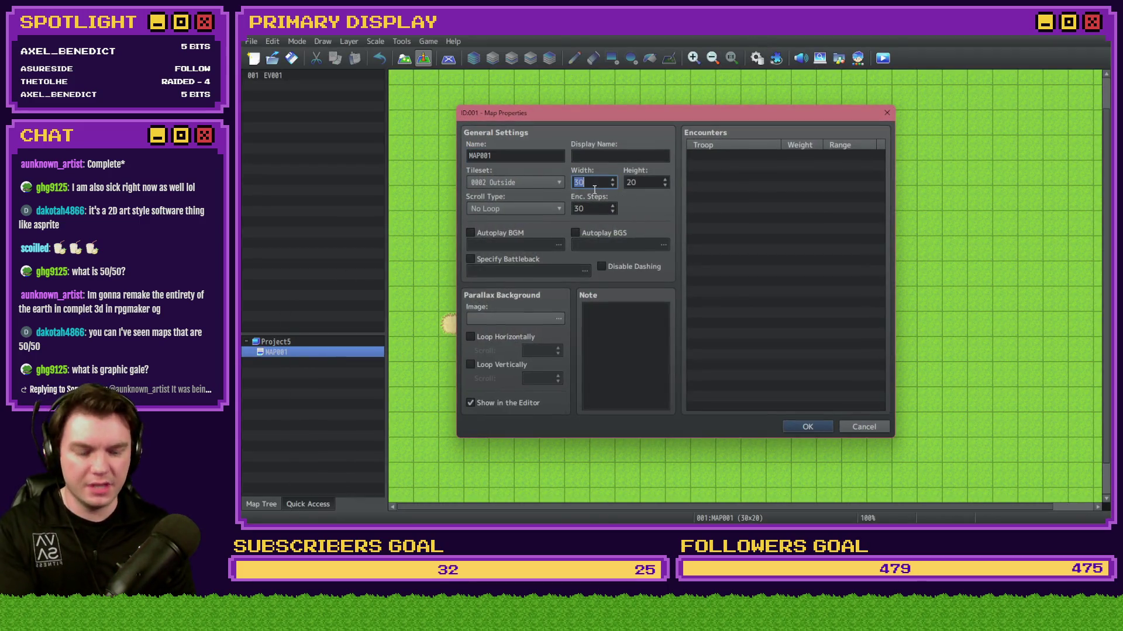
text(999)
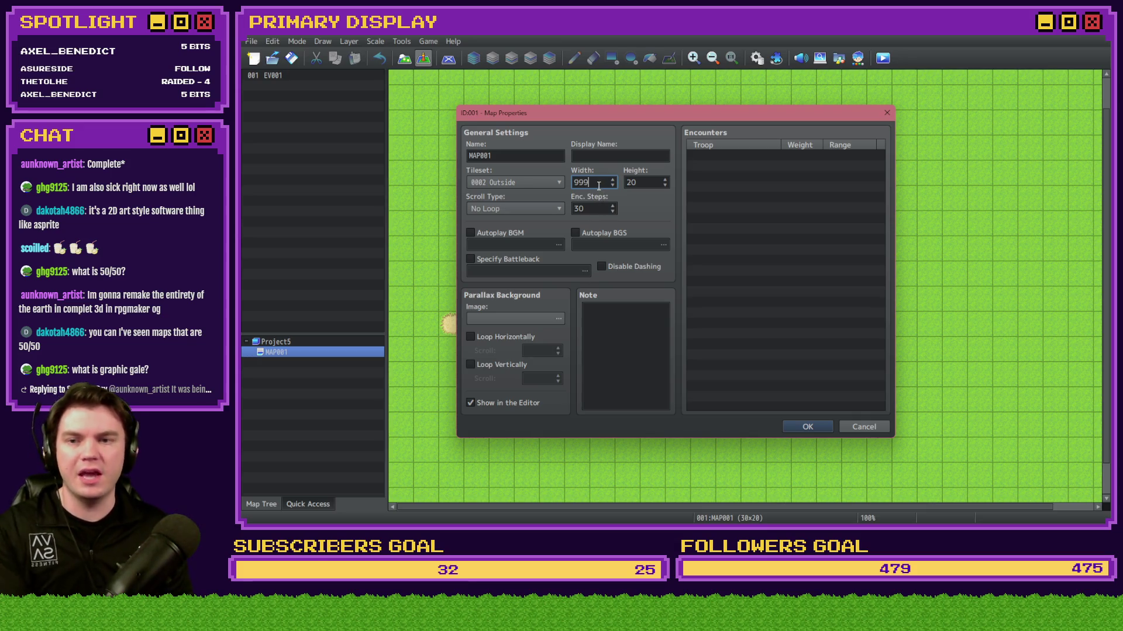
double_click(641, 183)
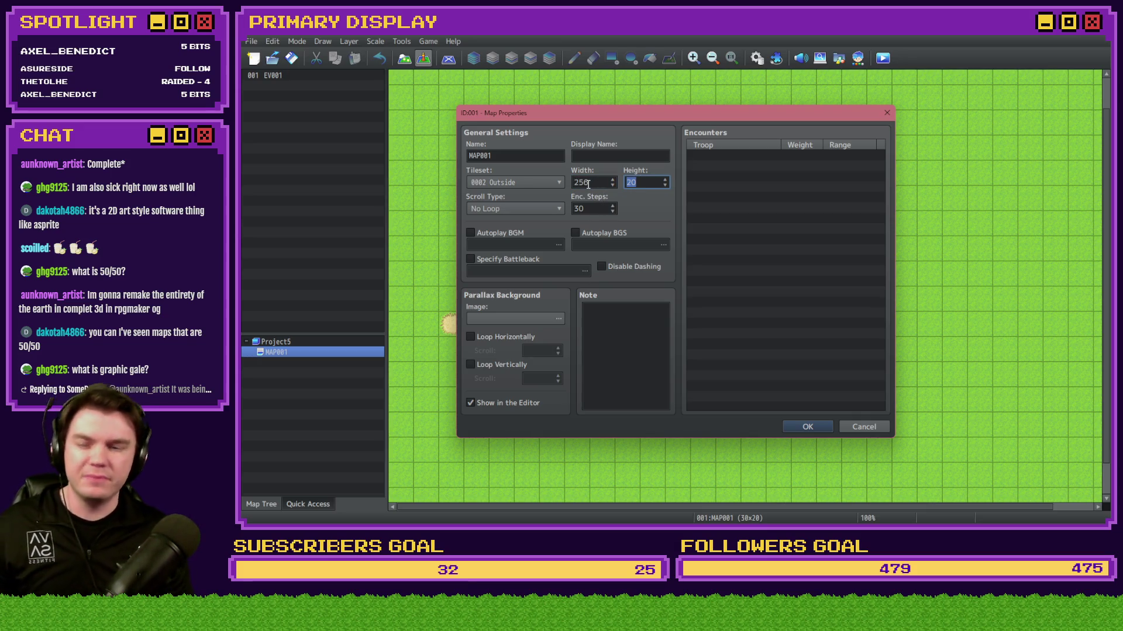
text(256)
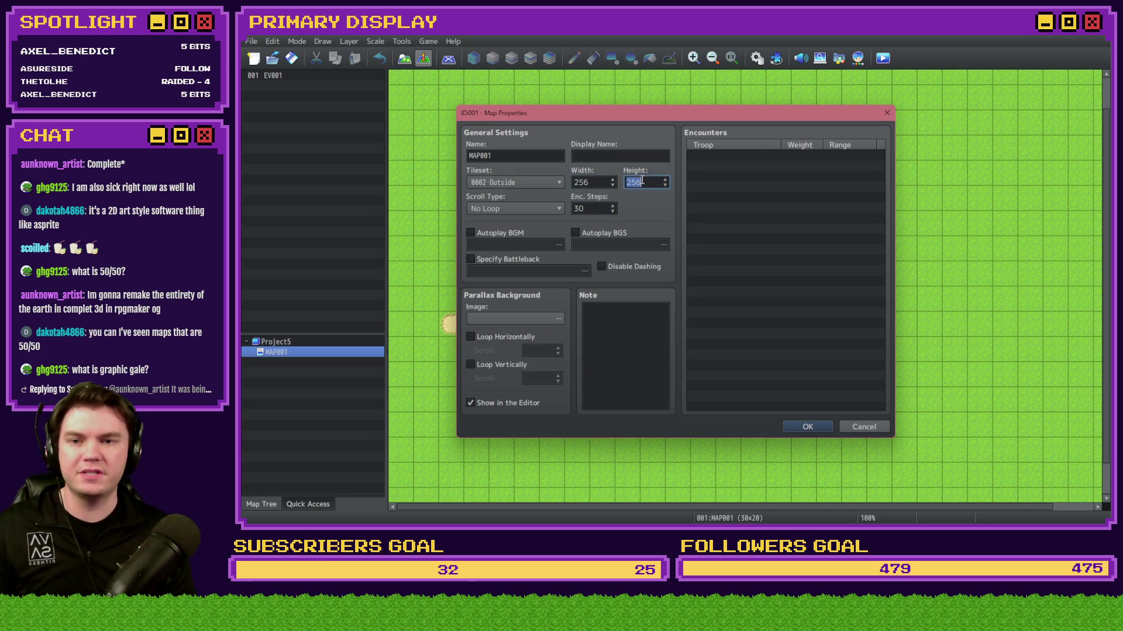
click(807, 427)
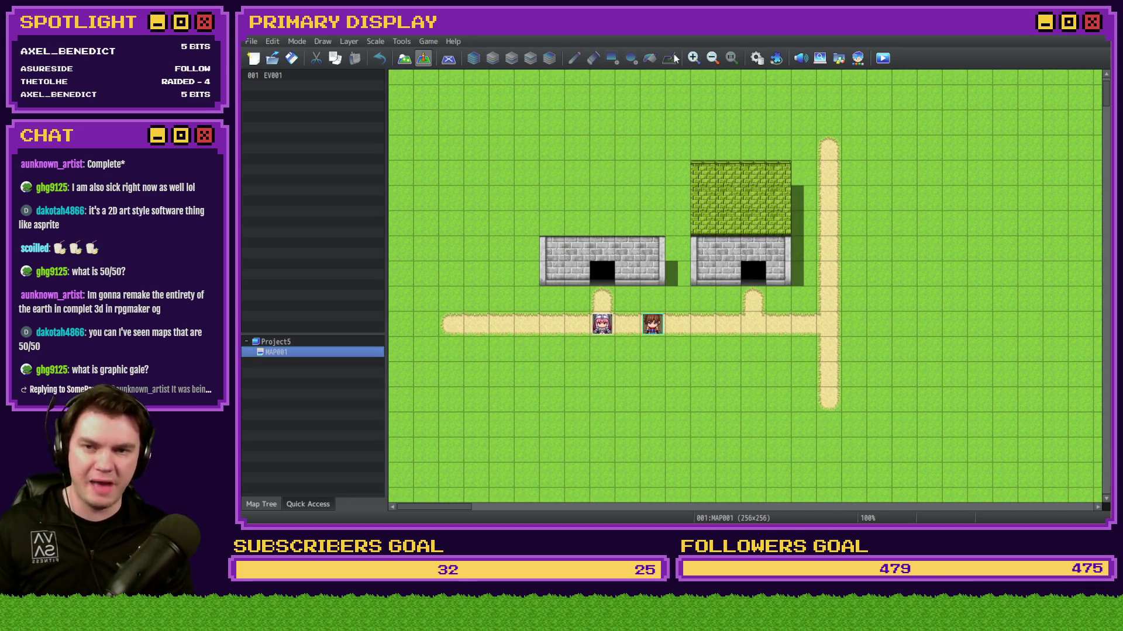
click(719, 59)
click(719, 58)
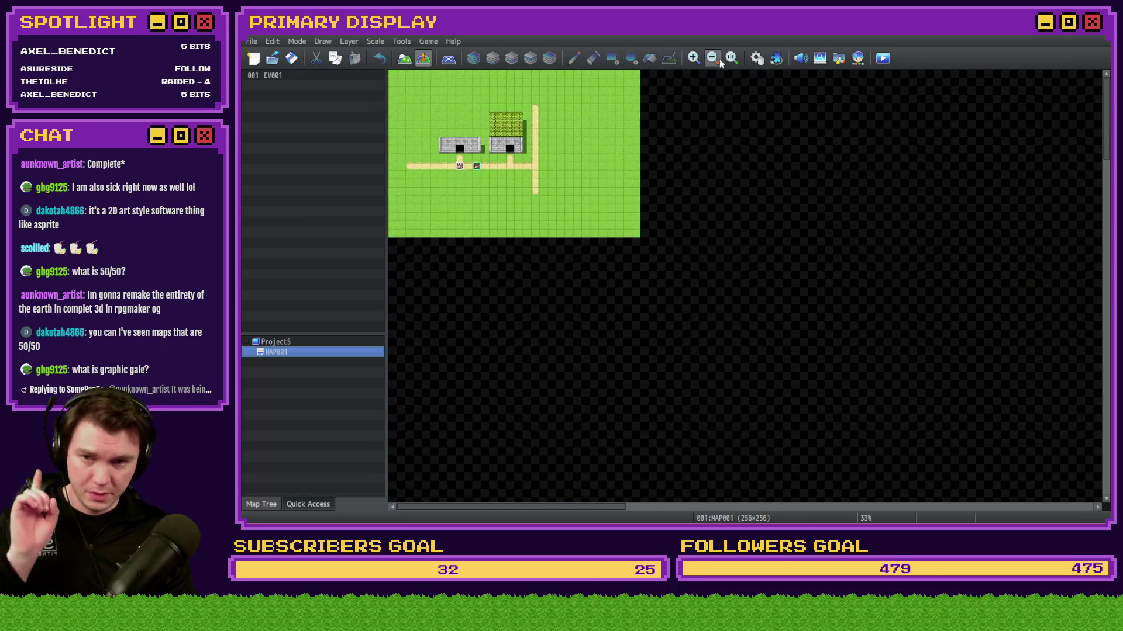
click(408, 61)
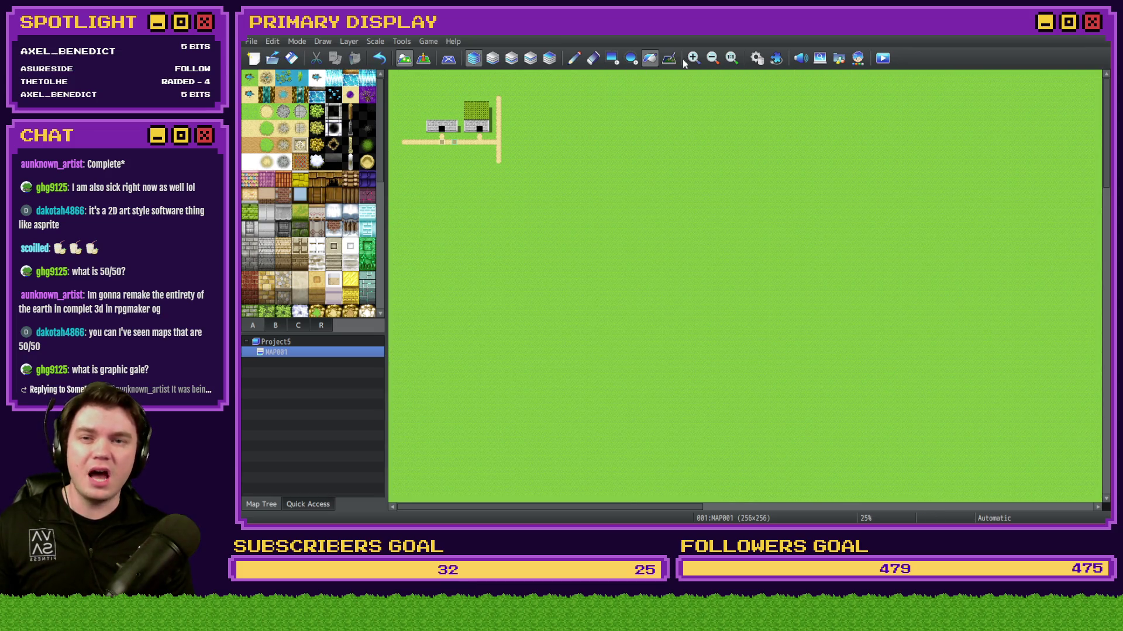
click(711, 58)
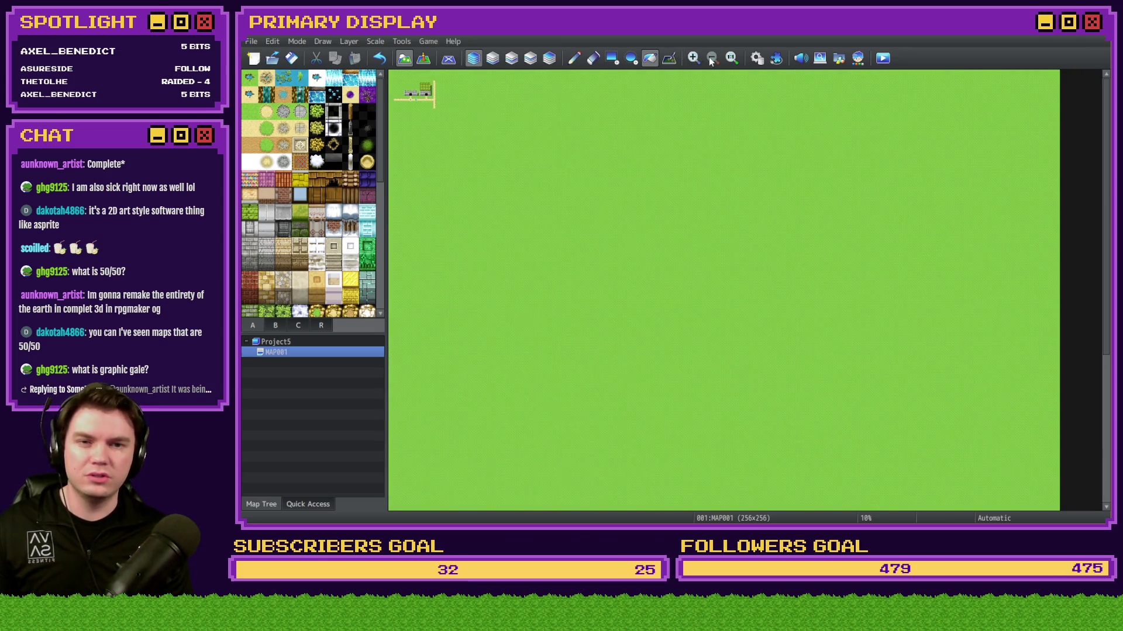
scroll(731, 246, down, 5)
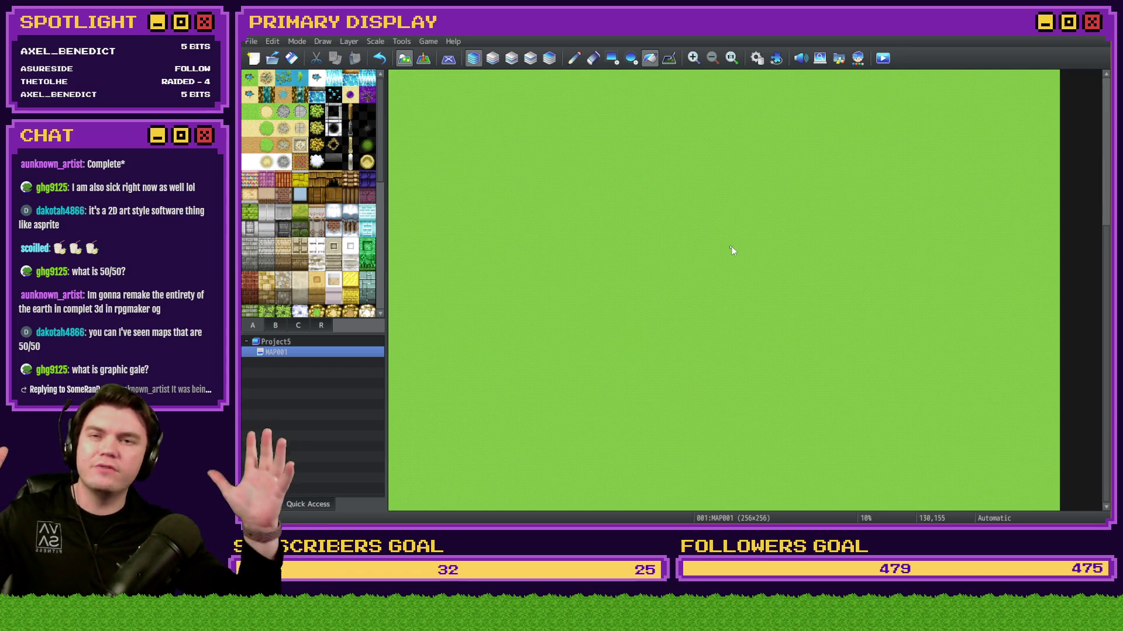
scroll(719, 240, up, 5)
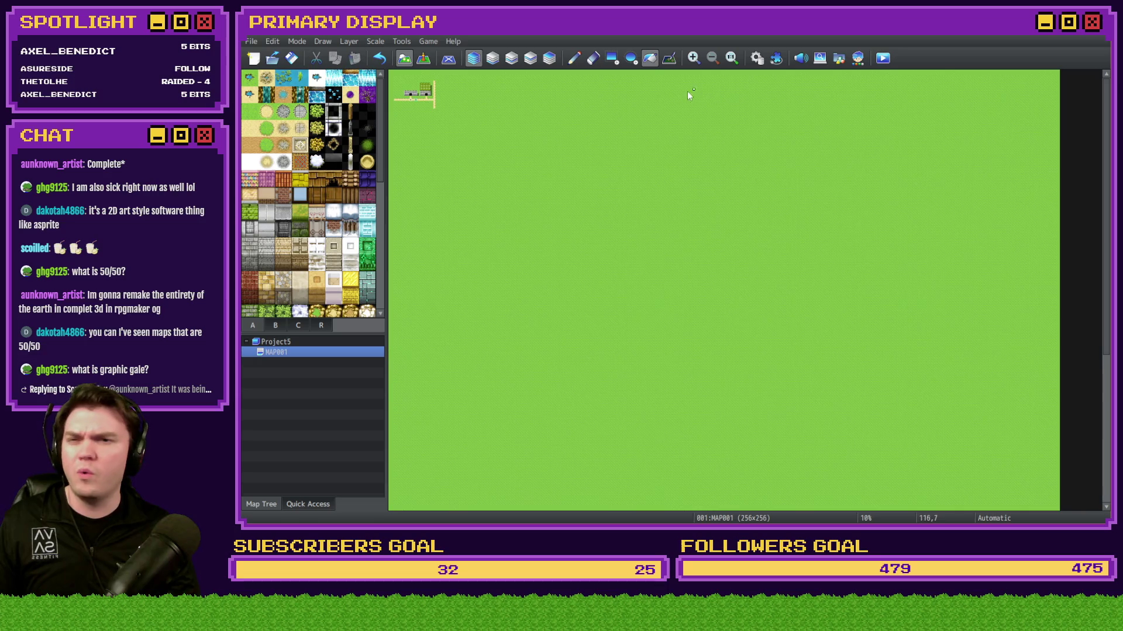
scroll(1102, 96, down, 1)
drag(1106, 223, 1106, 367)
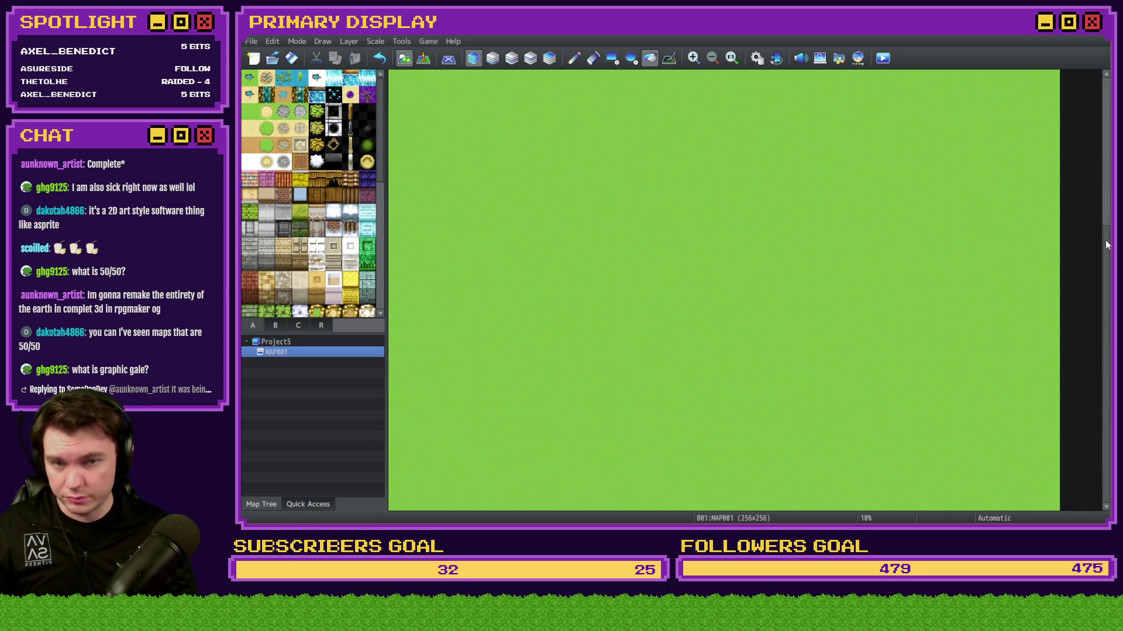
drag(1107, 243, 1106, 78)
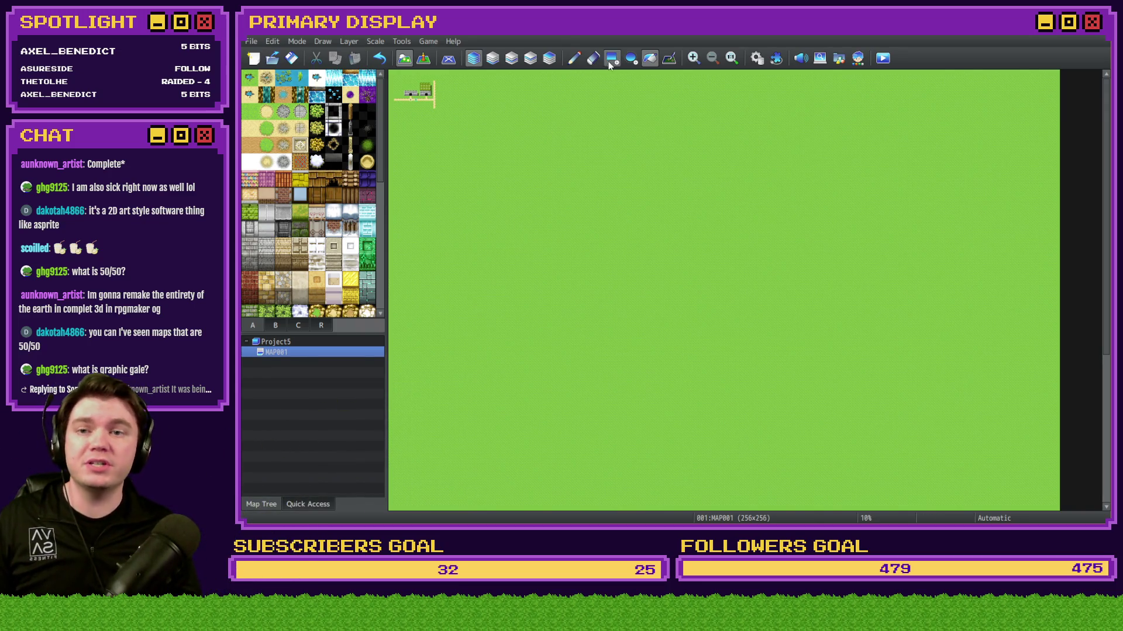
click(730, 58)
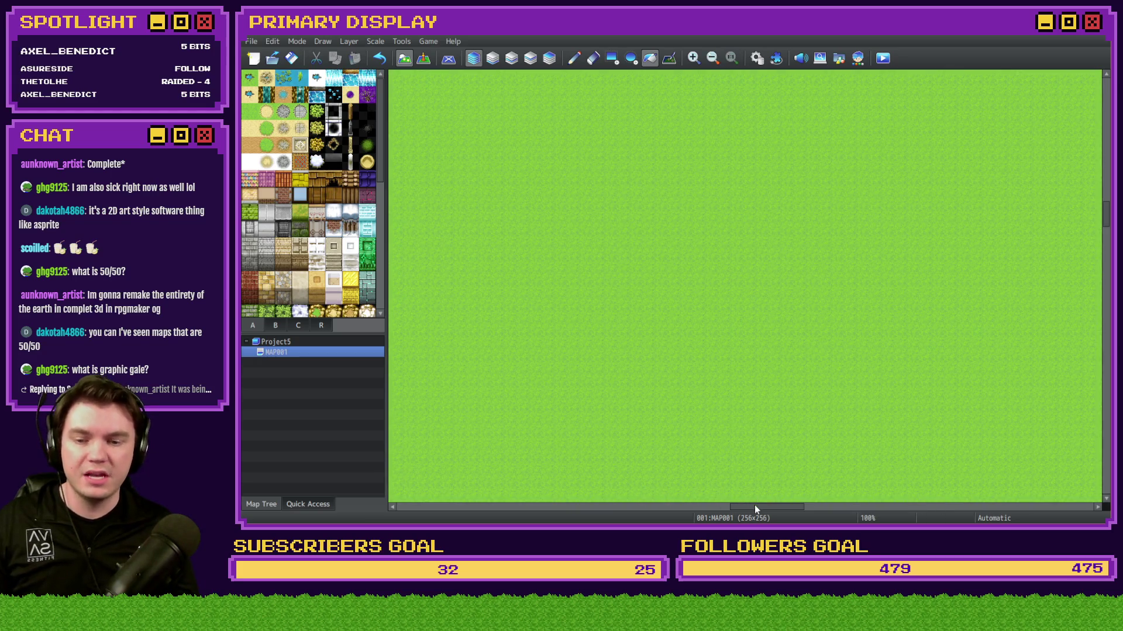
drag(754, 506, 746, 506)
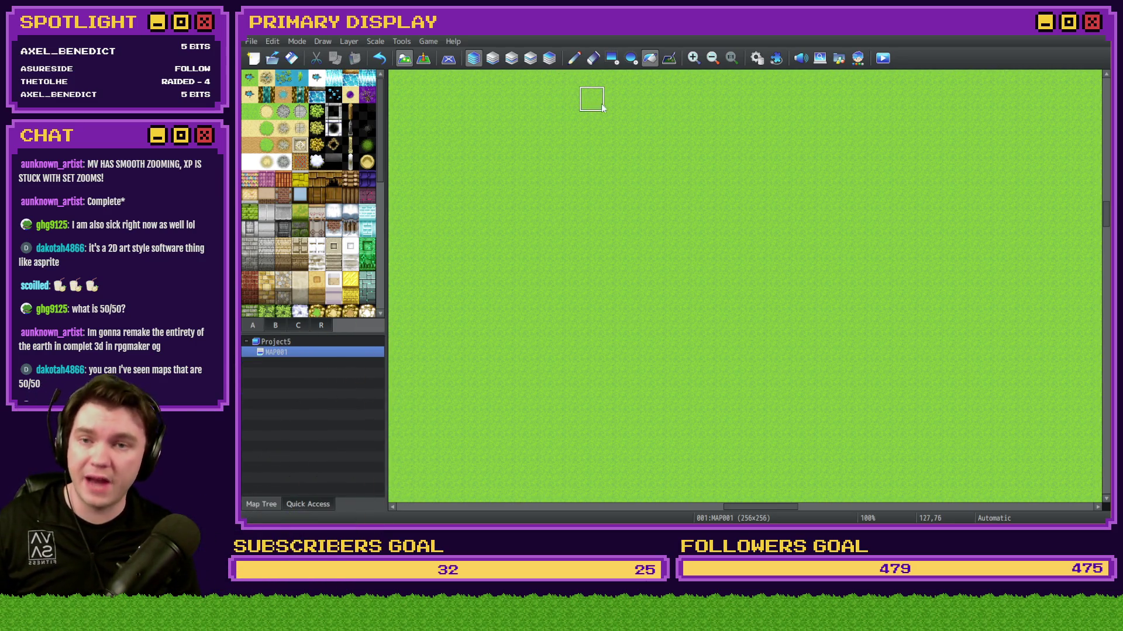
click(712, 58)
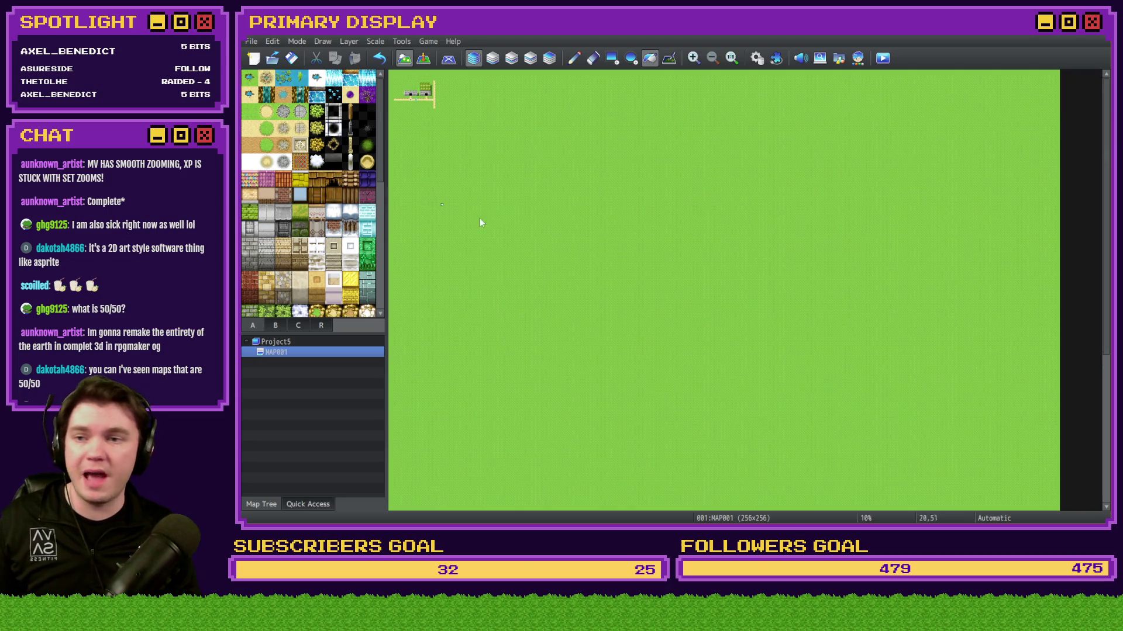
click(298, 345)
Step: Create a new 256×256 map, MAP002, in Project5
right_click(300, 346)
click(323, 364)
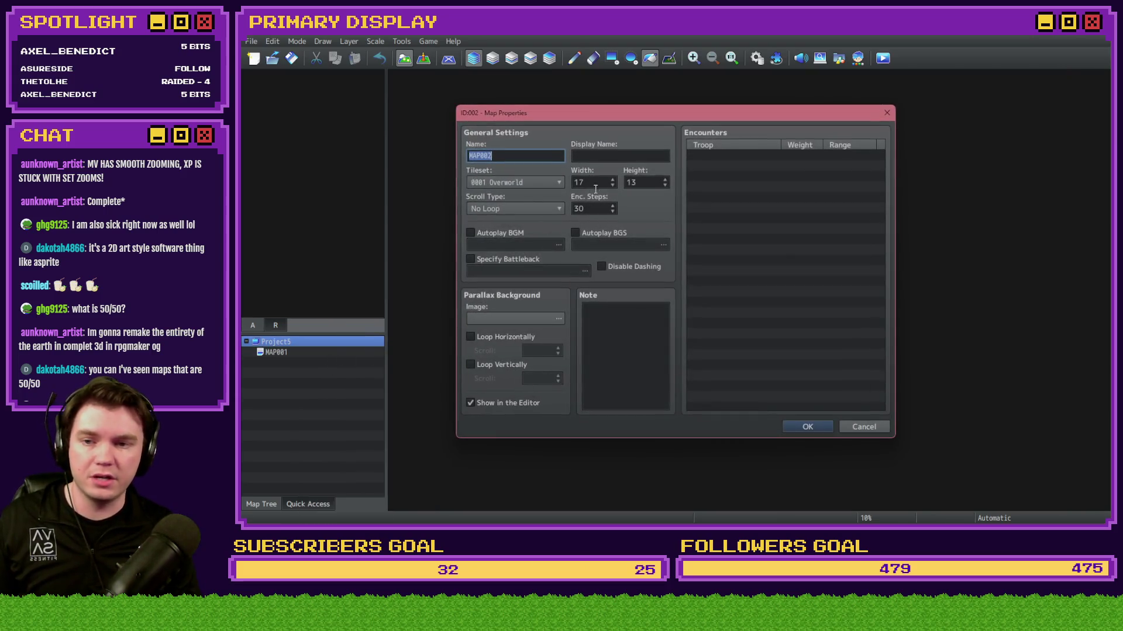
double_click(608, 181)
text(256)
key(Tab)
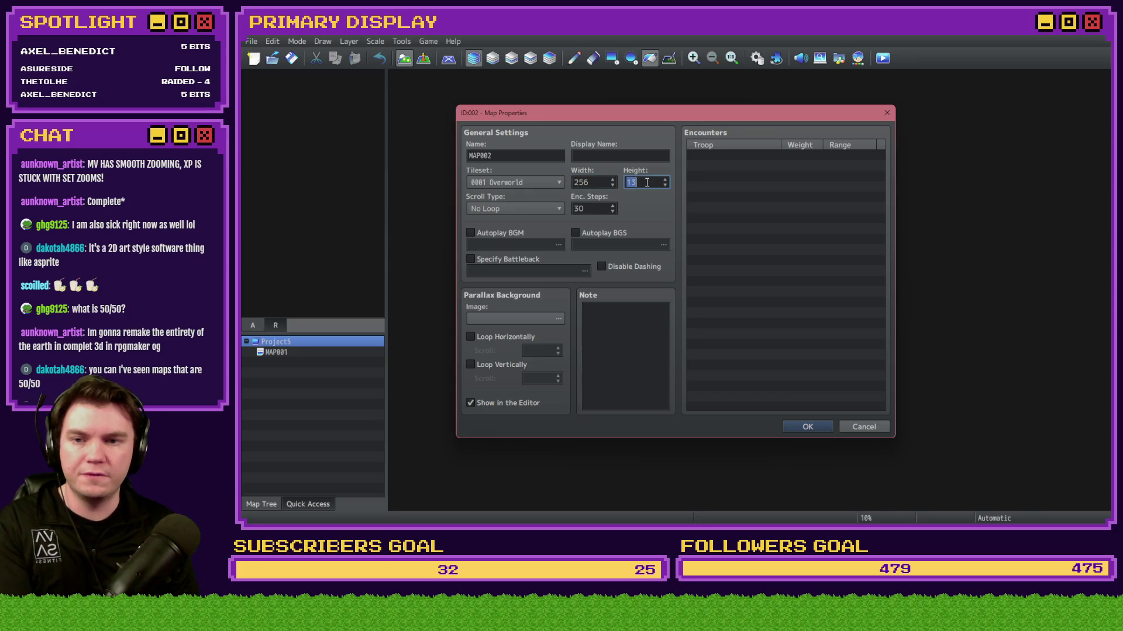
text(256)
click(795, 427)
click(298, 352)
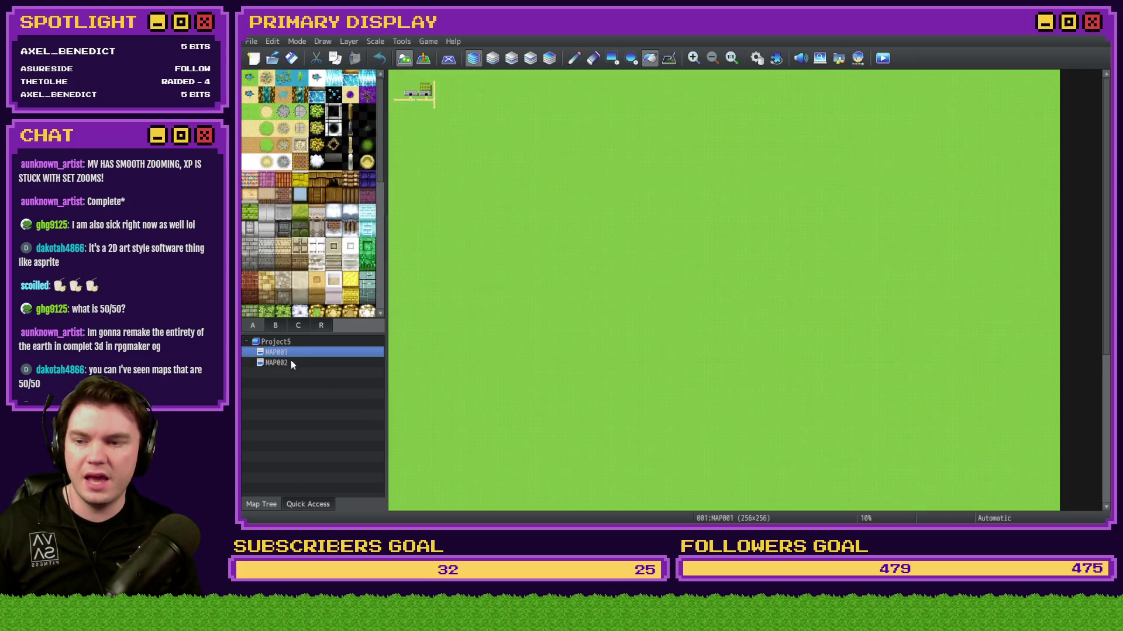
Step: Fill all of MAP002 with the grass tile, then return to MAP001
click(290, 361)
click(250, 111)
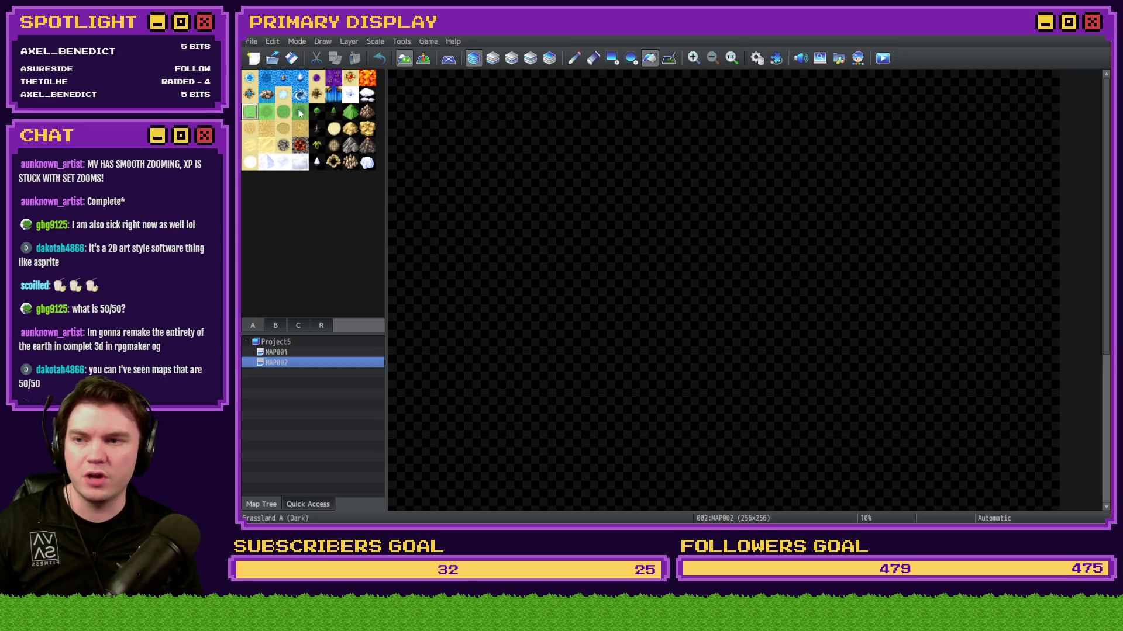
click(559, 168)
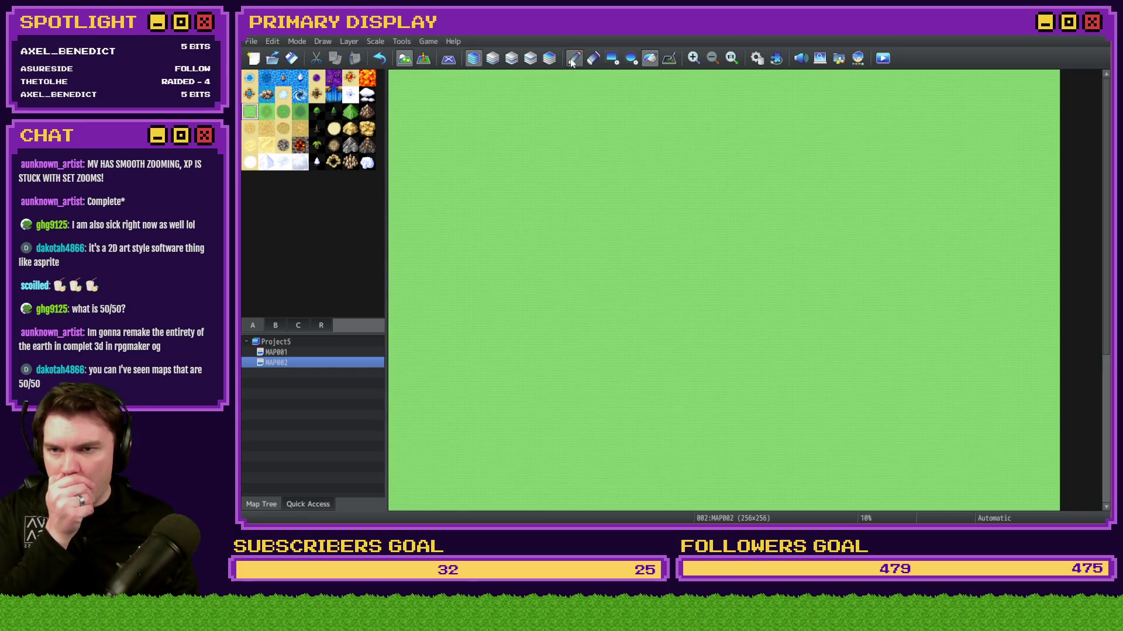
click(573, 58)
click(300, 352)
scroll(293, 223, down, 5)
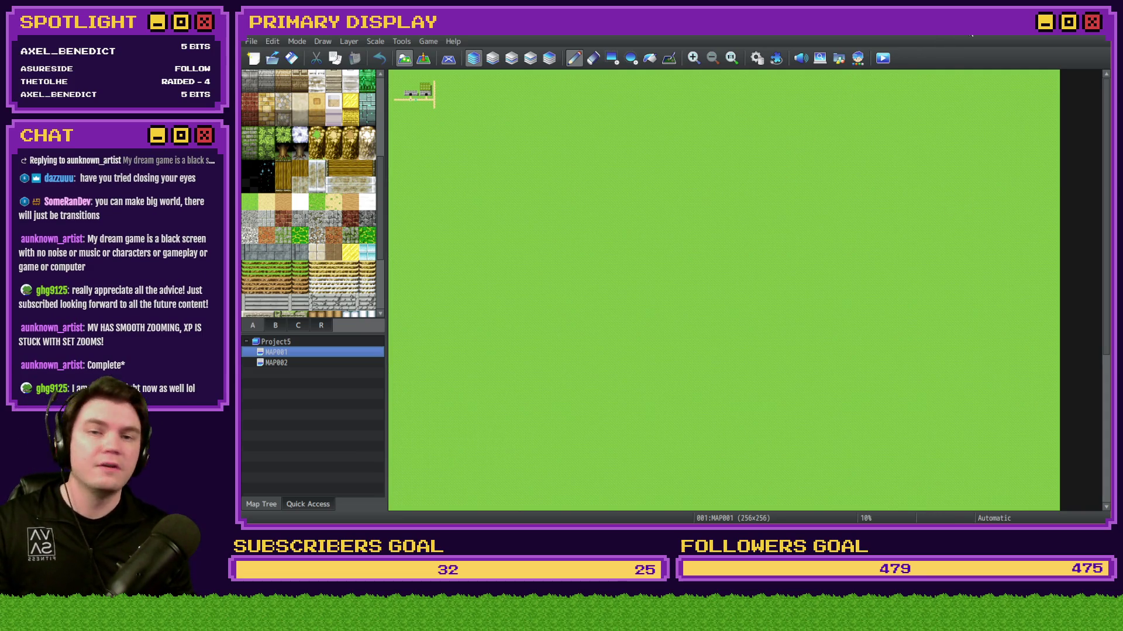
click(1093, 39)
Step: Answer the save-changes prompt, then briefly open and close the Sound Test
click(668, 294)
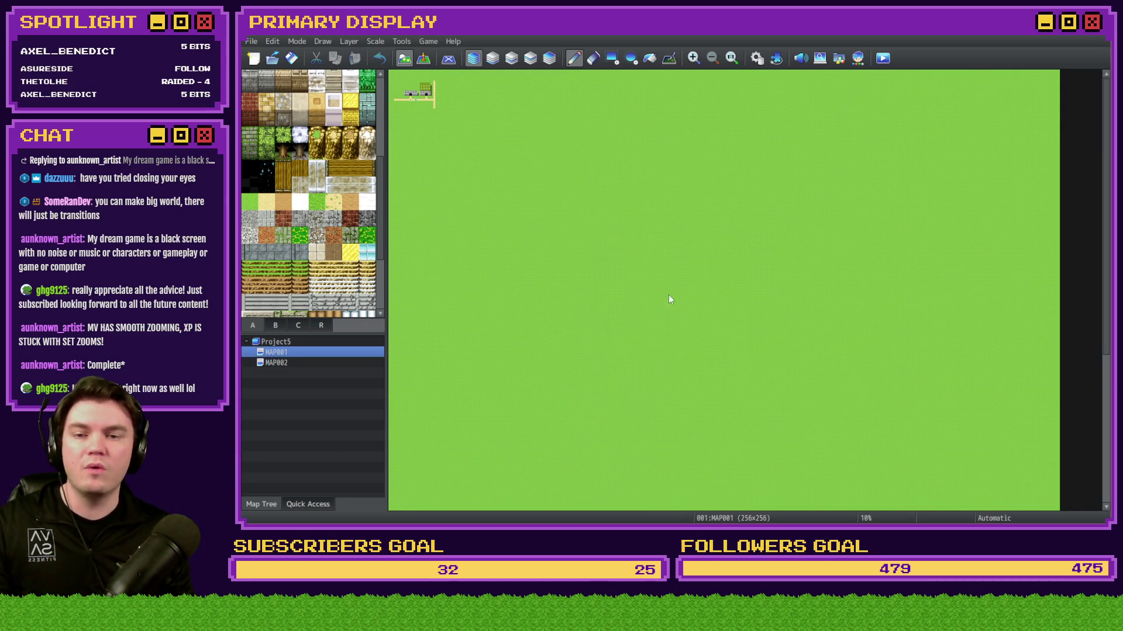
click(690, 59)
click(765, 139)
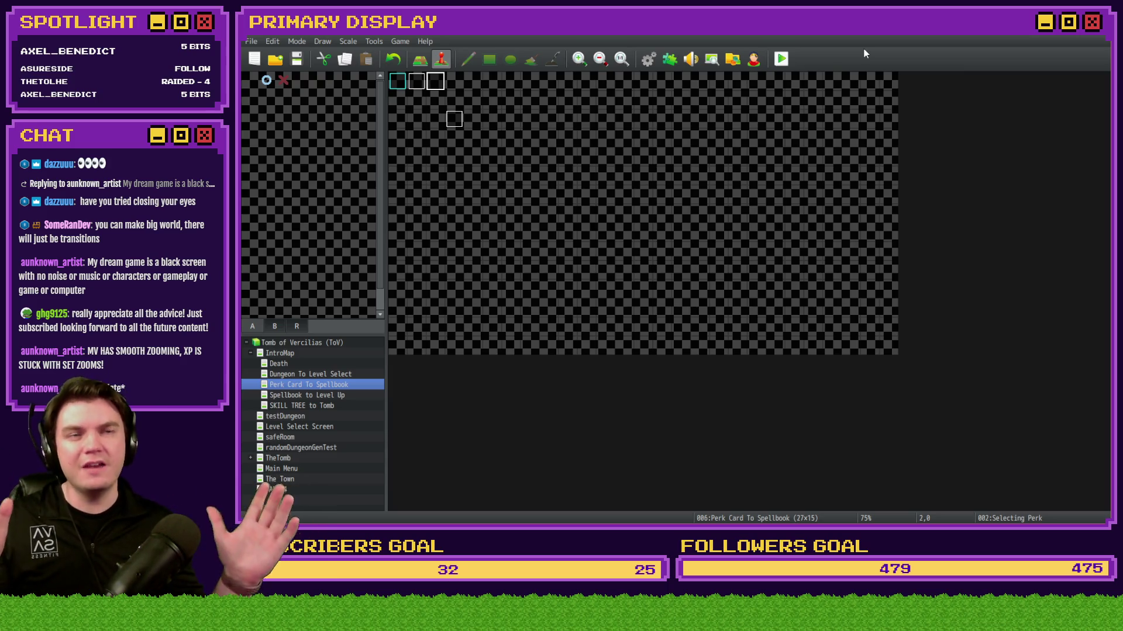
Step: Playtest the game, picking the Potion of Power and two Axel's Daggers of Damage cards
click(781, 59)
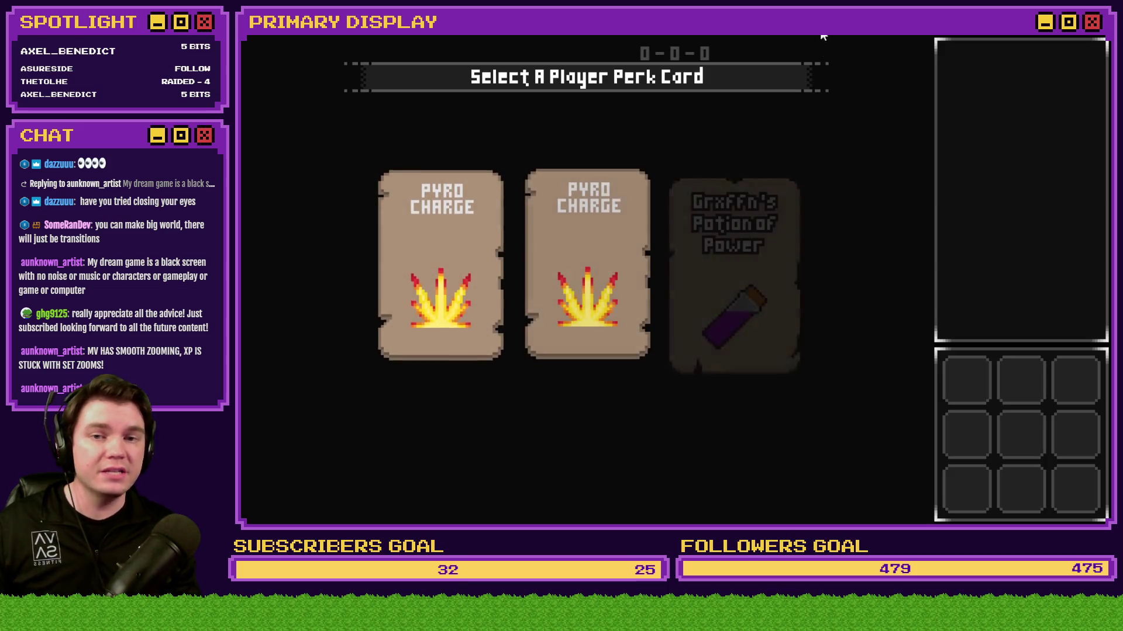
mouse_move(760, 215)
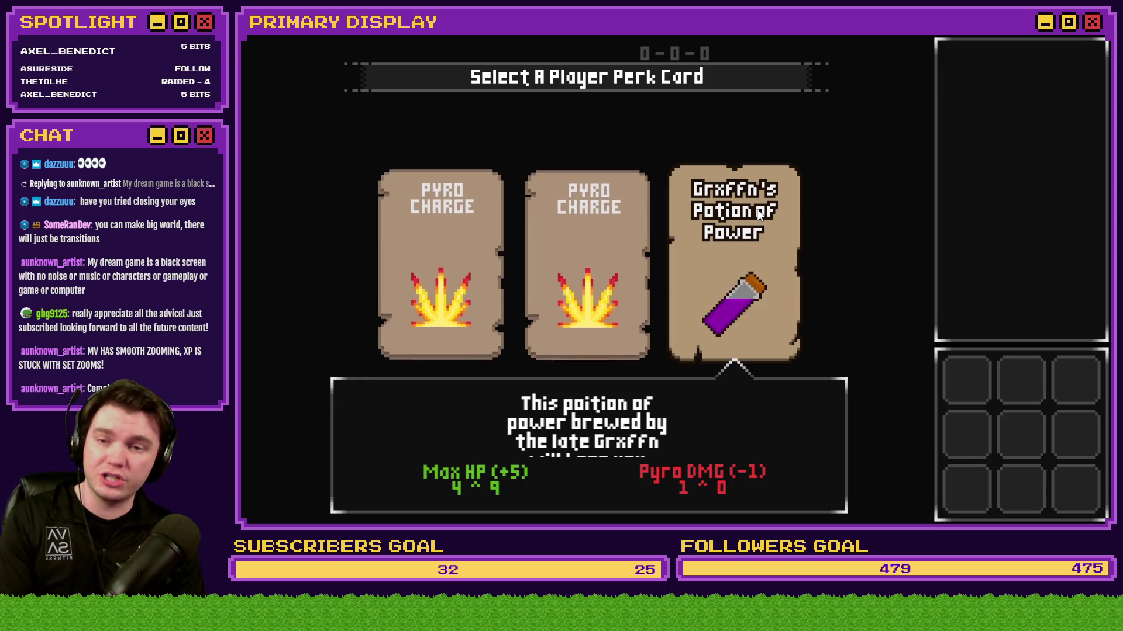
click(758, 214)
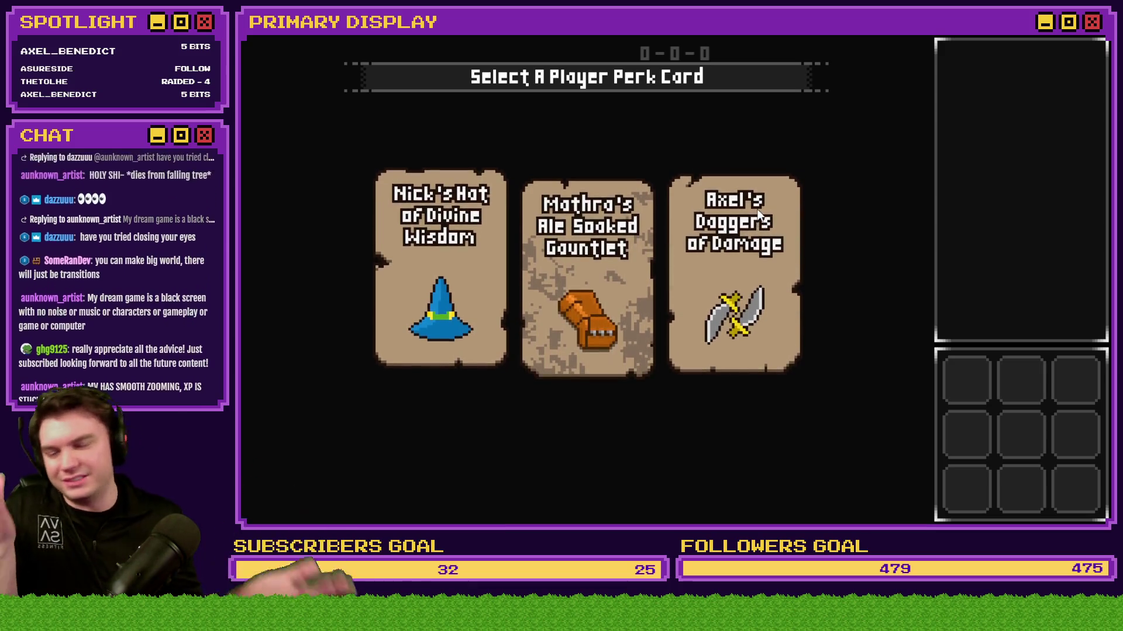
click(758, 215)
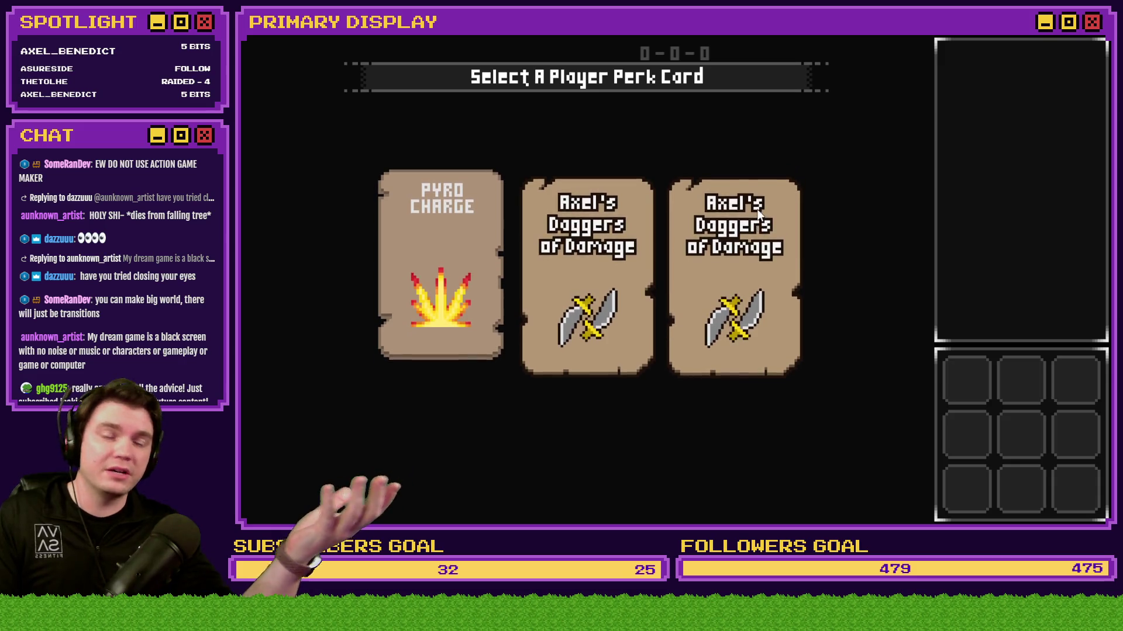
click(757, 212)
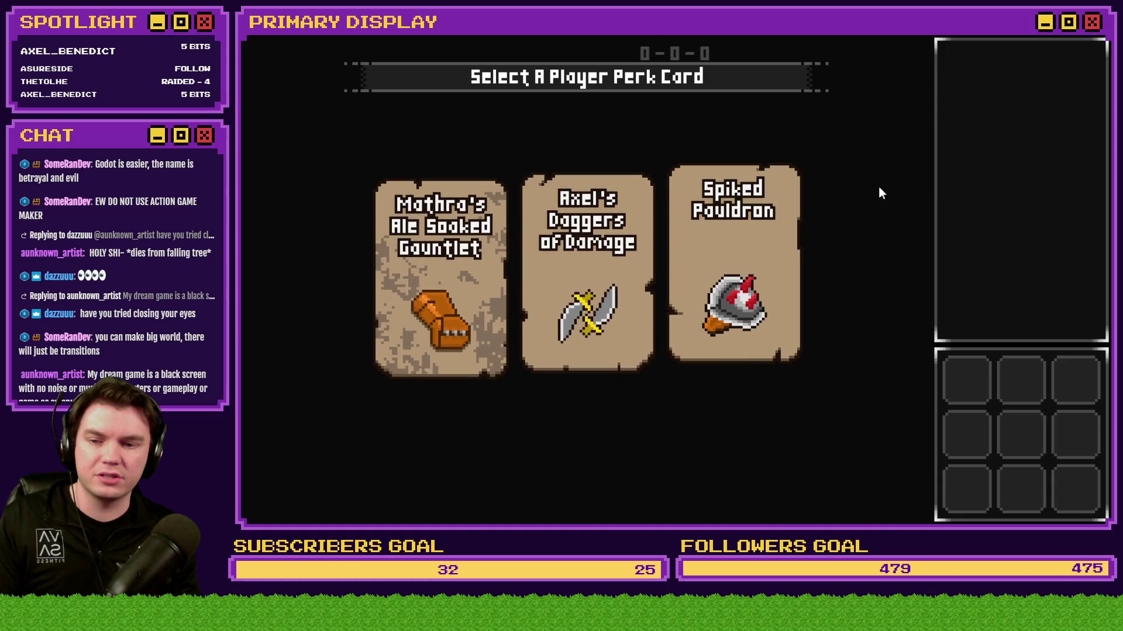
Step: Pick the Spiked Pauldron card, end the playtest, and open the Database at Common Events
mouse_move(774, 261)
mouse_move(405, 287)
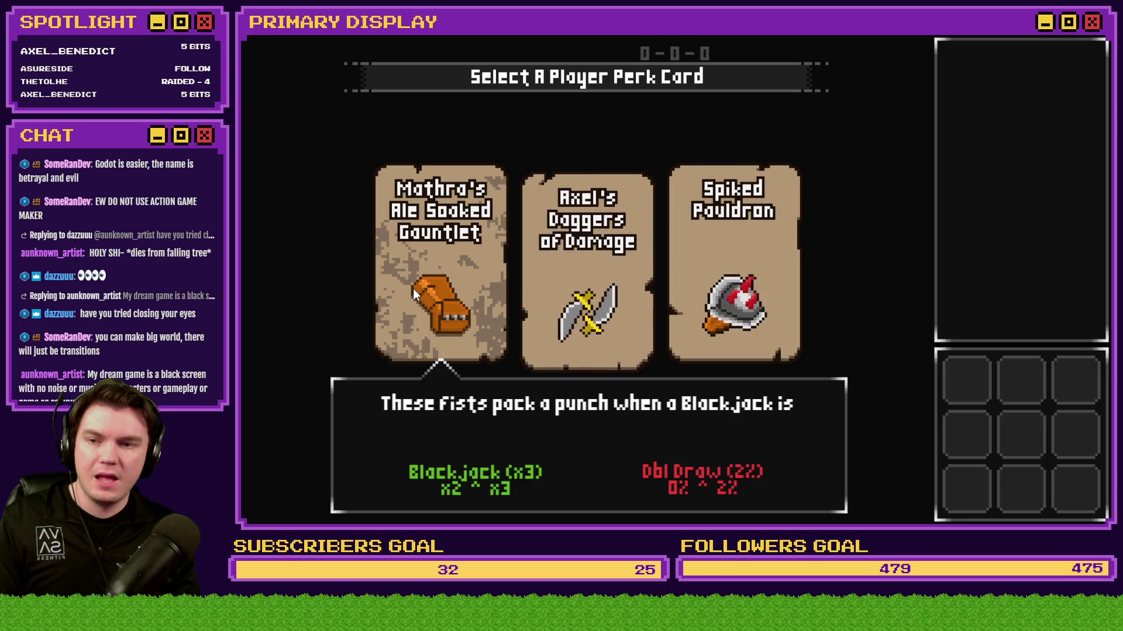
click(711, 297)
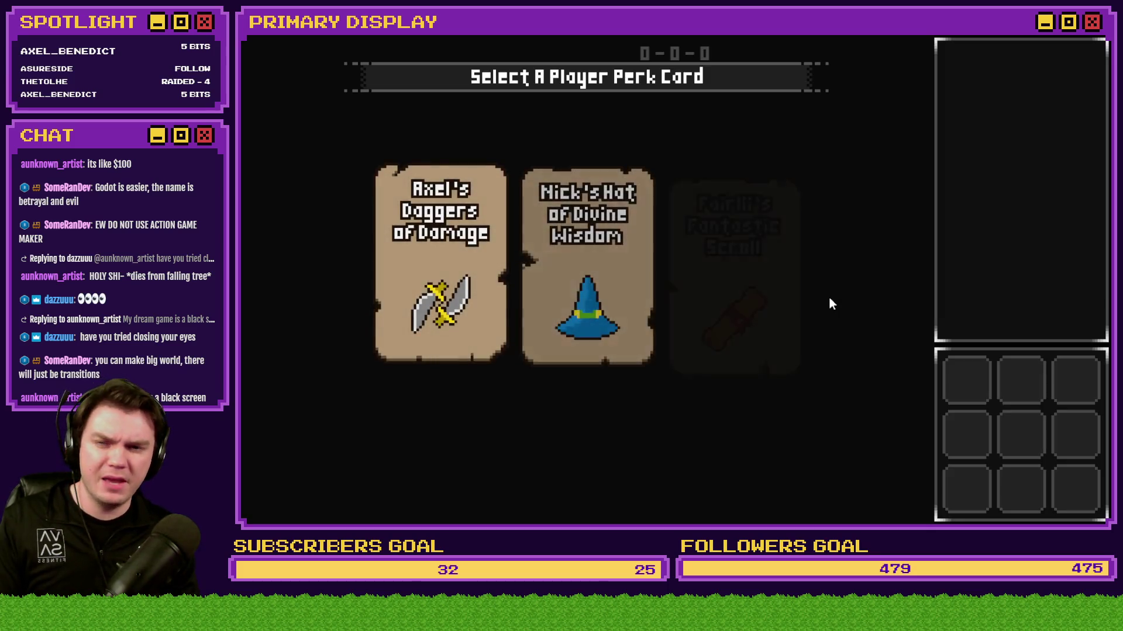
mouse_move(731, 296)
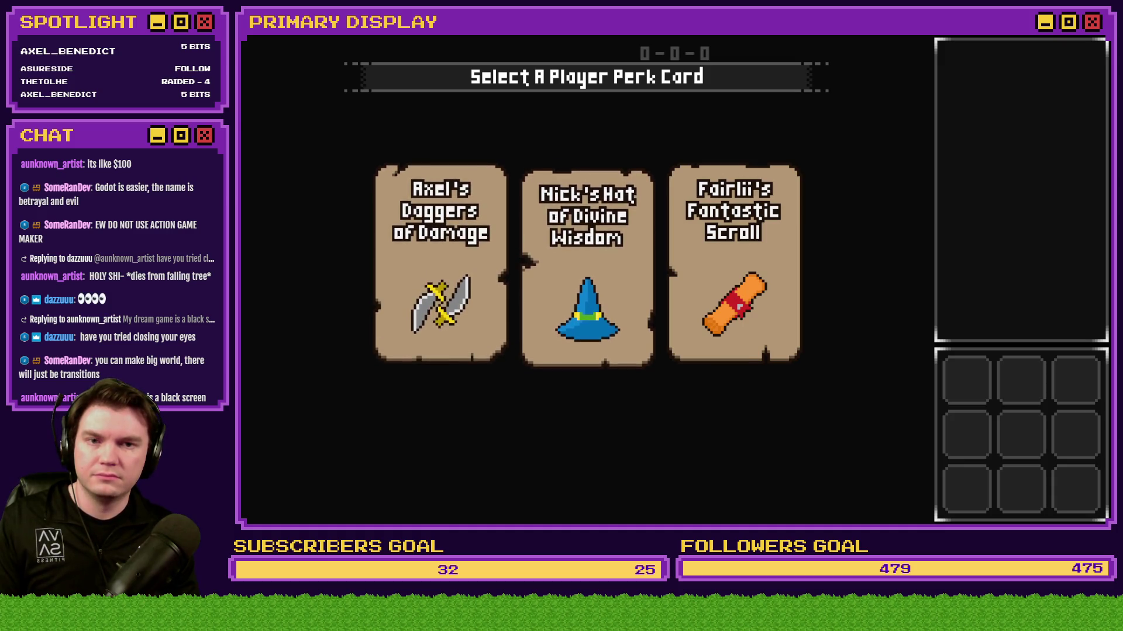
key(alt+F4)
click(649, 60)
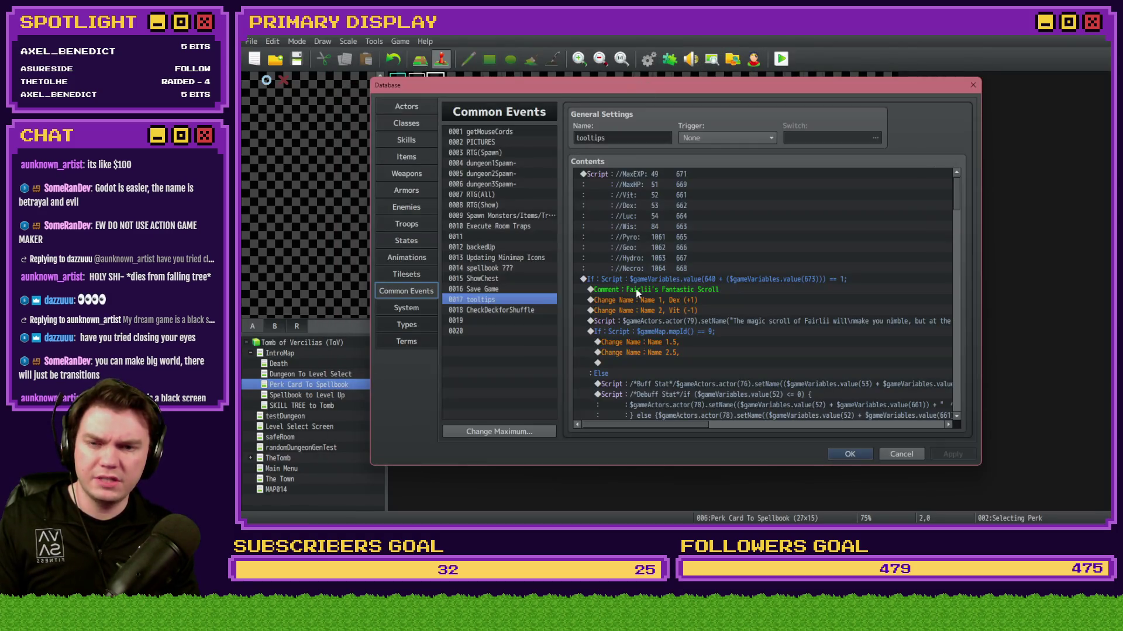
Step: Move Fairlii's Fantastic Scroll tooltip line break from after 'will' to before 'but', then close the Database
double_click(830, 321)
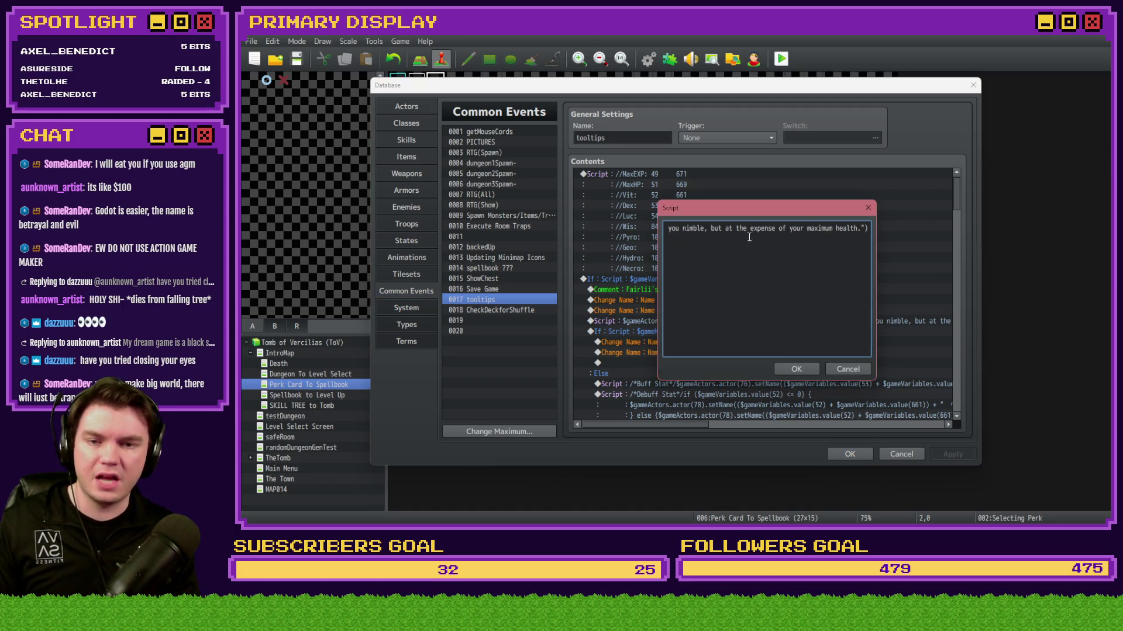
drag(696, 231, 658, 228)
click(722, 230)
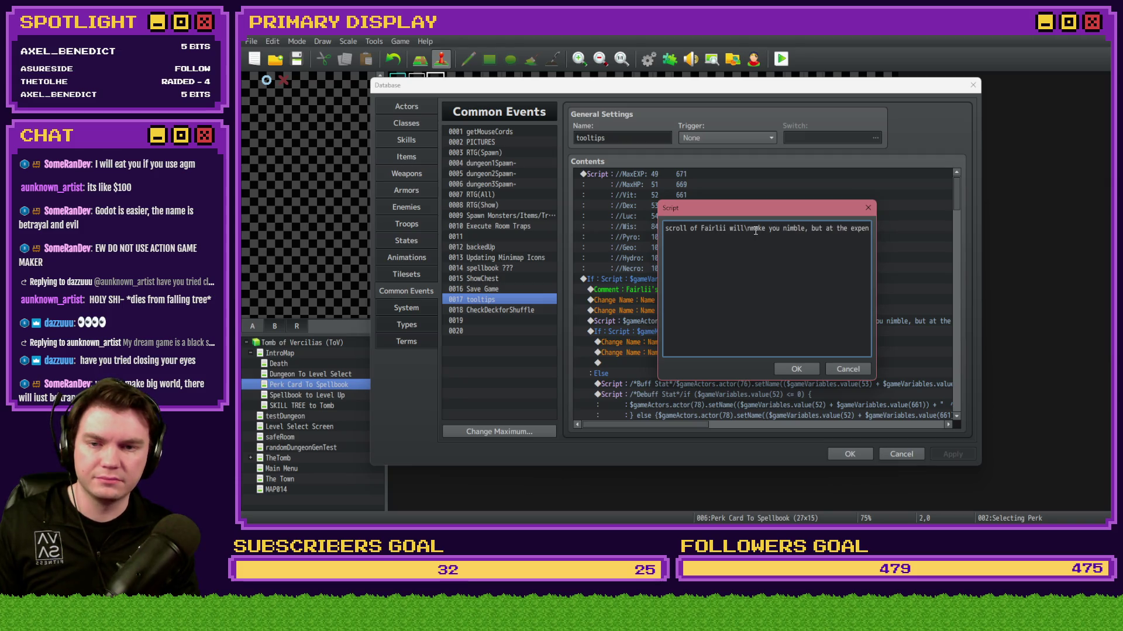
key(BackSpace)
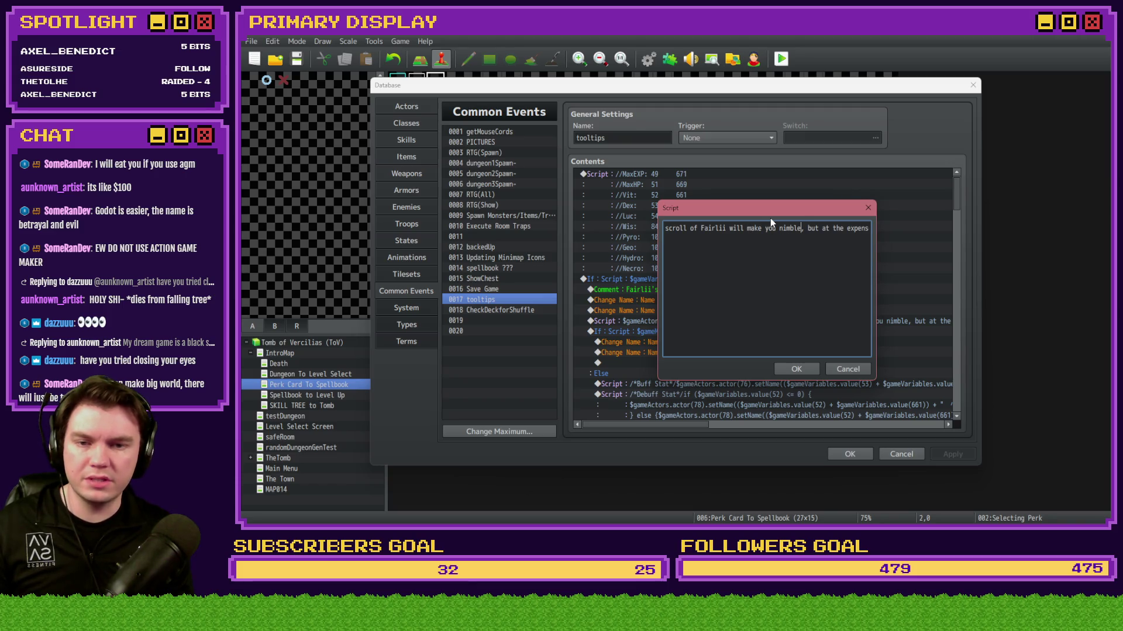
key(BackSpace)
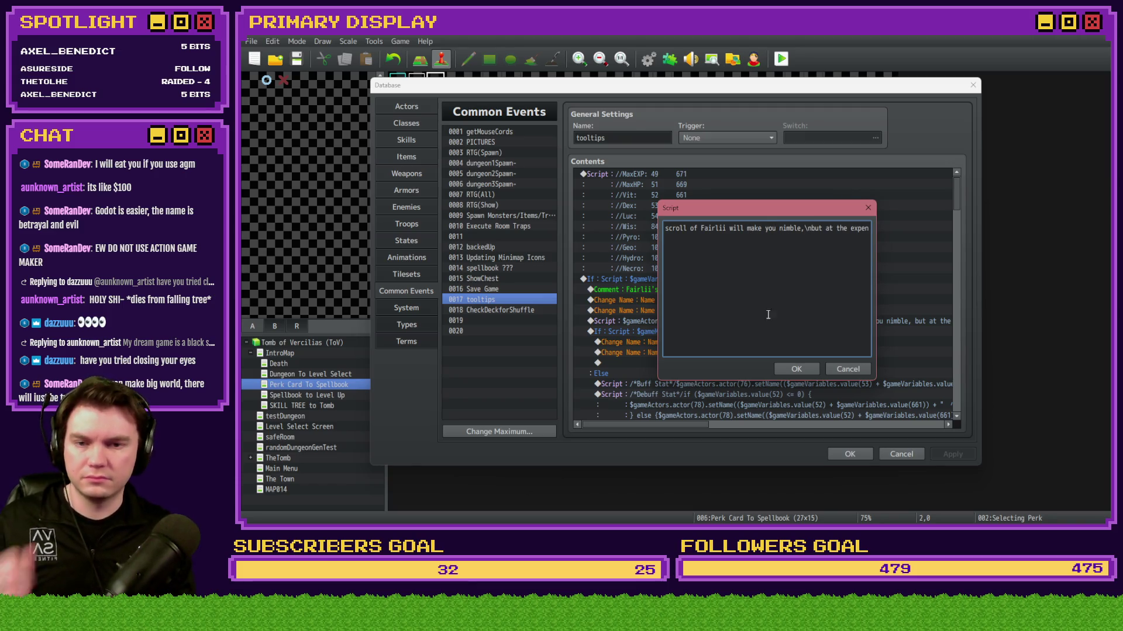
click(793, 370)
click(835, 454)
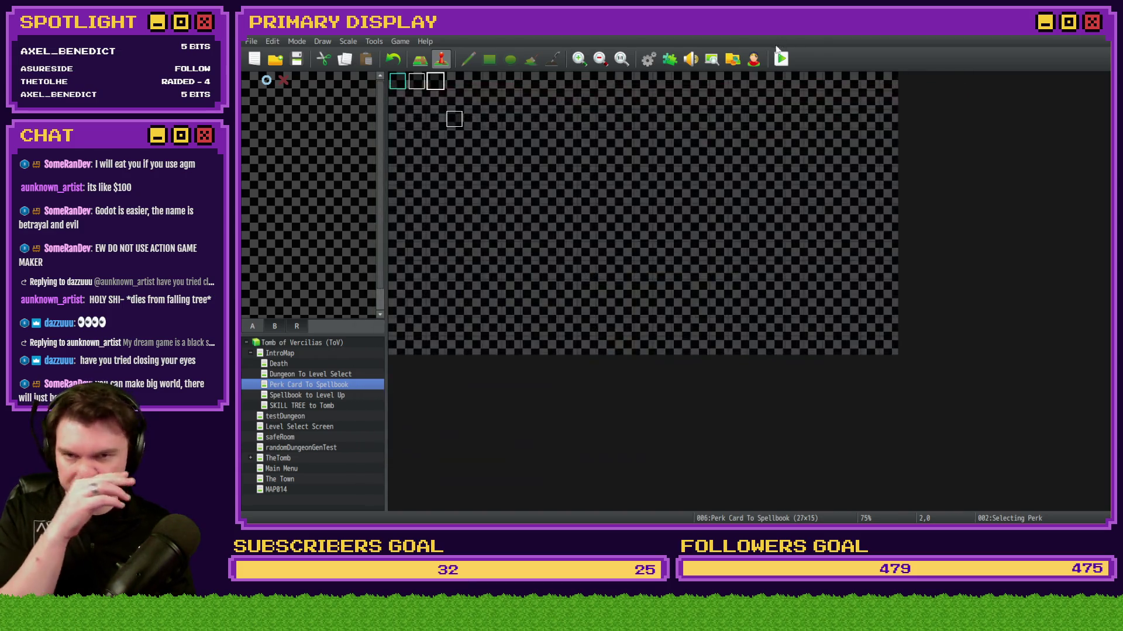
Step: Save and playtest, checking Fairlii's Fantastic Scroll tooltip now breaks after 'nimble,'
click(782, 58)
click(641, 294)
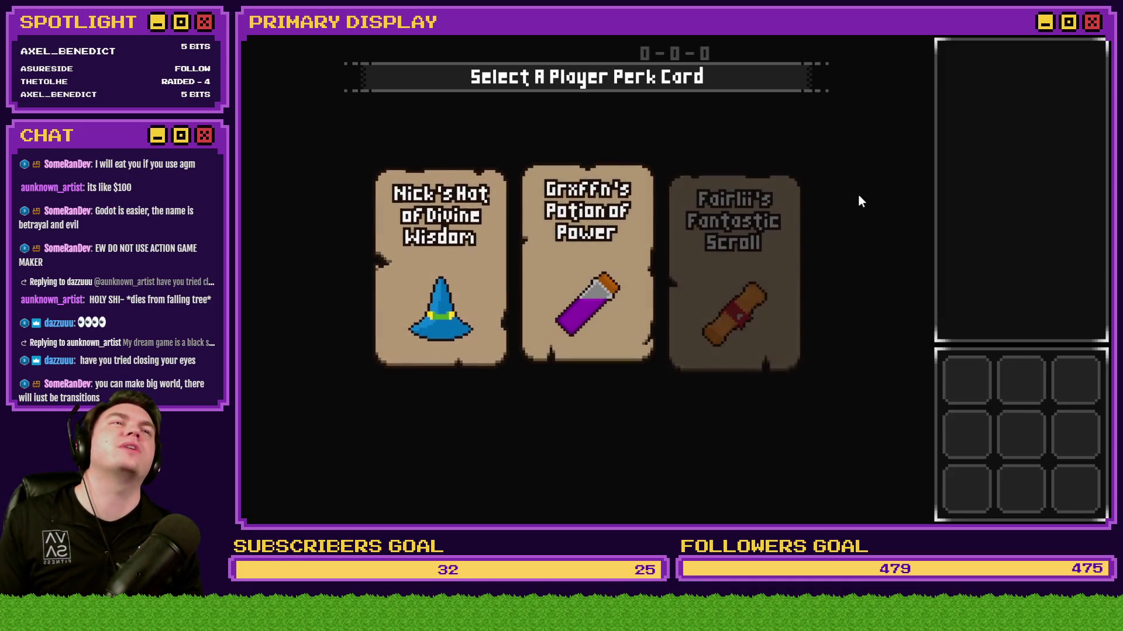
mouse_move(734, 230)
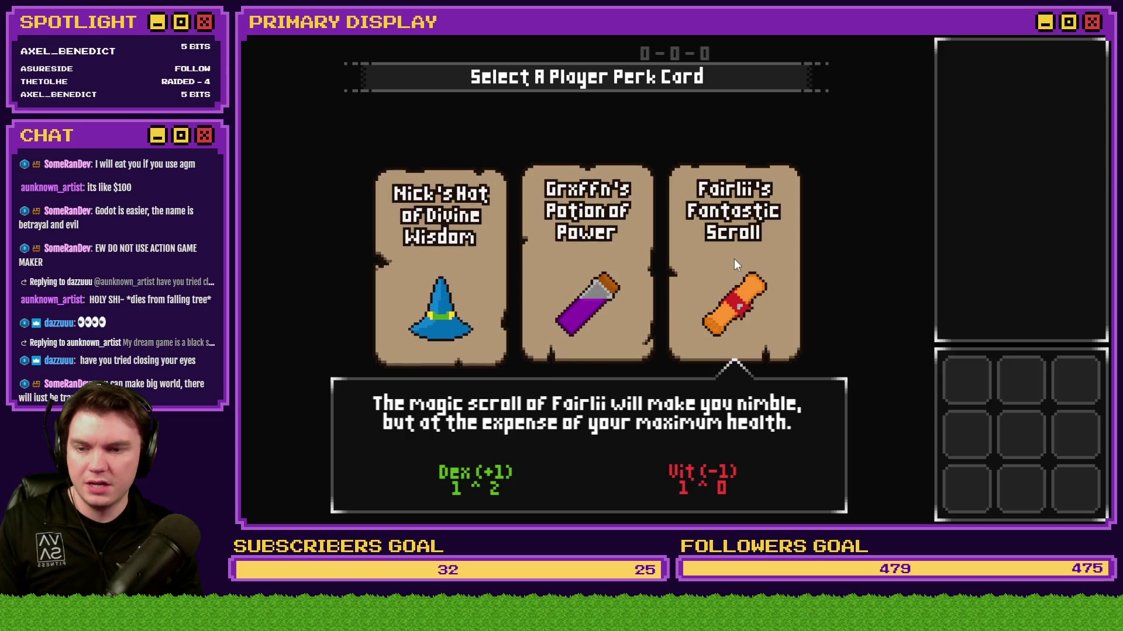